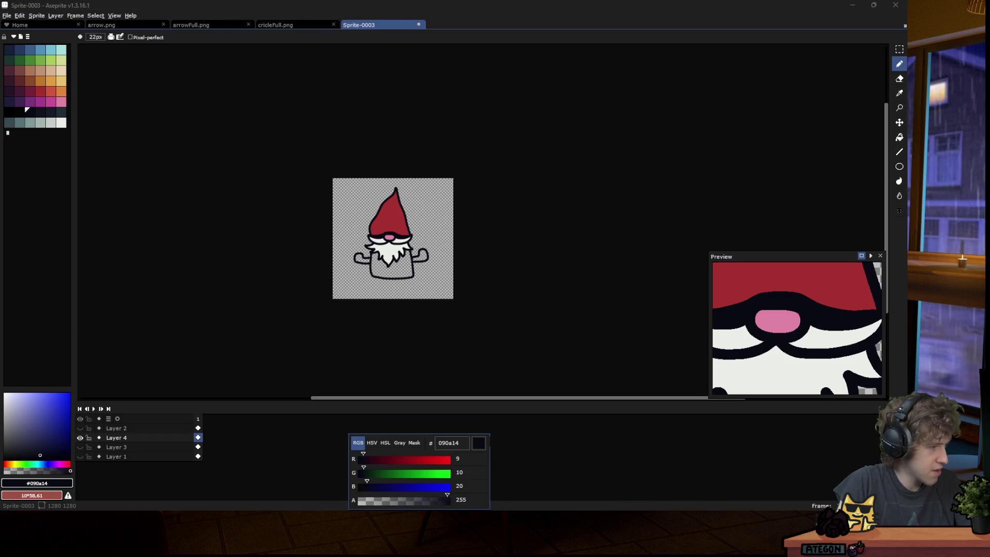
Move the StreamOverlay debug window off screen and minimise Aseprite to reveal Godot.
mouse_move(401, 500)
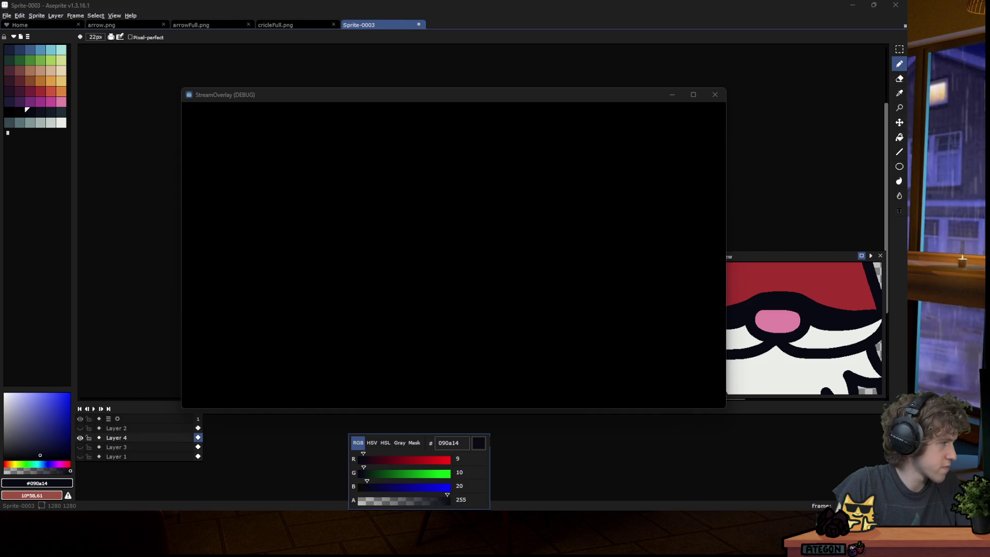
left_click(300, 118)
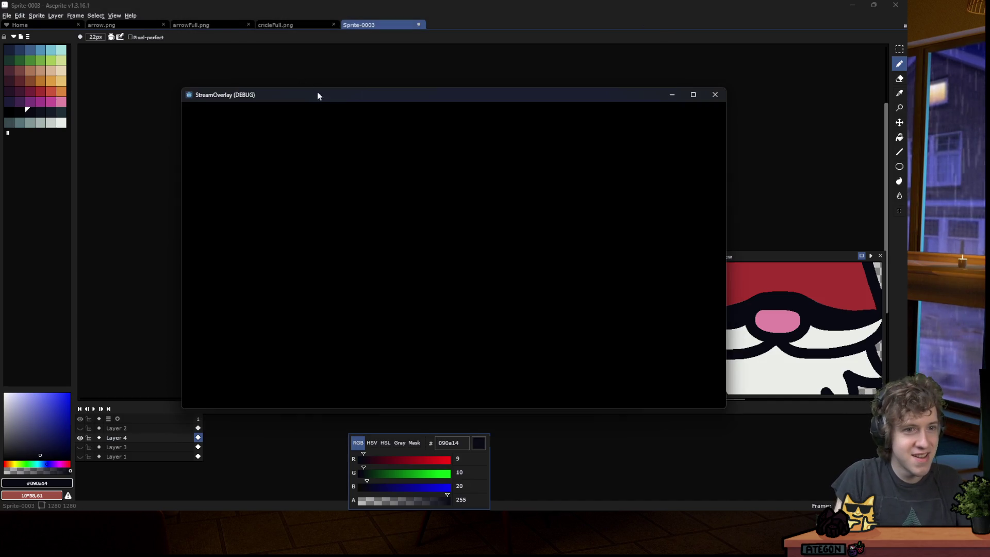
left_click_drag(318, 94, 330, 1)
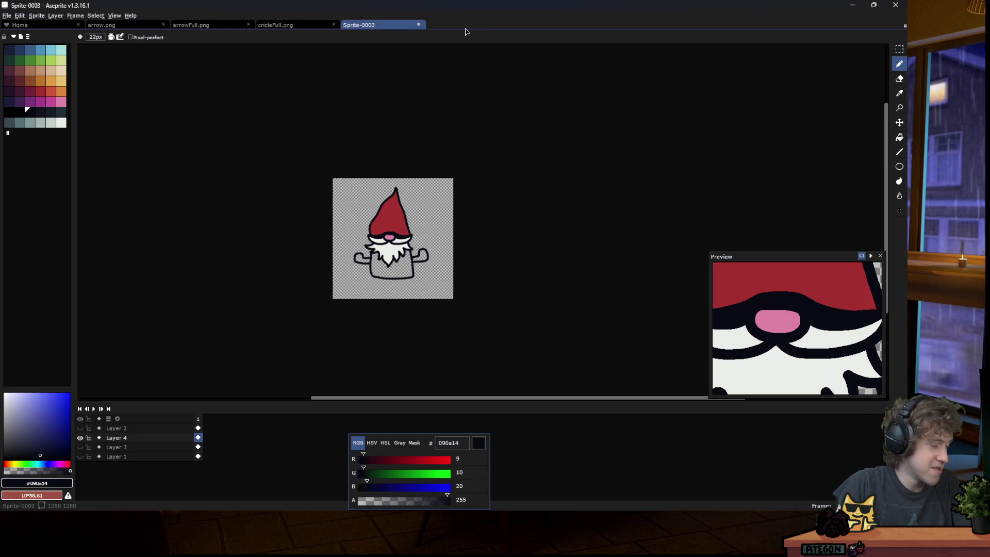
left_click(461, 11)
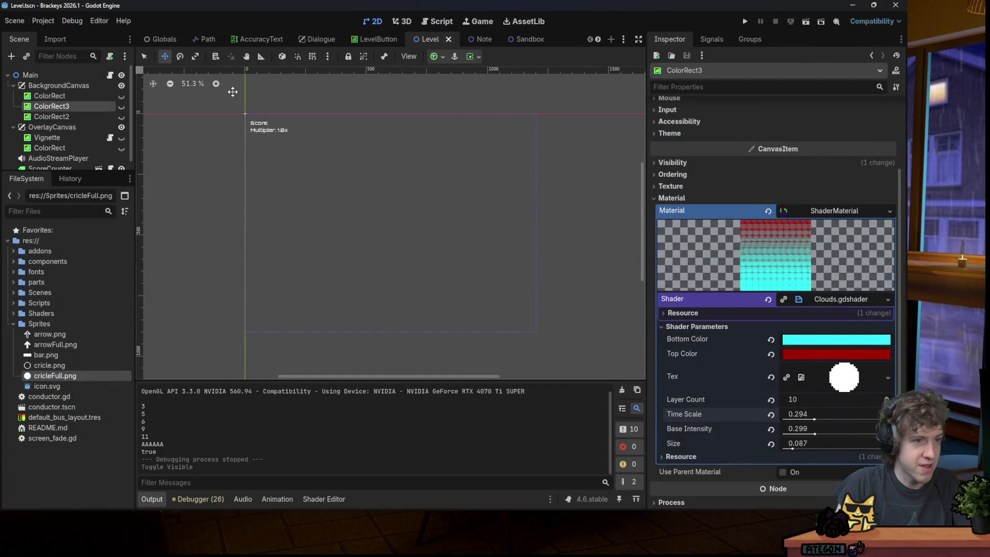
Playtest the game, hitting the circle, right-arrow and left-arrow notes, then stop it.
left_click(747, 25)
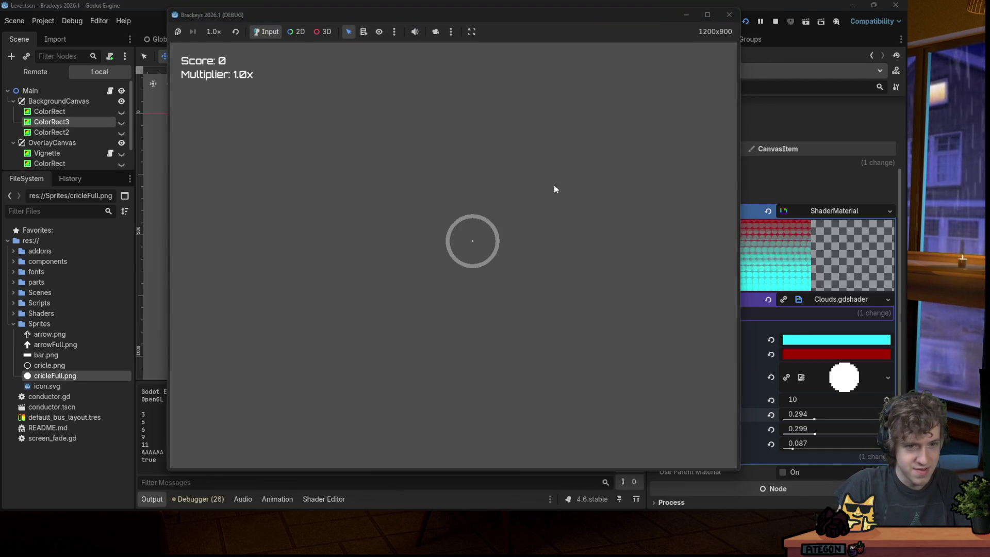
key("space")
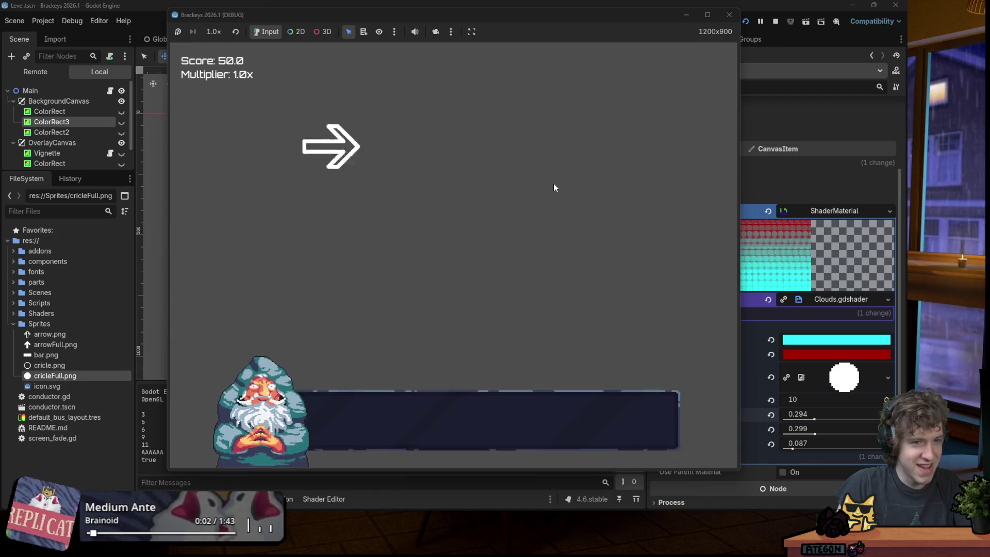
key("Right")
key("Left")
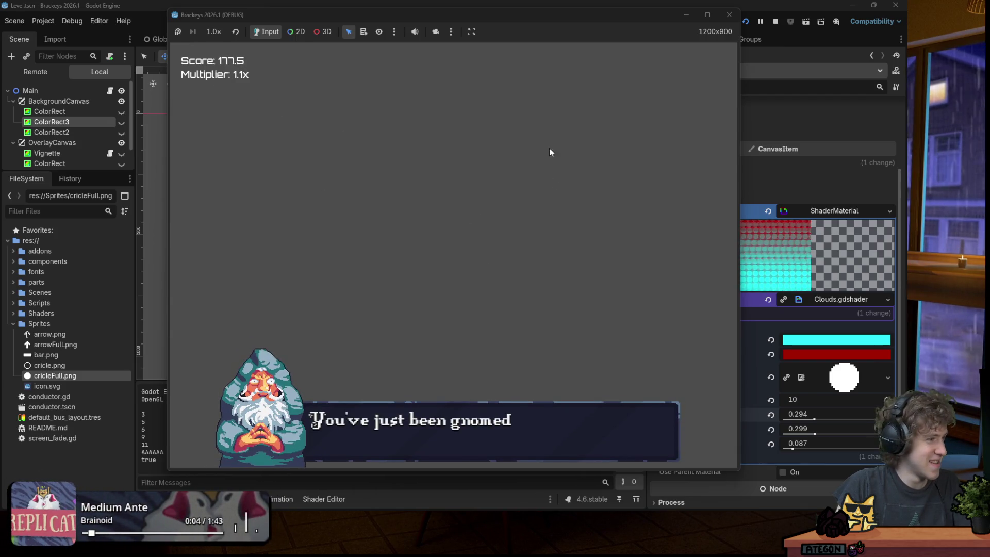
left_click(729, 14)
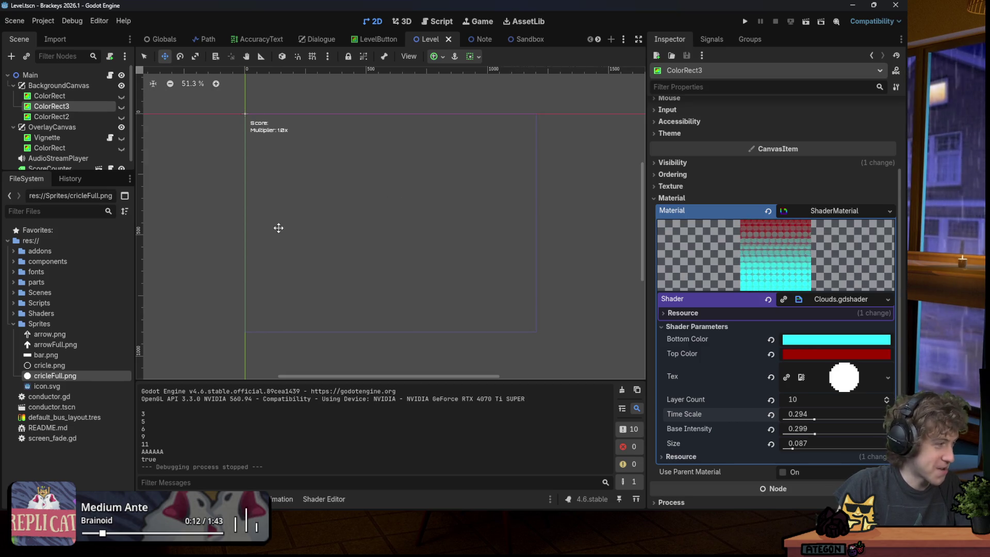
left_click(14, 313)
Collapse the Sprites and Shaders folders, expand Scenes, and open Path.tscn.
key("alt+Tab")
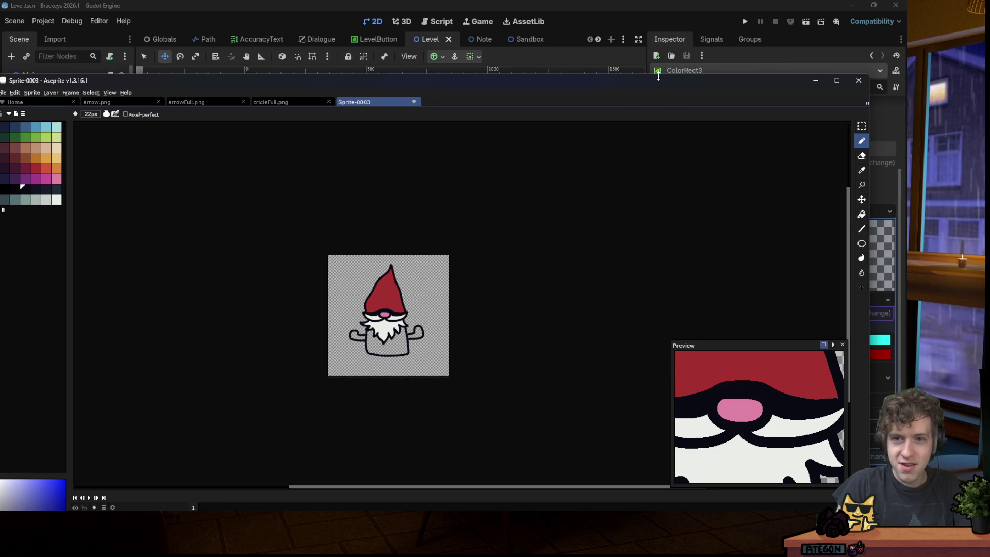
key("alt+Tab")
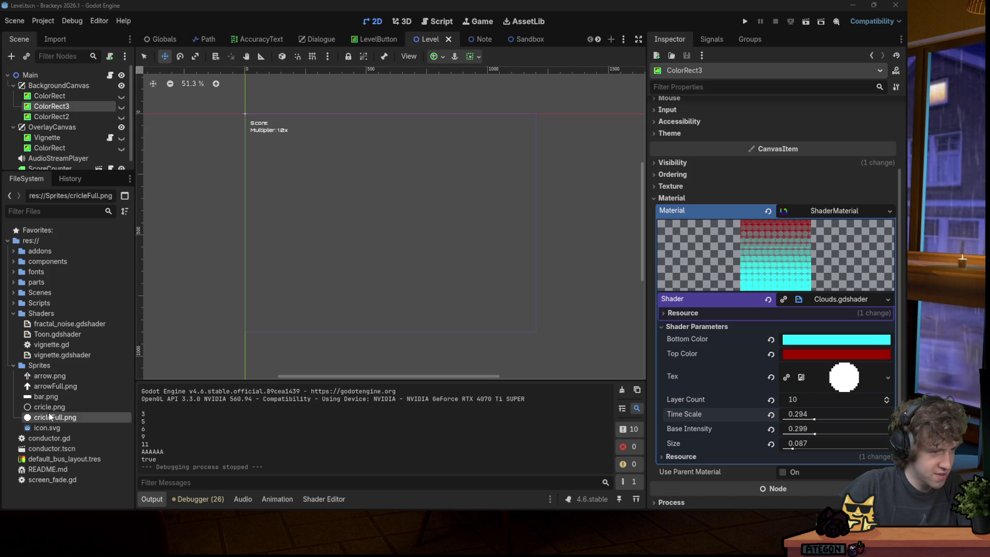
left_click(15, 365)
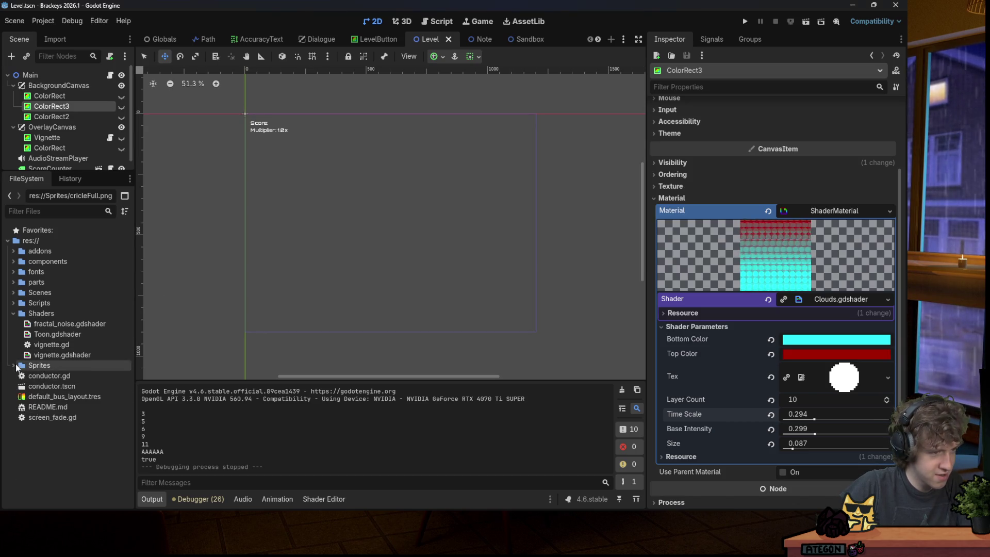
left_click(13, 313)
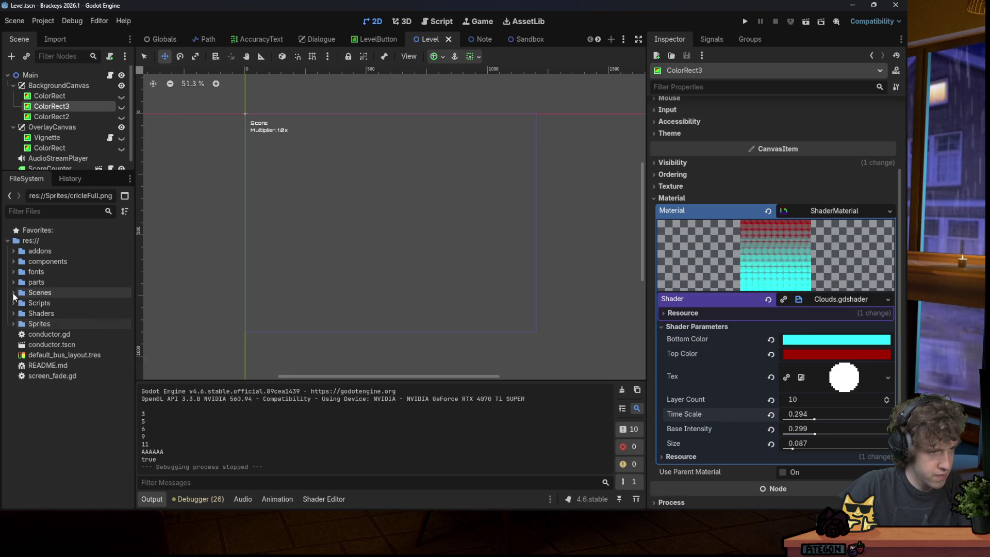
left_click(13, 293)
double_click(54, 375)
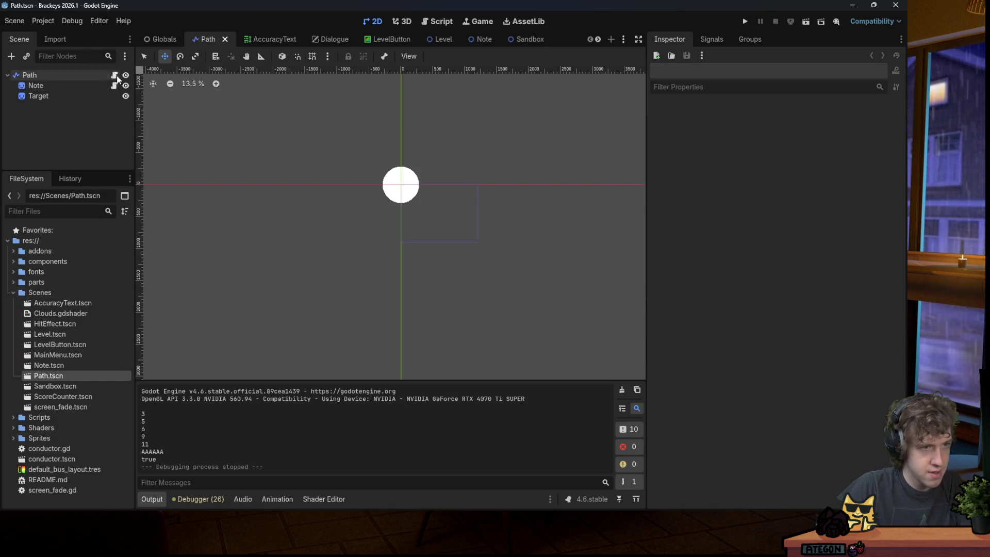
In pathnote.gd, change approach_time to 1.0 and delete the TARGET_SCALE and START_SCALE constants.
left_click(114, 85)
left_click(415, 132)
double_click(376, 98)
type("1")
left_click_drag(401, 108, 400, 88)
key("BackSpace")
key("BackSpace")
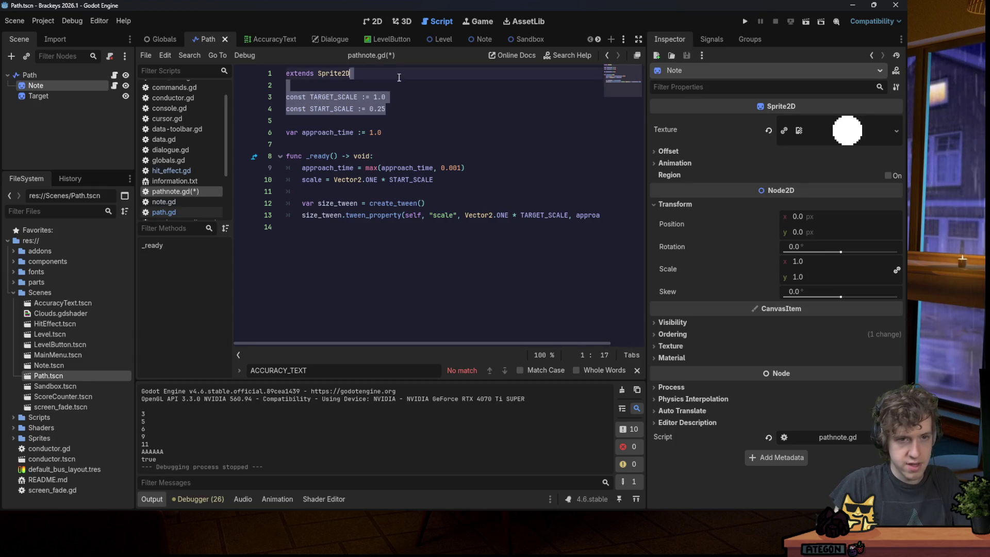
Remove both scale multipliers, start the note at Vector2.ZERO scale, and save the script.
left_click_drag(510, 180, 569, 181)
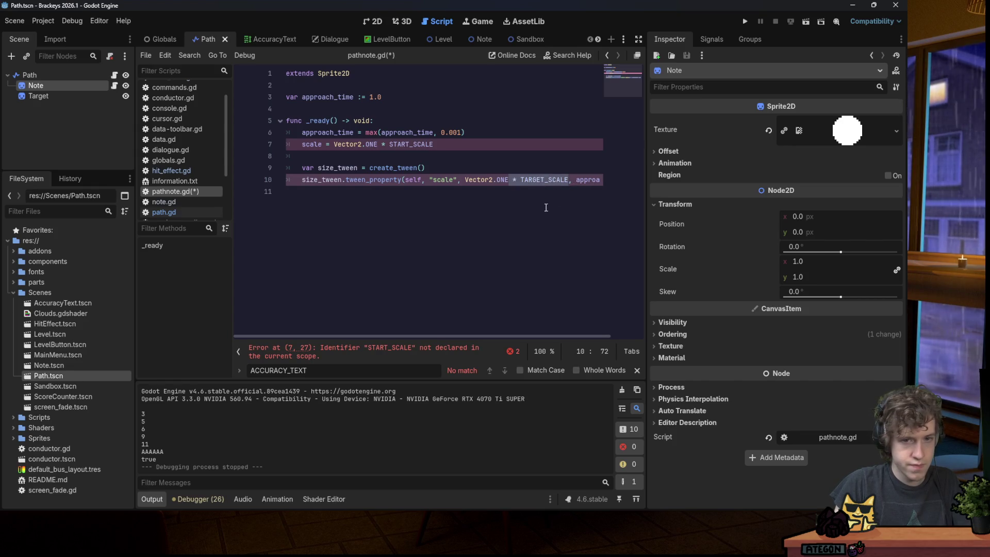
key("BackSpace")
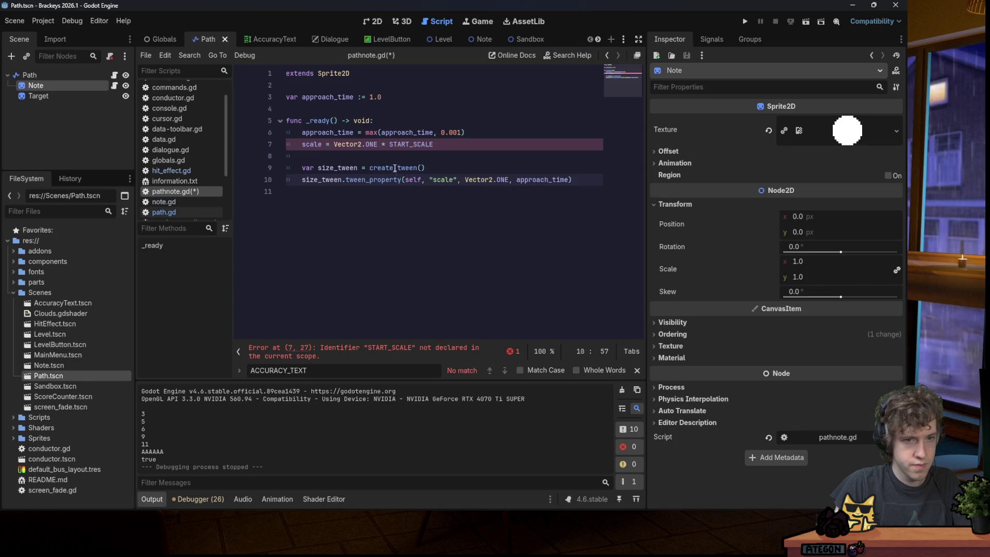
left_click_drag(434, 144, 379, 144)
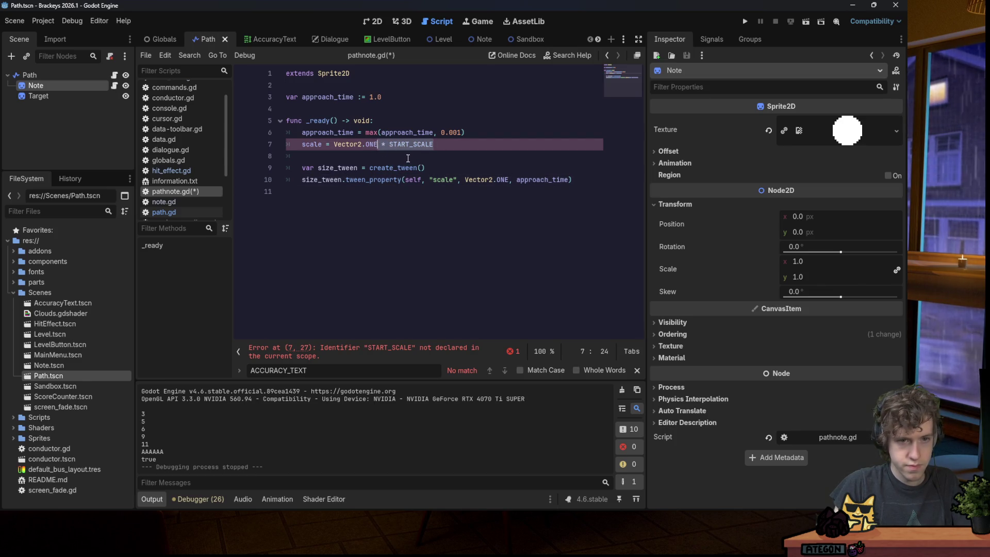
key("BackSpace")
key("BackSpace")
key("BackSpace")
key("BackSpace")
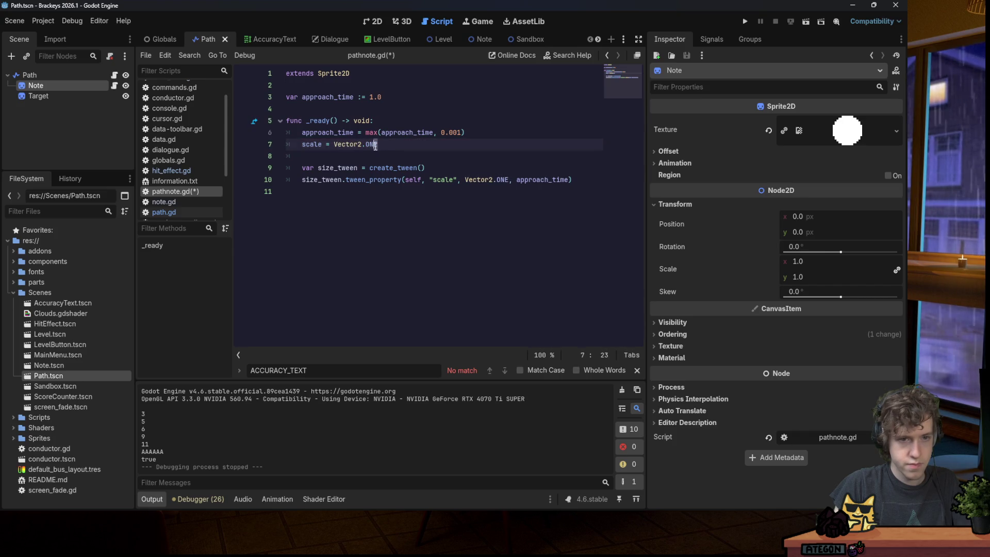
type("Z")
key("Return")
key("ctrl+s")
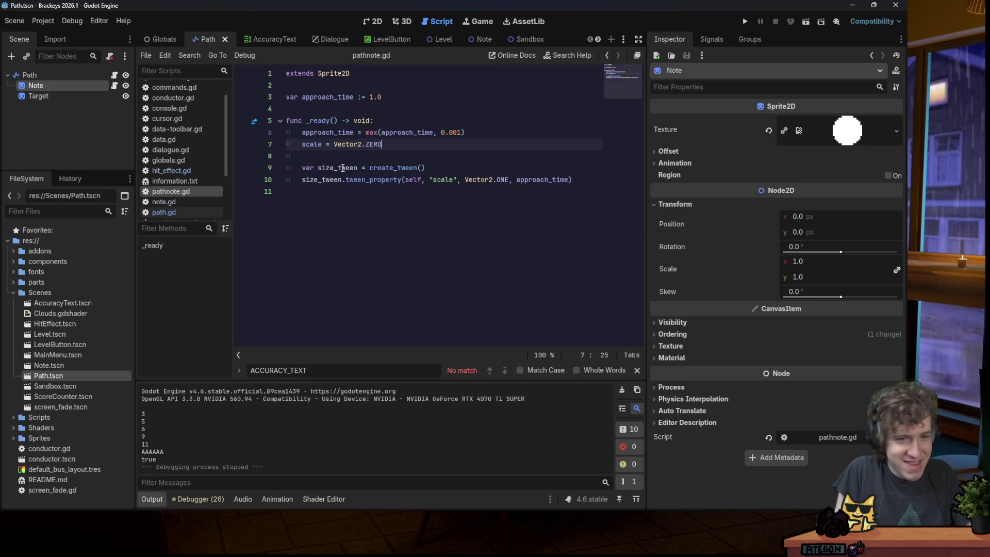
key("Up")
key("Up")
left_click(404, 109)
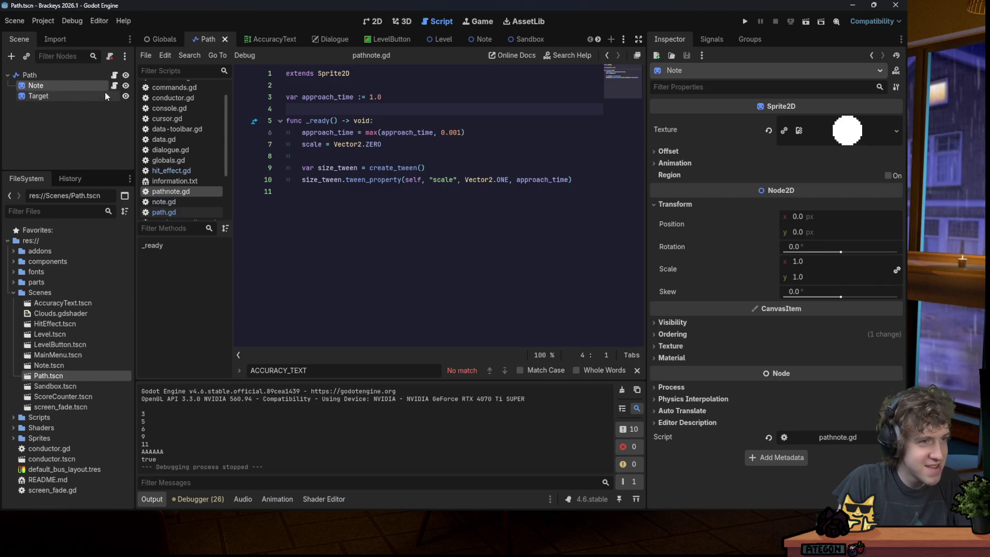
left_click(114, 76)
Look over the path.gd code.
left_click(458, 140)
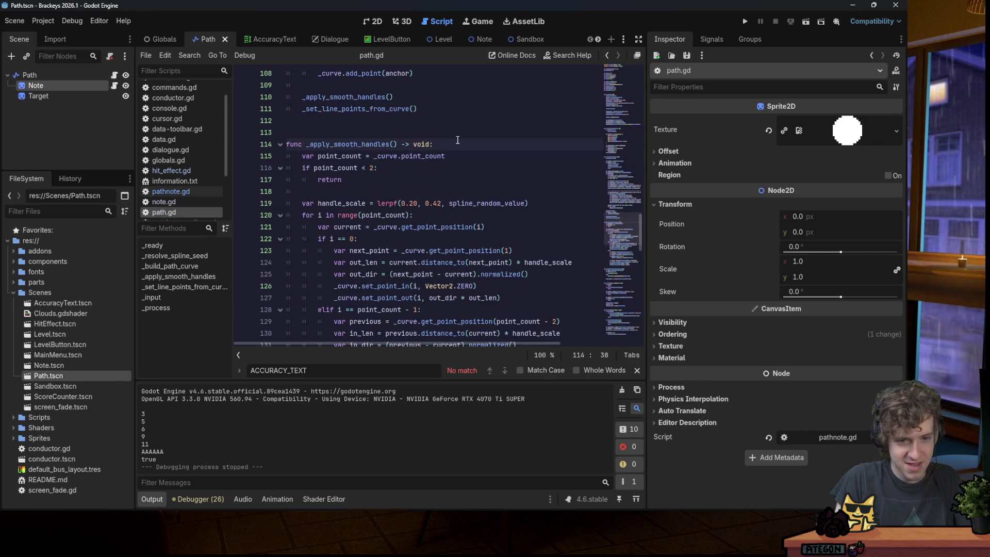
scroll(457, 140, "up", 20)
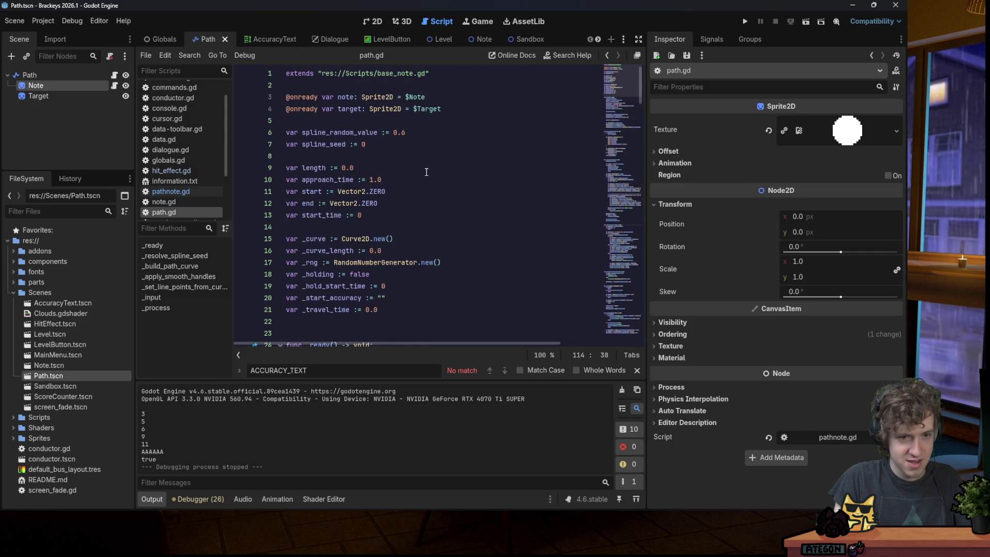
left_click(401, 156)
scroll(403, 158, "down", 2)
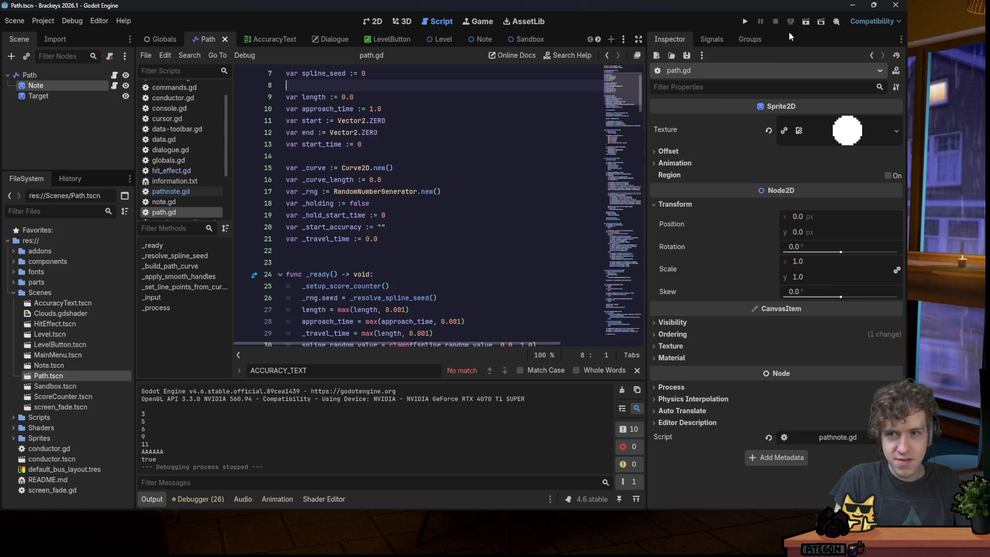
left_click(456, 167)
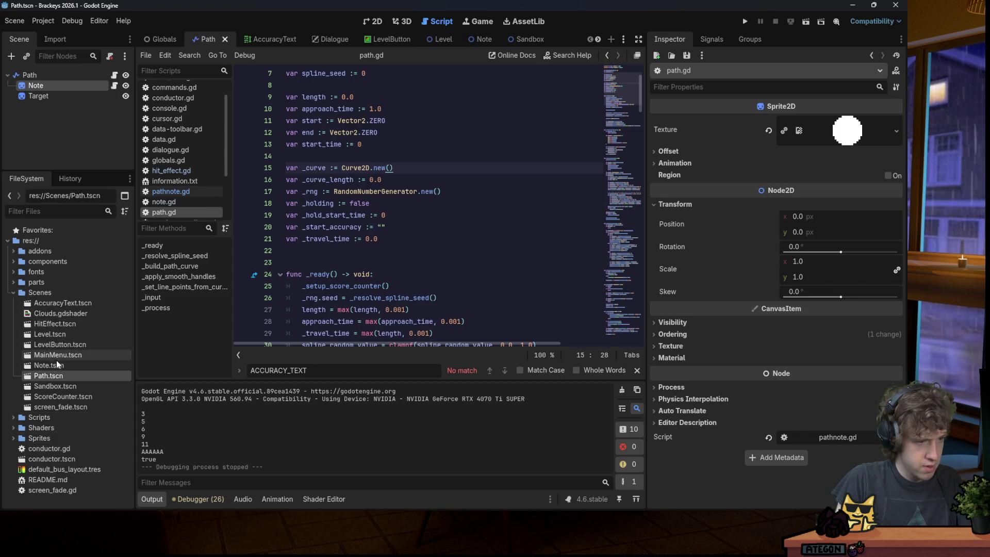
In Sandbox.tscn, replace the Note node with an instance of the Path scene and save.
left_click(60, 386)
double_click(60, 386)
left_click(38, 85)
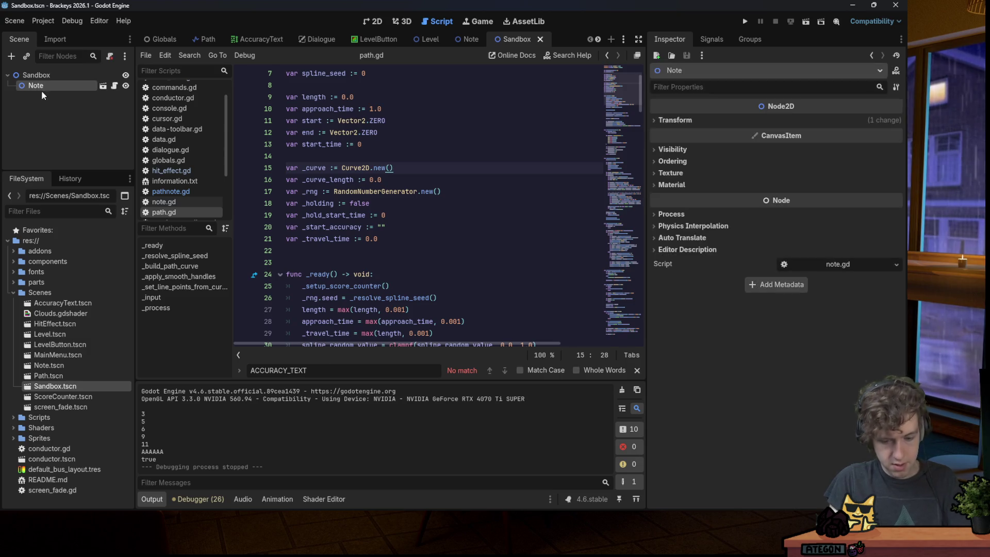
key("Delete")
left_click(435, 263)
left_click_drag(63, 376, 30, 76)
left_click(367, 22)
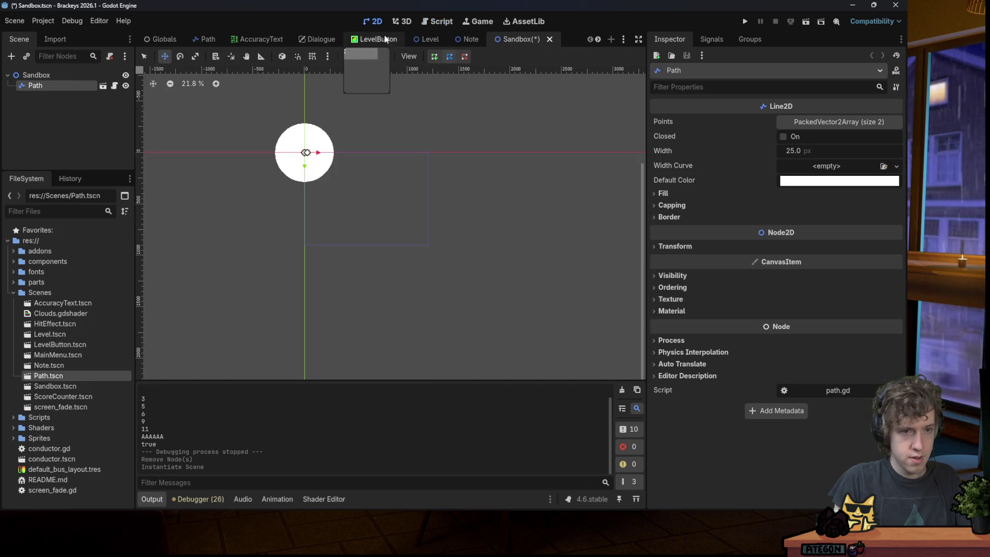
left_click(442, 22)
key("ctrl+s")
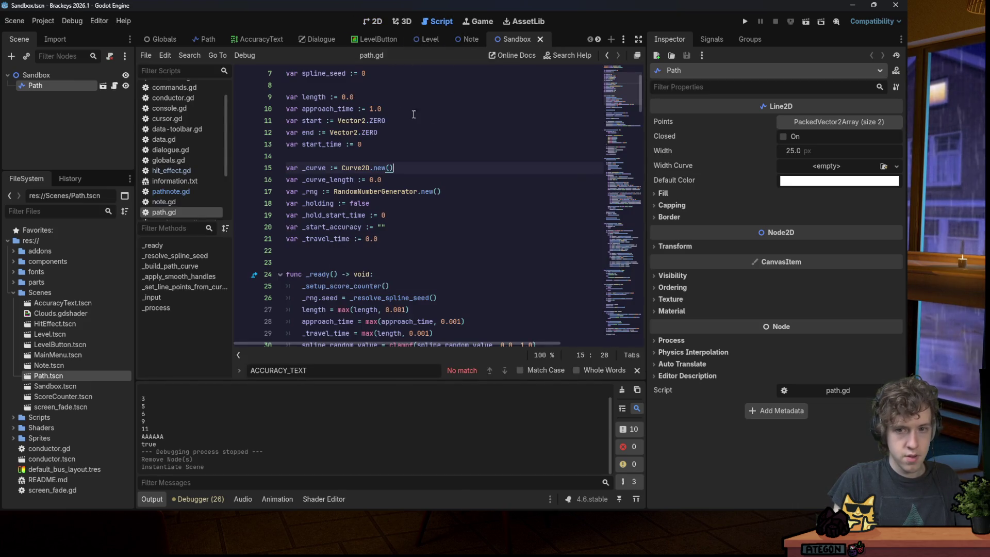
Move the Path to x 482, set its line's end point x to 200, and save.
left_click(825, 123)
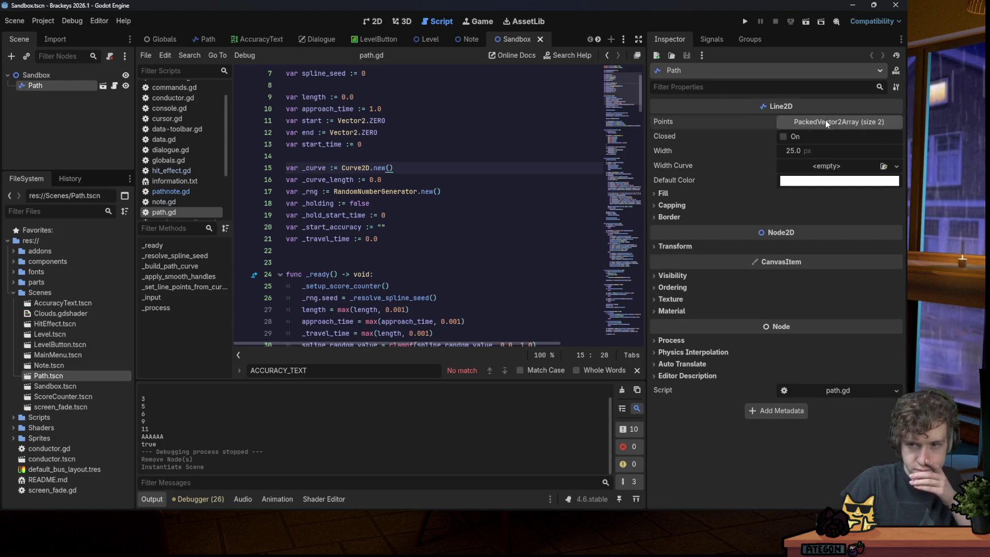
left_click(383, 24)
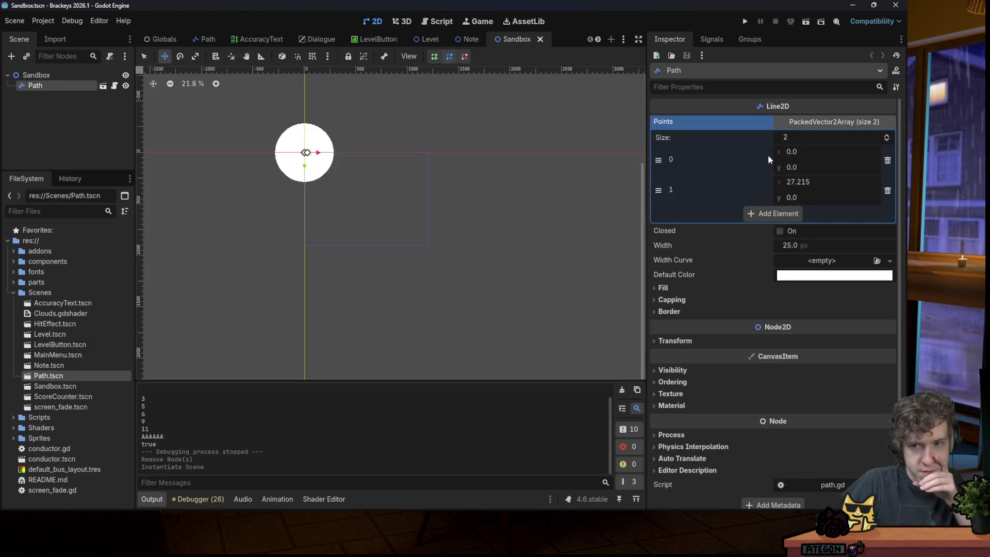
mouse_move(797, 183)
left_mouse_down()
mouse_move(825, 183)
mouse_move(801, 183)
left_mouse_up()
mouse_move(316, 152)
left_mouse_down()
mouse_move(368, 152)
mouse_move(351, 178)
mouse_move(350, 258)
left_mouse_up()
scroll(360, 147, "up", 11)
scroll(361, 149, "up", 3)
left_click(793, 183)
type("200")
key("Return")
scroll(398, 169, "down", 4)
key("ctrl+s")
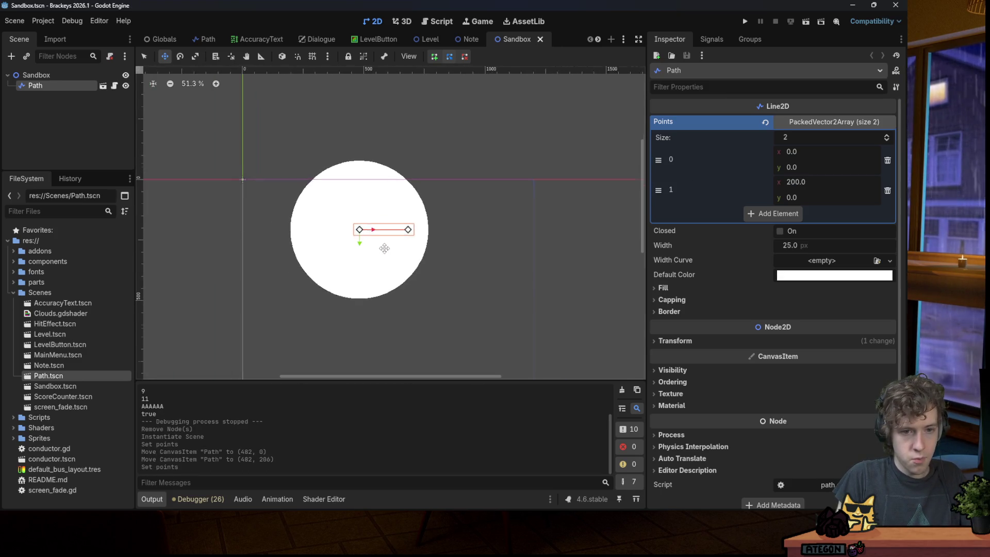
Try a 5 px Path line width, then undo it back to 25 px.
left_click(806, 248)
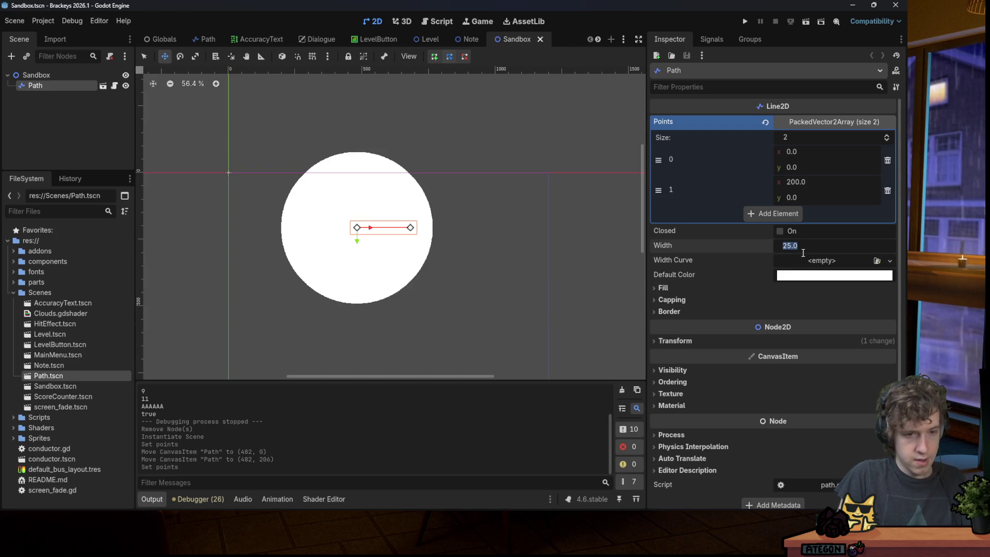
type("5")
key("Return")
scroll(446, 267, "up", 5)
key("ctrl+z")
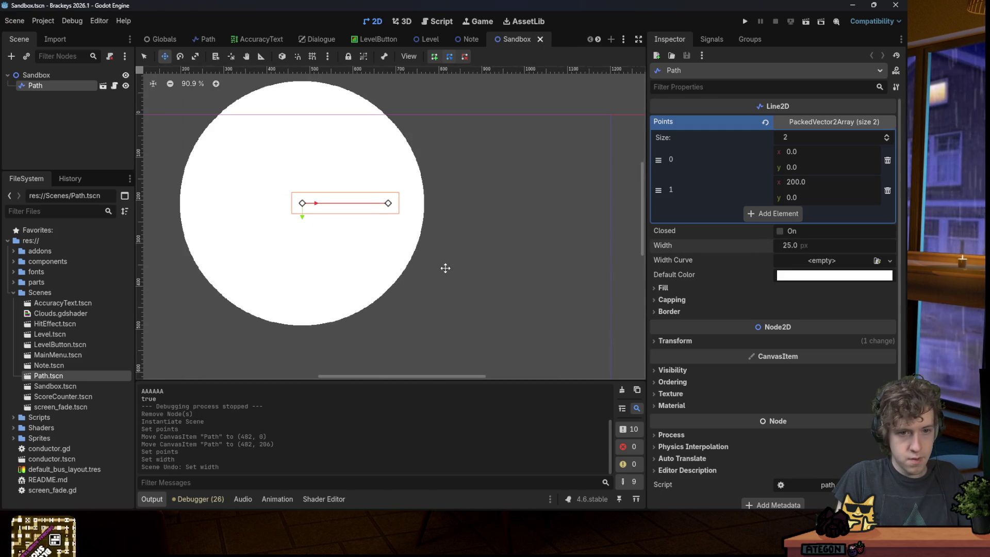
left_click(72, 77)
Set the Note and Target sprites' scale to 0.2, save Path.tscn, and reopen Sandbox.tscn.
left_click(101, 85)
left_click(104, 85)
double_click(76, 85)
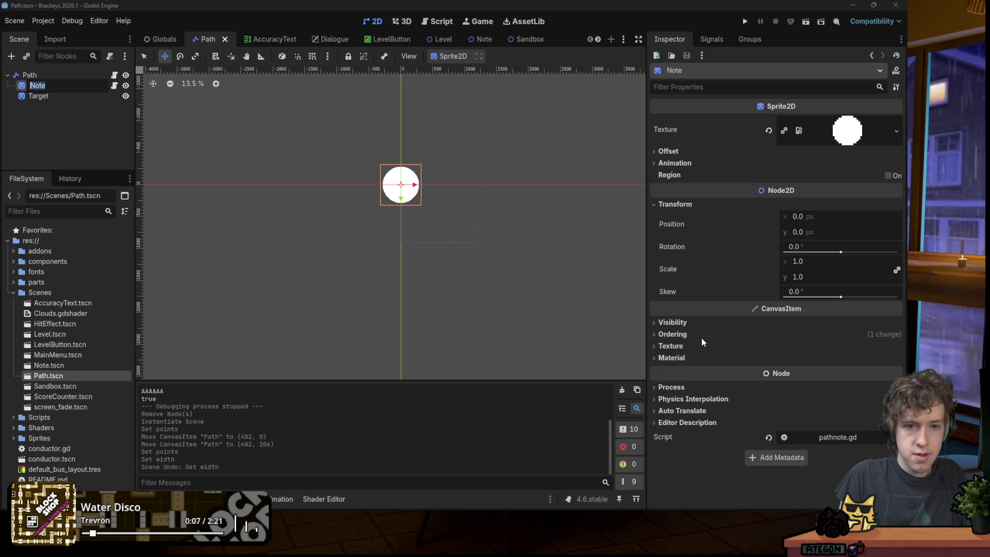
left_click(86, 112)
left_click(73, 98, "ctrl")
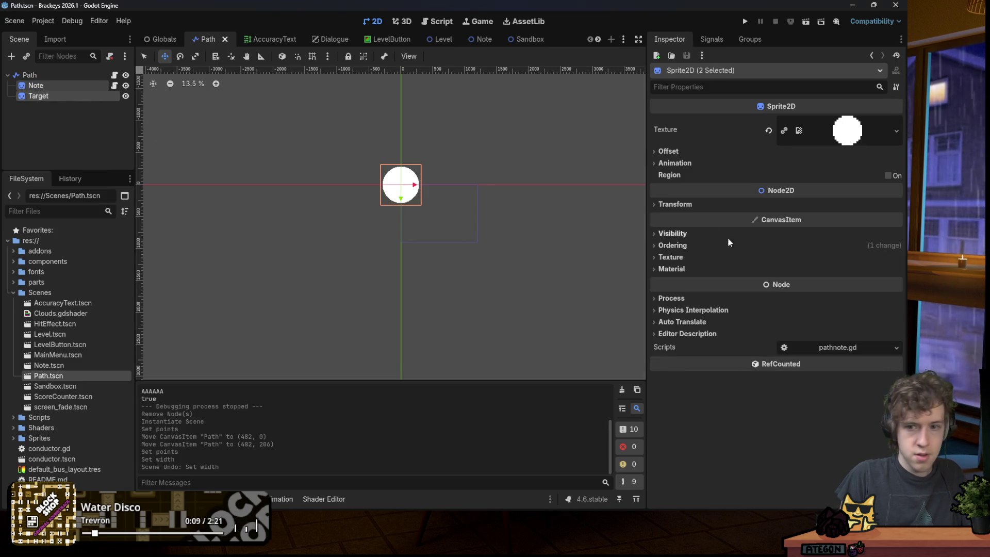
left_click(675, 204)
left_click(831, 262)
type("0.2")
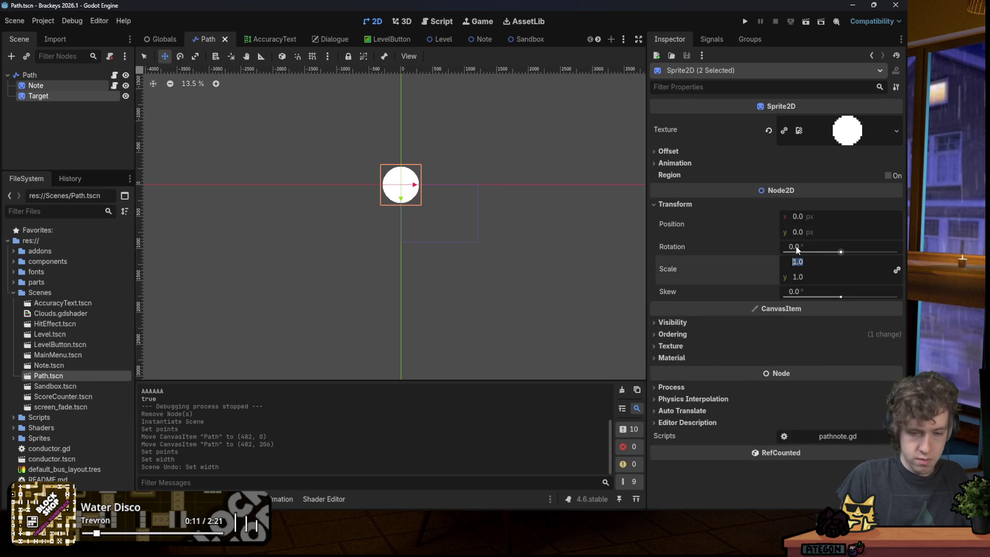
key("Return")
key("ctrl+s")
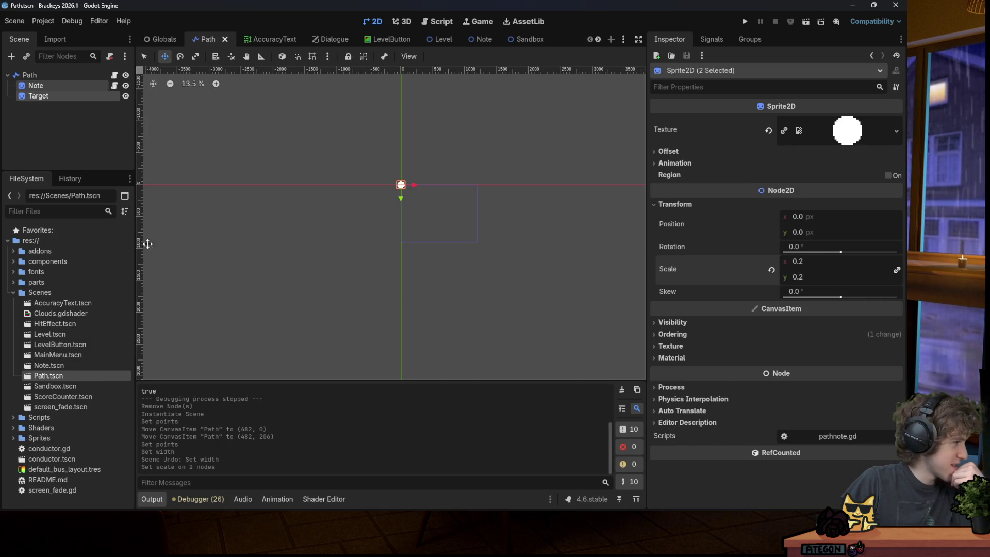
double_click(61, 386)
scroll(361, 206, "down", 2)
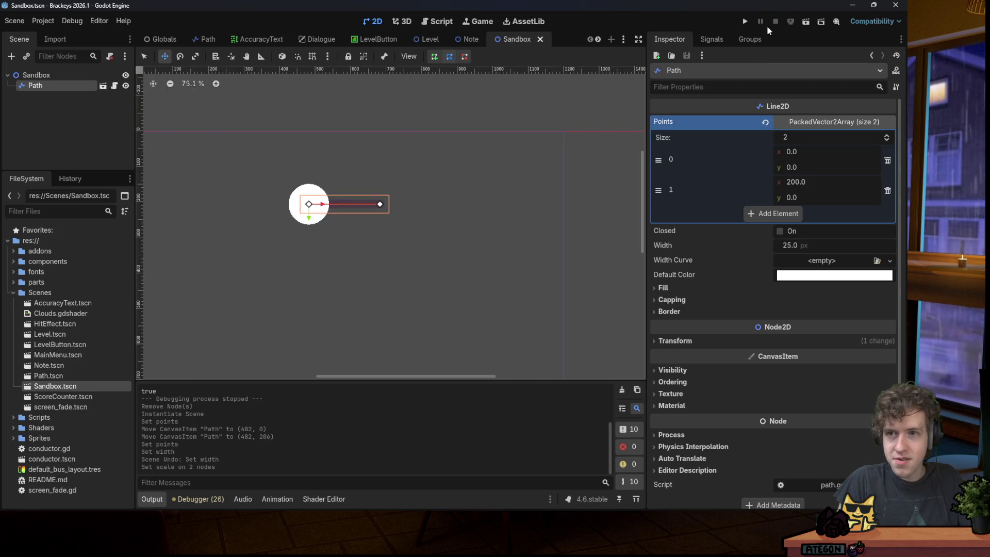
Run the game with song3, stop it with F8, and go back to the Path scene.
left_click(747, 21)
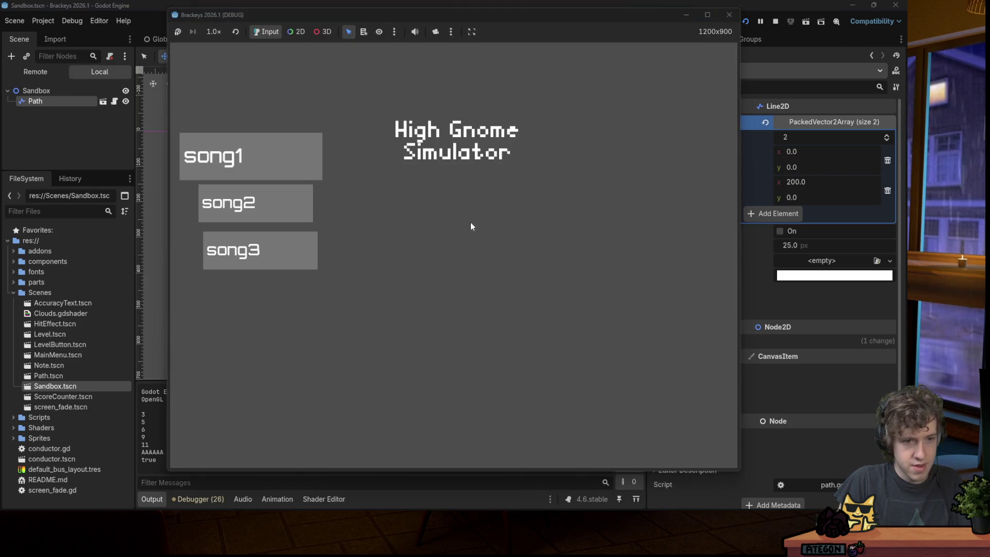
left_click(325, 245)
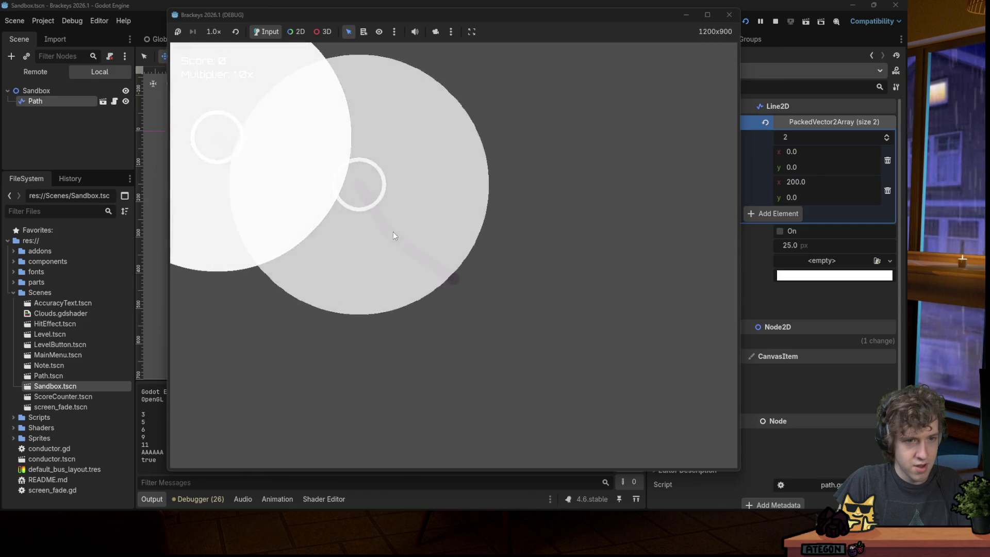
key("F8")
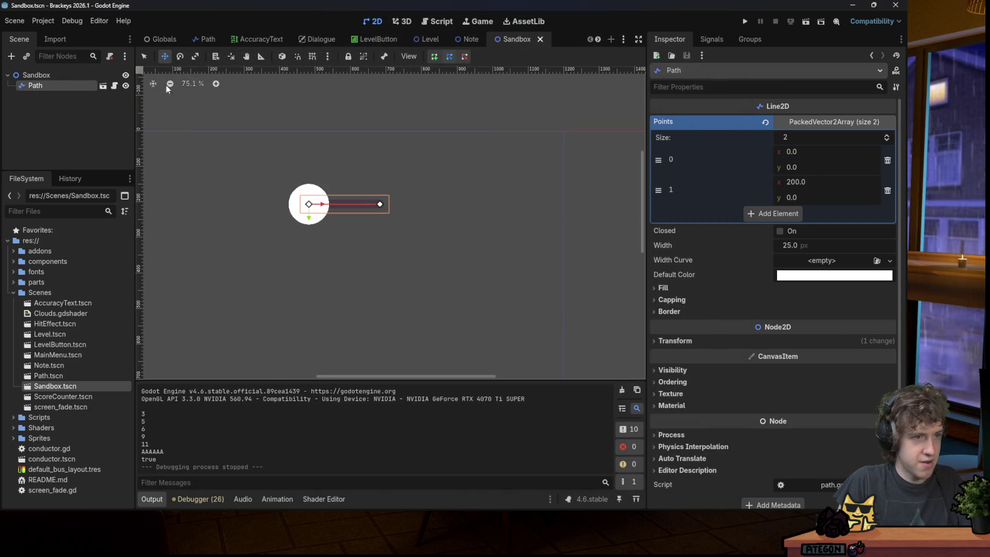
left_click(114, 86)
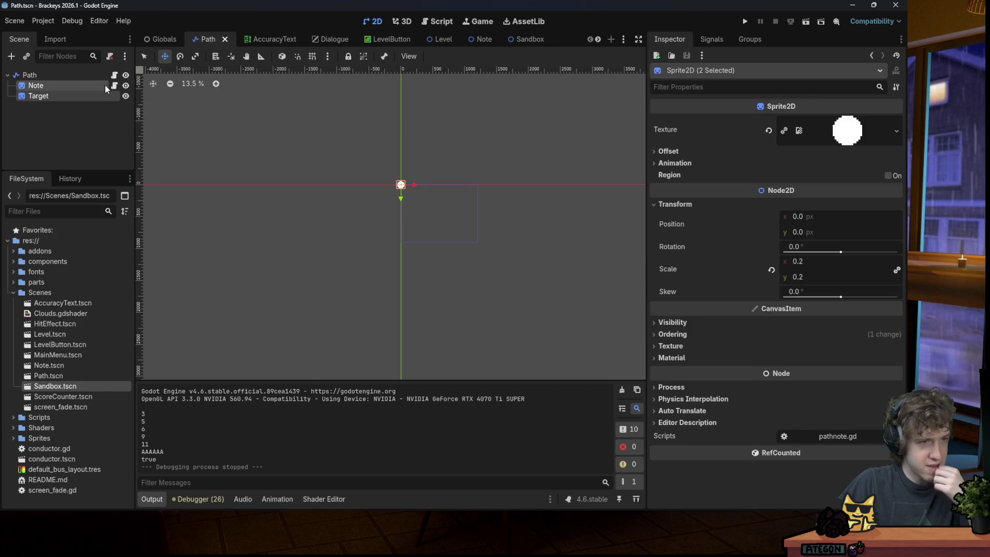
Open the Note's pathnote.gd and add a 'var target_scale = scale' line in _ready.
left_click(114, 77)
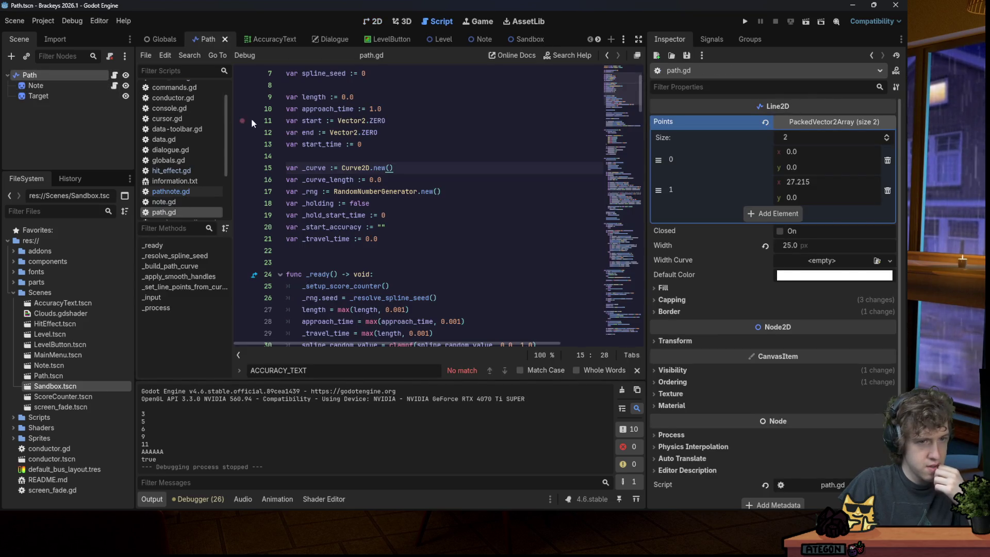
left_click(105, 96)
left_click(106, 87)
left_click(386, 121)
left_click(425, 145)
key("Return")
type("var target_s")
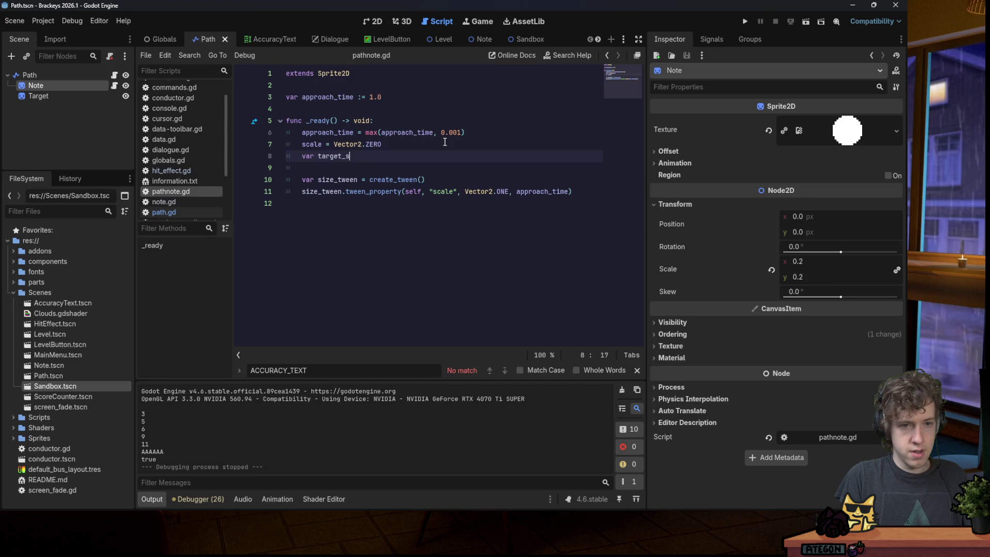
type("cale = ")
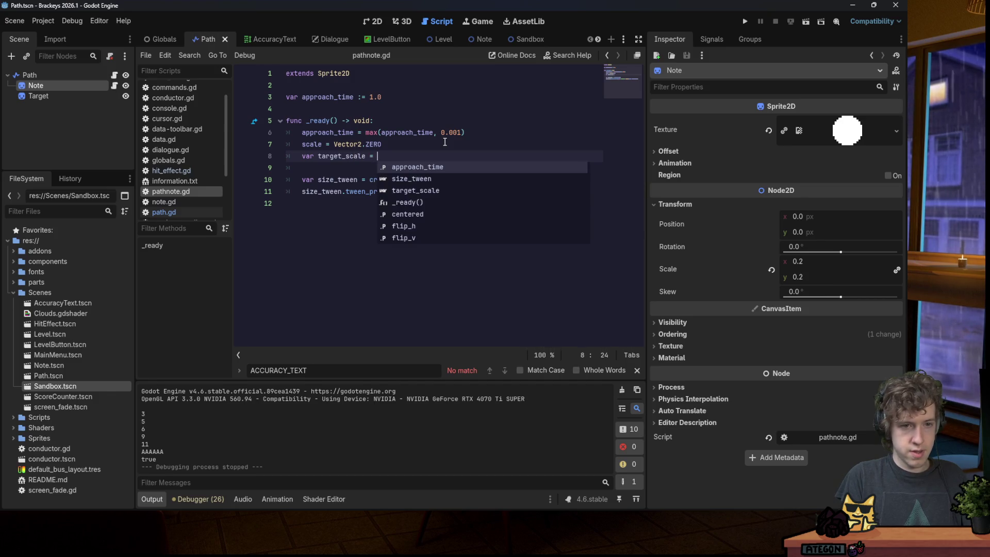
type("scale")
Move the target_scale line up directly above 'scale = Vector2.ZERO'.
triple_click(346, 154)
key("ctrl+c")
key("BackSpace")
left_click(486, 137)
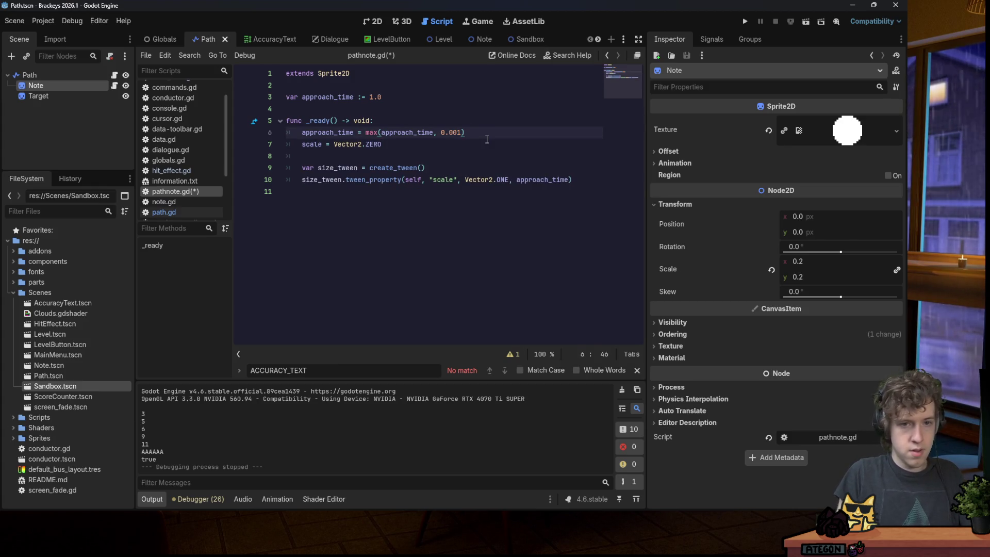
key("Return")
key("ctrl+v")
double_click(342, 144)
key("ctrl+c")
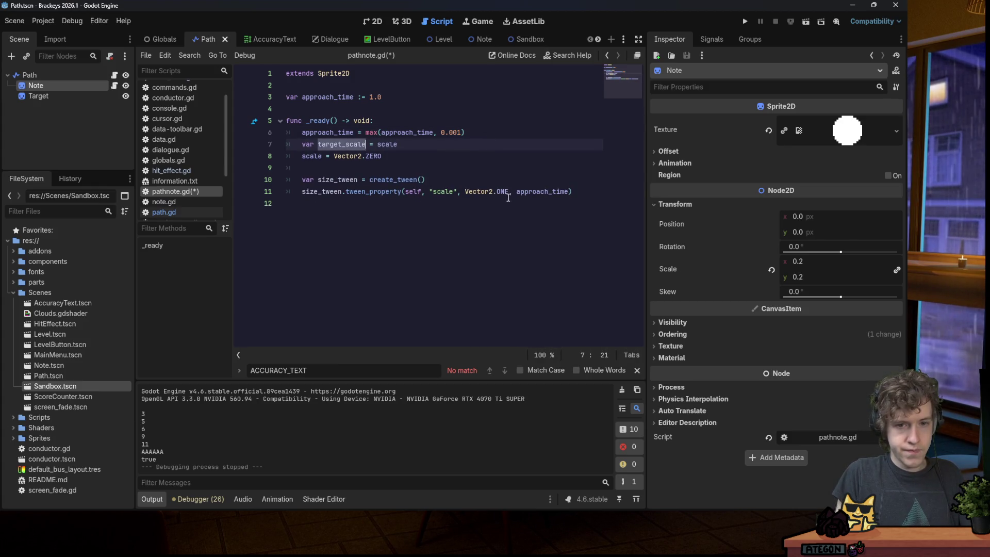
left_click(507, 198)
Make the grow tween end at target_scale instead of Vector2.ONE and save pathnote.gd.
type("*")
left_click(465, 192, "shift")
key("ctrl+v")
key("ctrl+s")
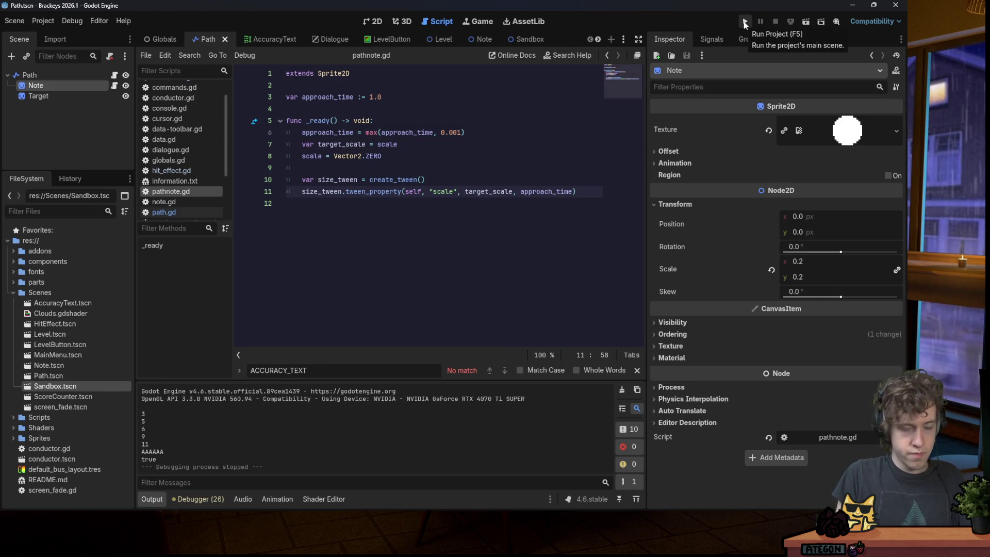
Playtest song3, hitting a couple of right-arrow notes, then close the game.
left_click(744, 22)
key("Down")
key("Down")
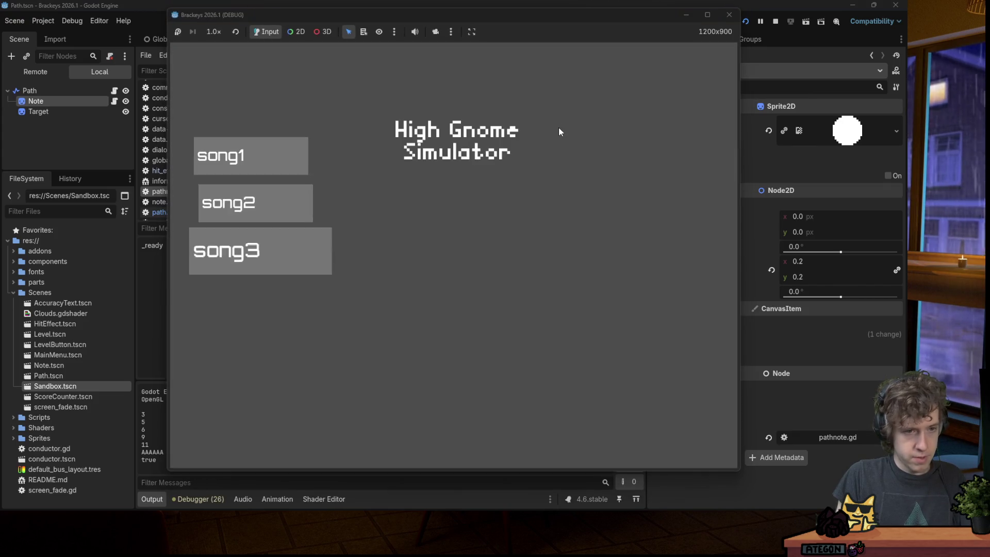
key("Return")
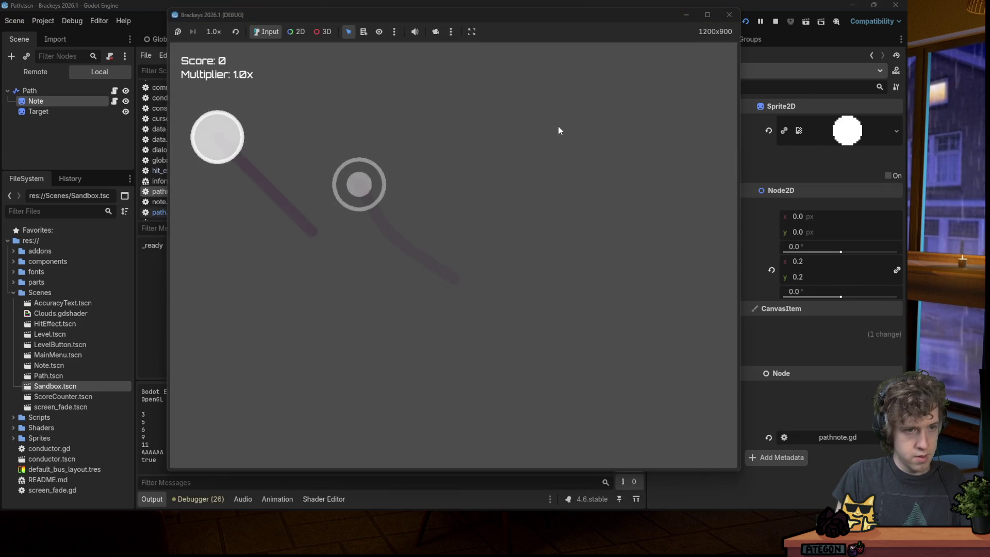
key("Right")
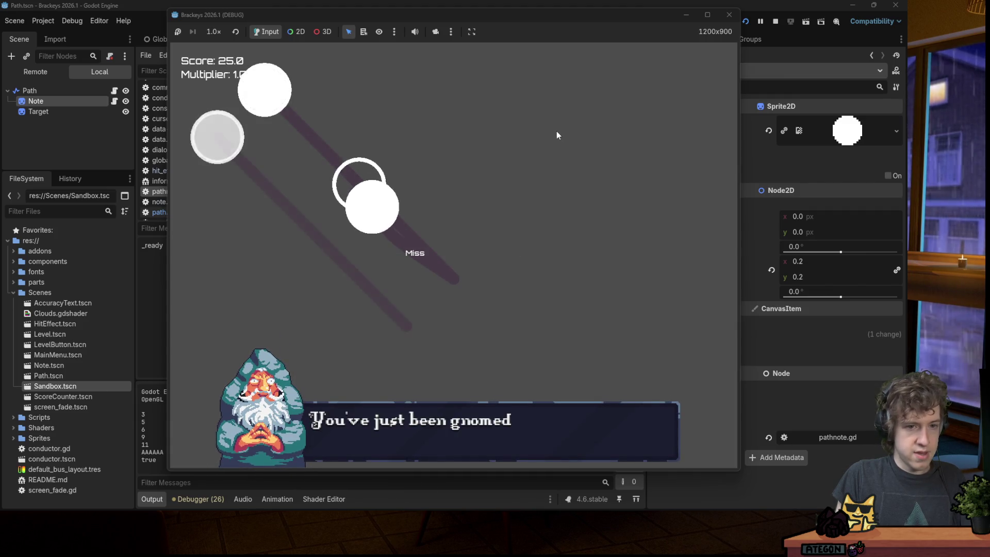
key("Right")
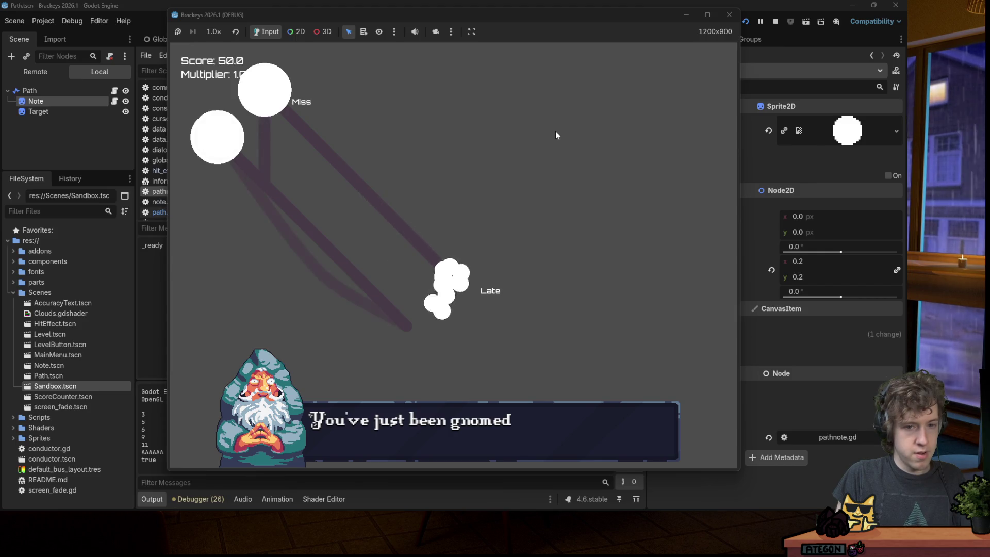
left_click(731, 16)
key("ctrl+s")
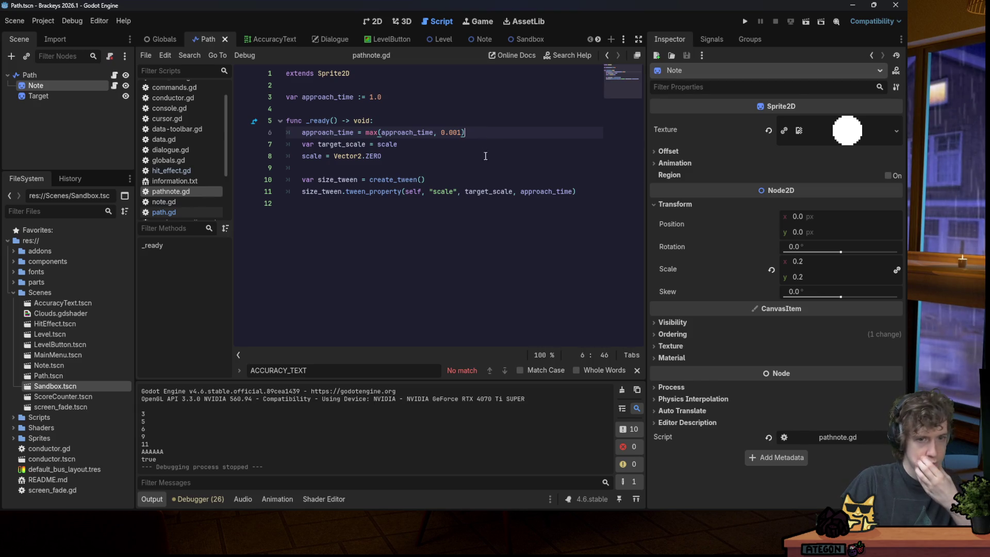
Switch from pathnote.gd to the Path node's path.gd and review its variables.
left_click(468, 181)
left_click(466, 171)
left_click(426, 160)
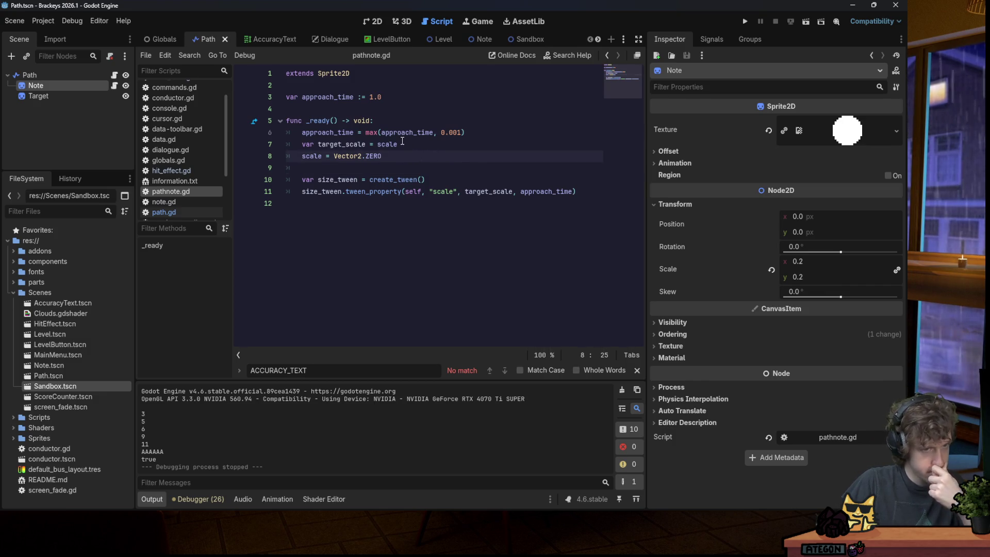
left_click(95, 75)
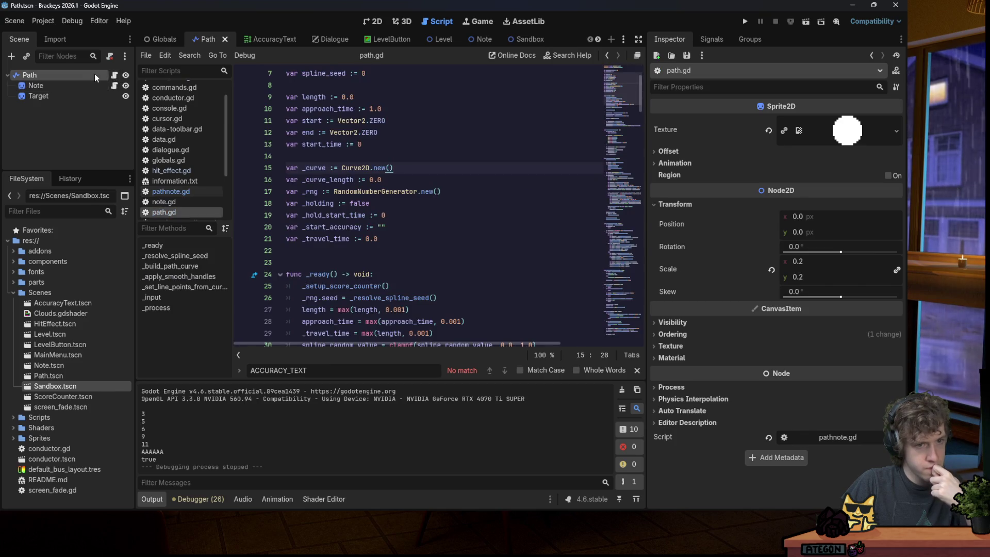
scroll(376, 147, "up", 2)
left_click(402, 168)
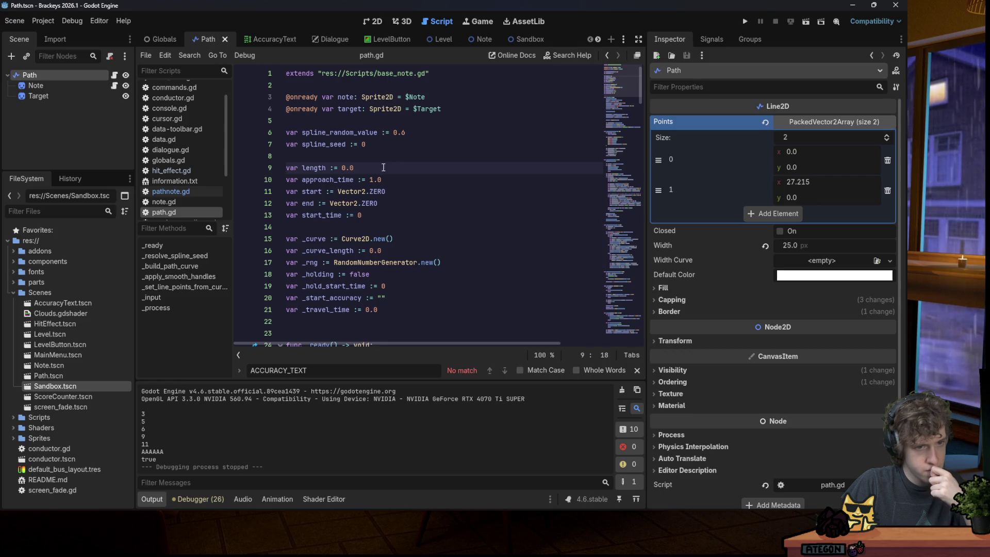
scroll(386, 168, "down", 4)
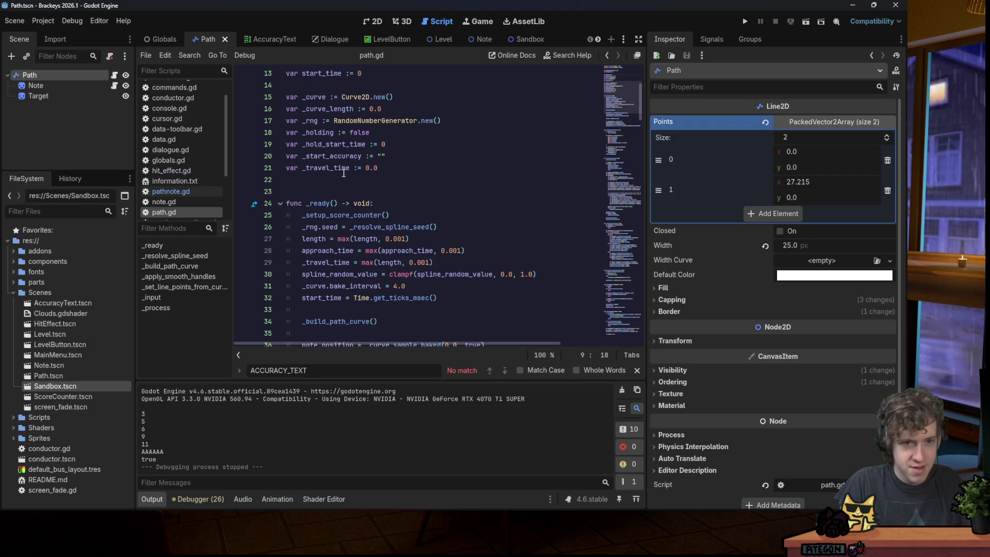
Read through path.gd's functions from line 20 downward.
left_click(376, 179)
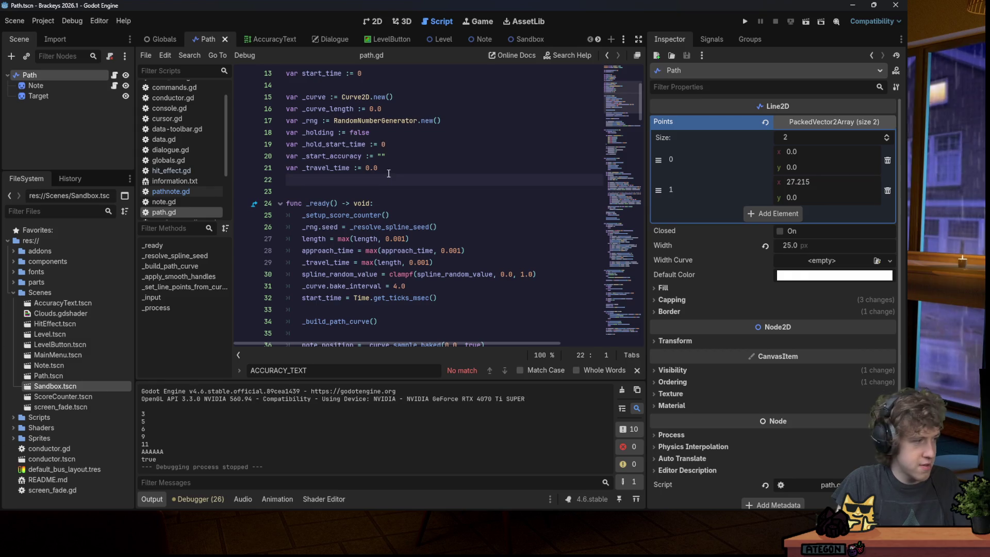
left_click(325, 156)
left_click(392, 179)
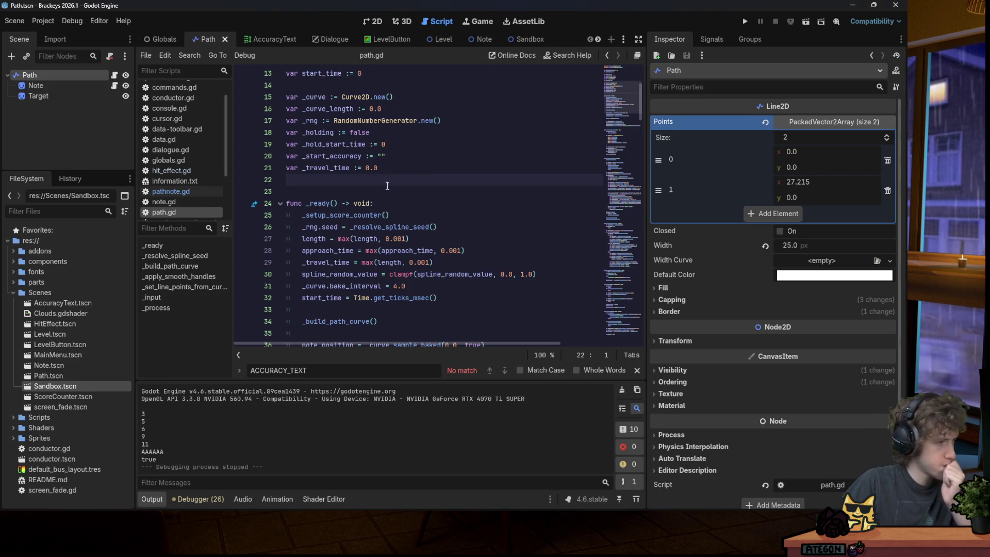
left_click(387, 204)
left_click(422, 216)
scroll(398, 210, "down", 2)
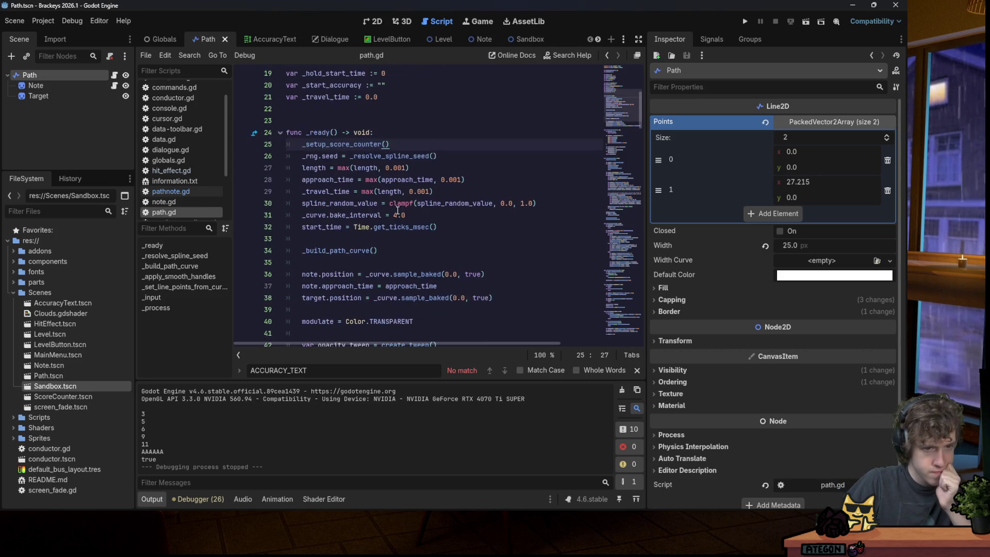
scroll(397, 210, "down", 2)
scroll(392, 199, "down", 6)
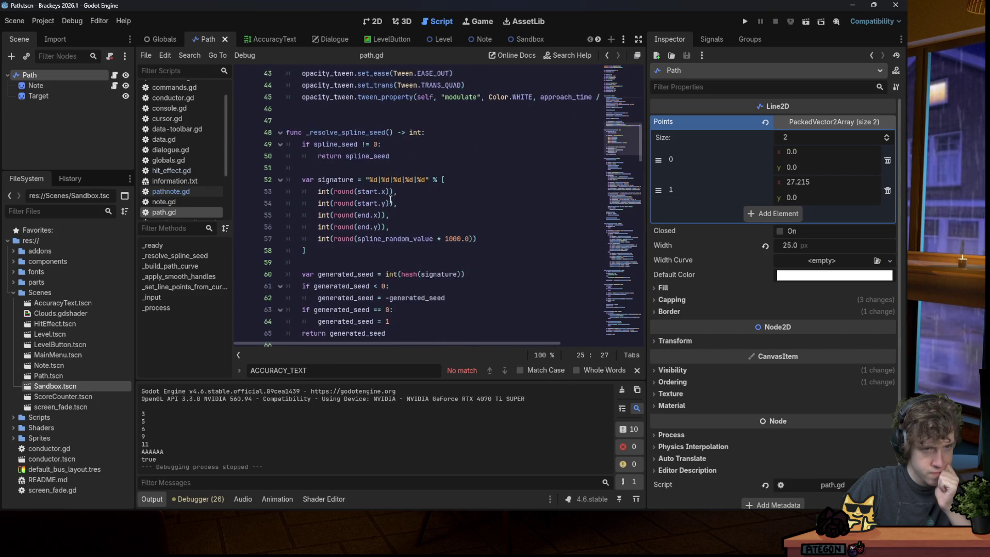
scroll(391, 200, "up", 14)
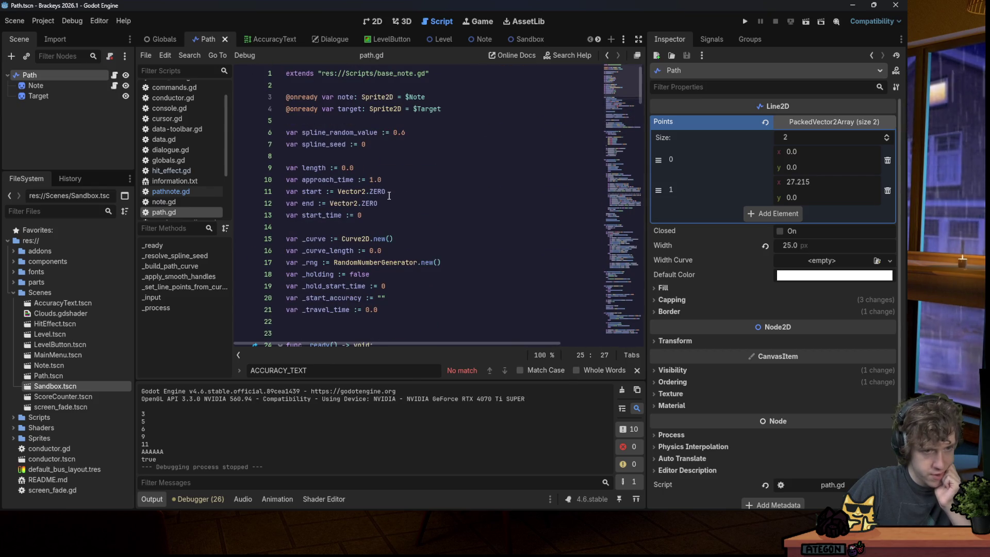
scroll(342, 183, "down", 20)
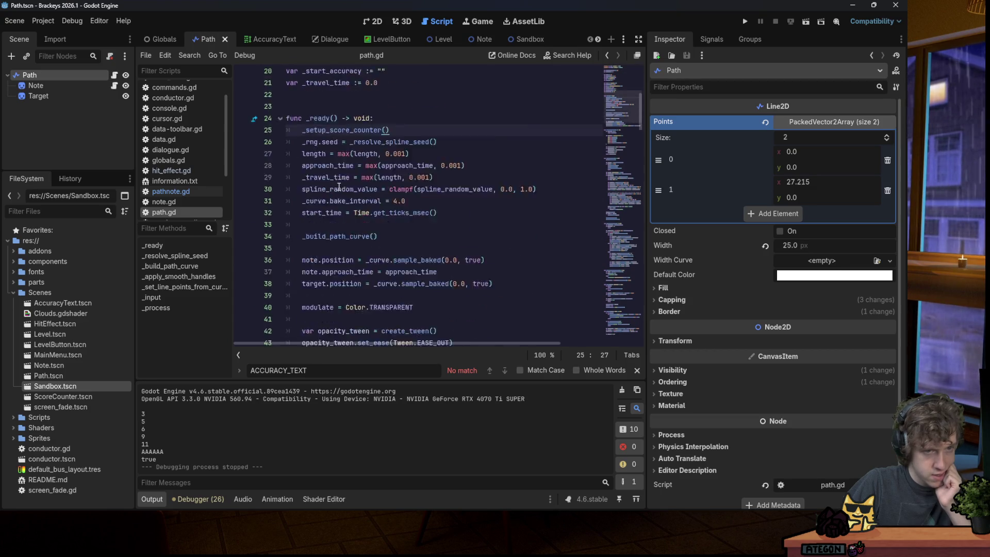
Search path.gd for 'elapsed'.
left_click(340, 186)
key("ctrl+f")
type("elapsed")
left_click_drag(536, 203, 305, 205)
left_click(302, 207)
key("ctrl+f")
Paste the elapsed time calculation into _process on line 187 and check other uses of elapsed.
type("process")
scroll(379, 189, "down", 3)
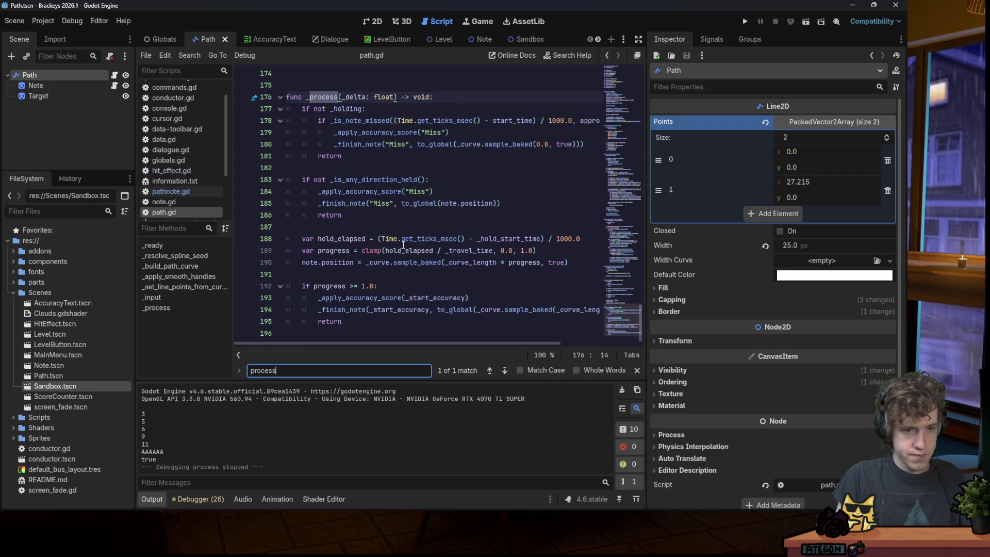
left_click(365, 228)
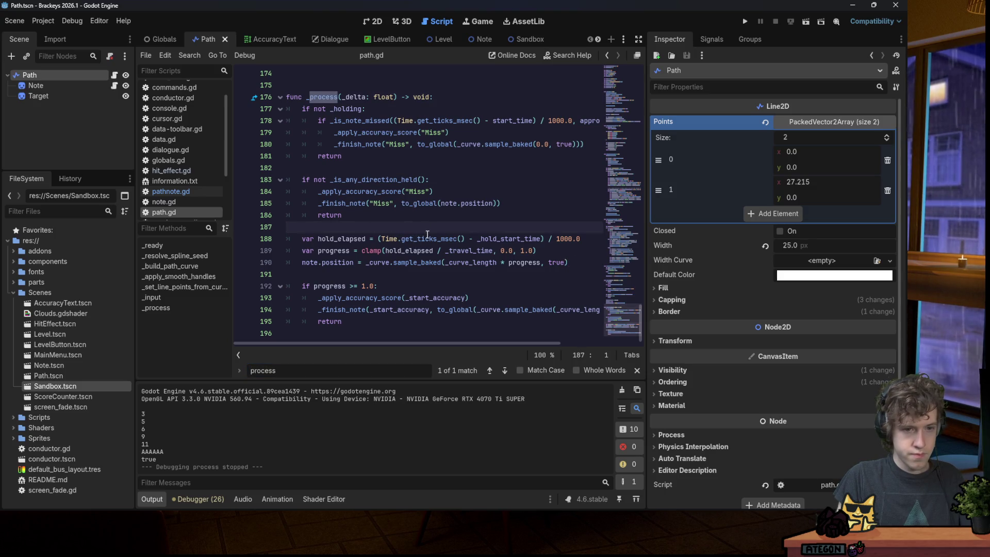
key("ctrl+v")
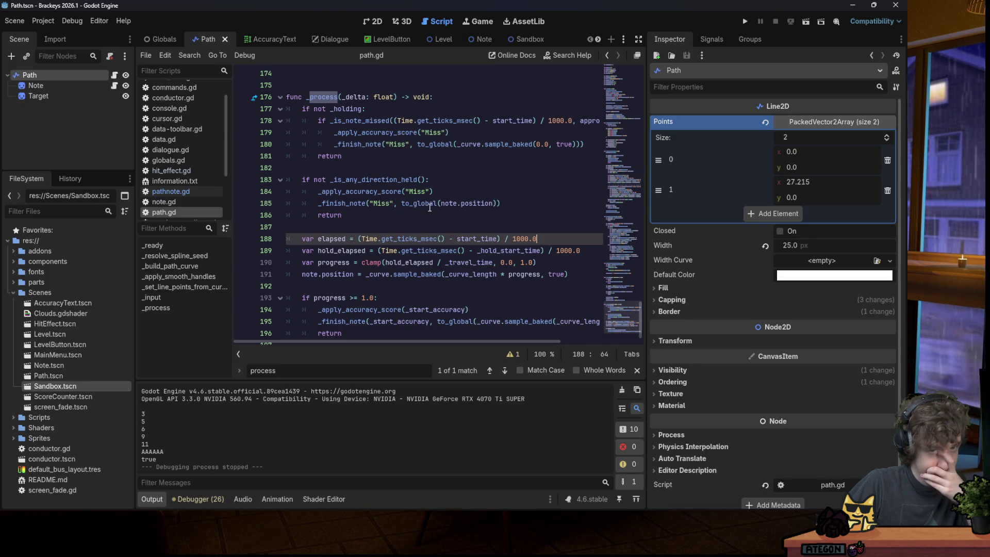
double_click(332, 237)
key("ctrl+f")
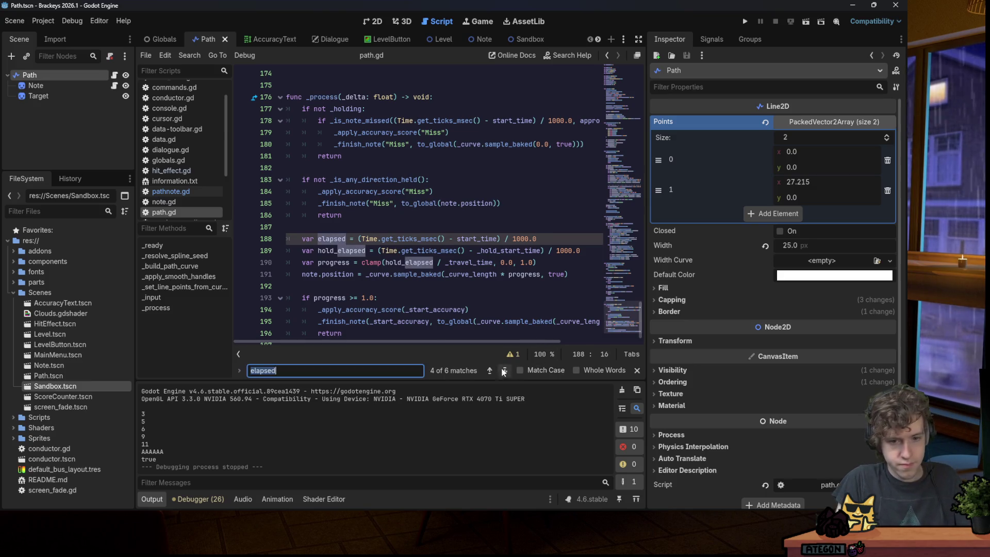
left_click(490, 370)
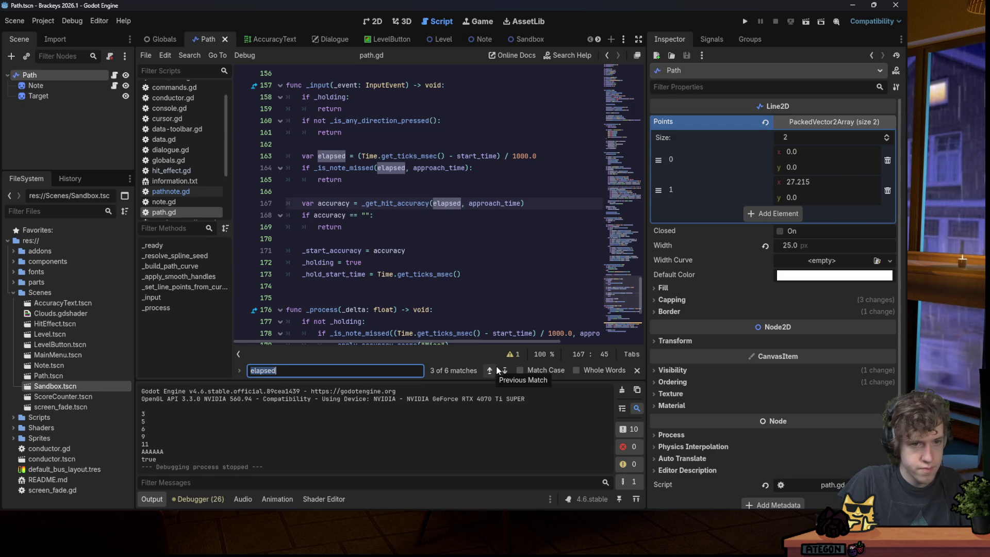
left_click(505, 371)
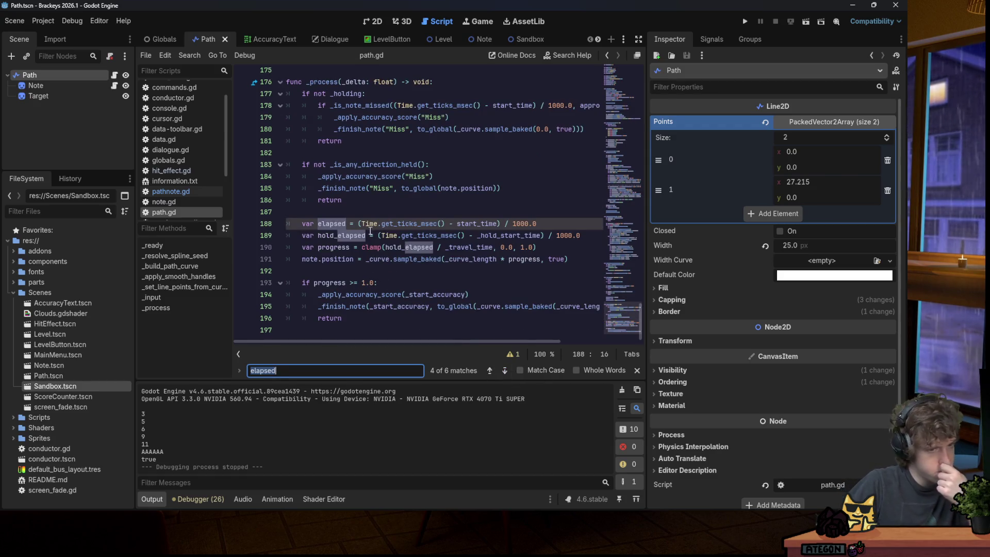
Add 'note.elapsed = elapsed' below the elapsed calculation in path.gd.
left_click(540, 226)
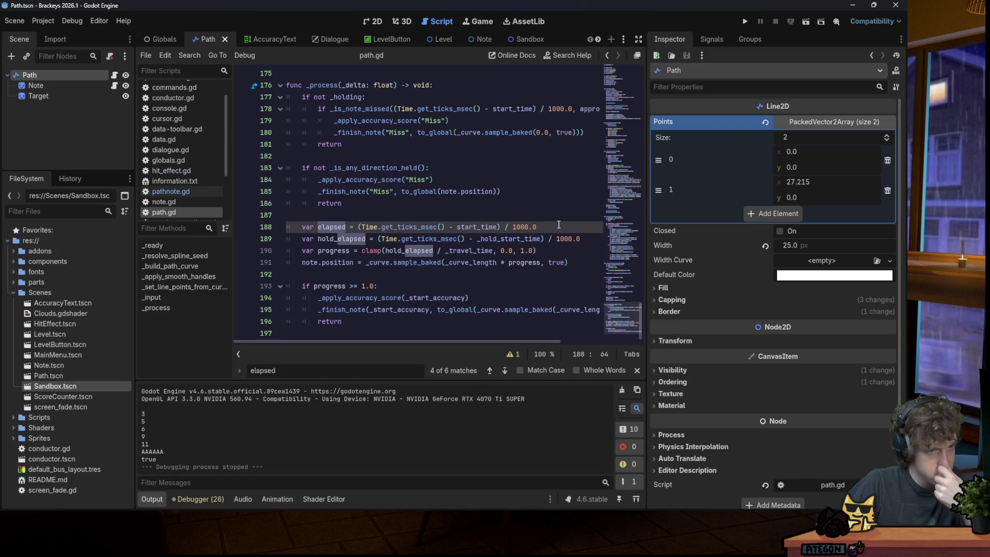
key("Return")
type("note.e")
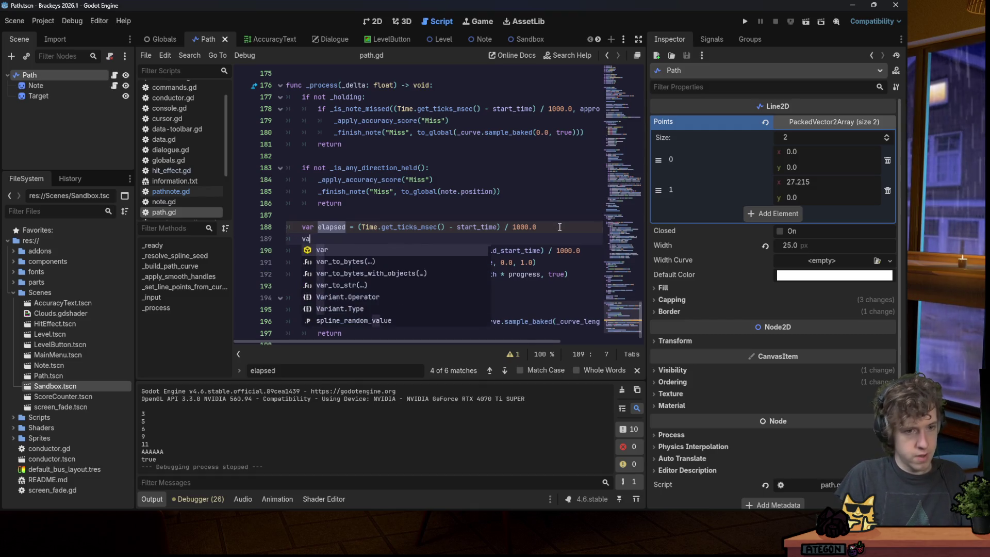
type("lapsed = elap")
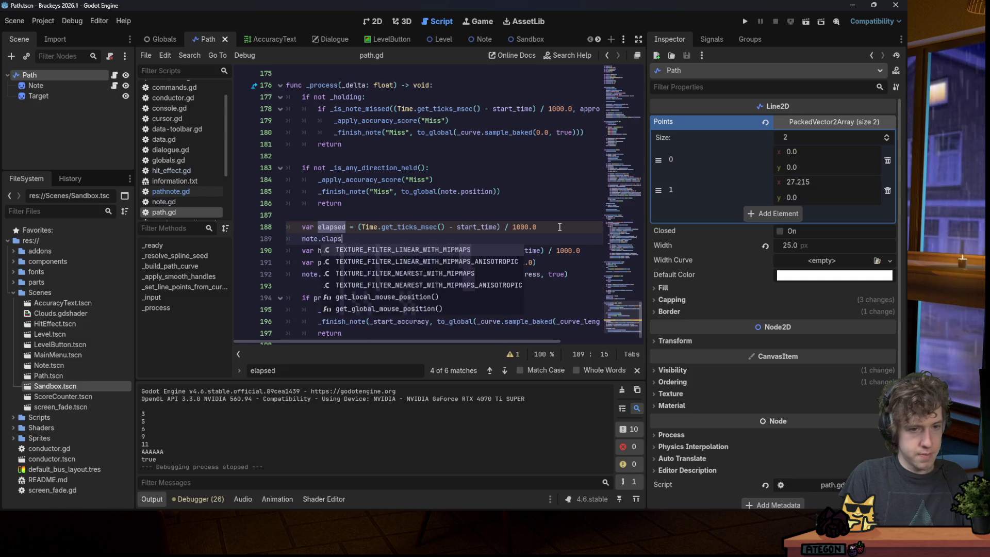
key("Return")
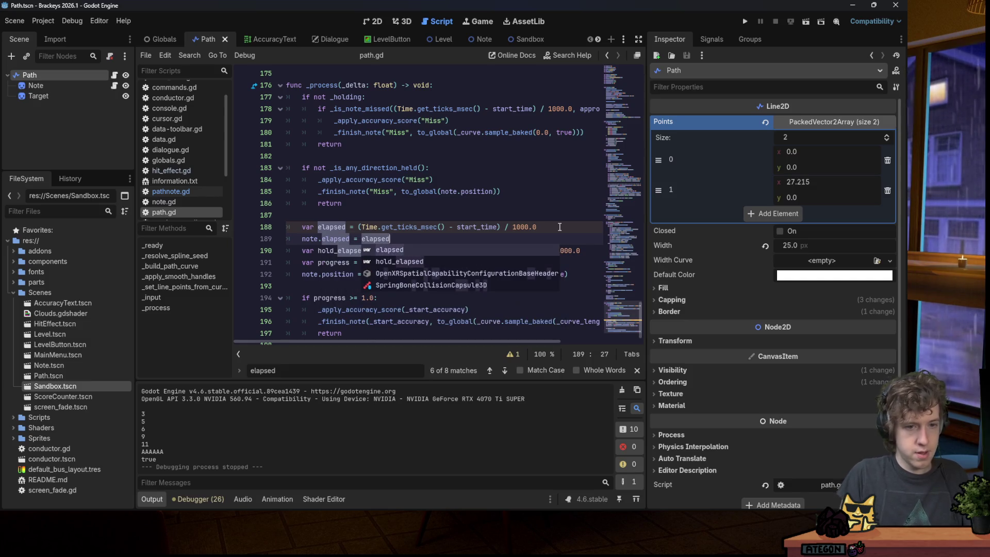
left_click(318, 215)
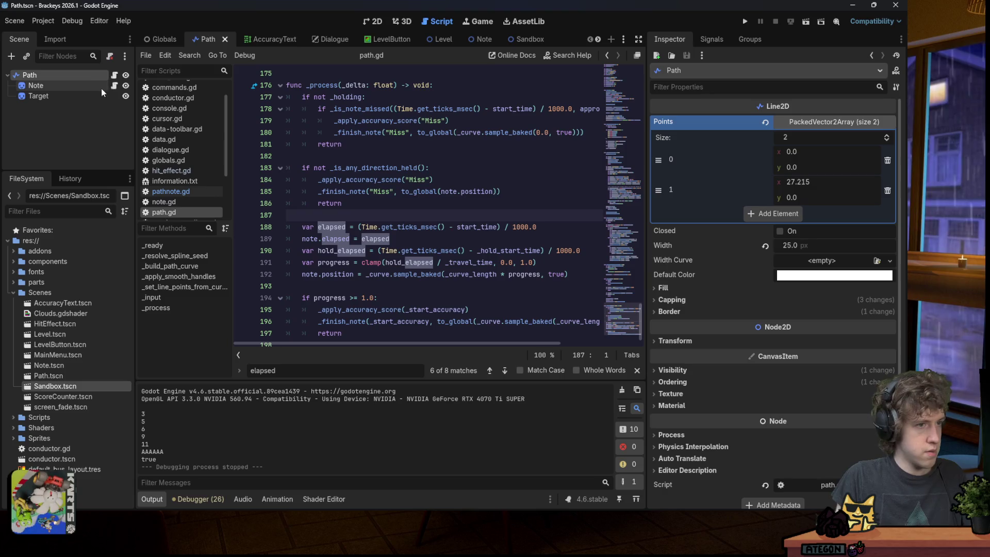
Declare 'var elapsed = 0' after line 3 of pathnote.gd.
left_click(170, 192)
left_click(400, 98)
key("Return")
type("var elapsed = 0")
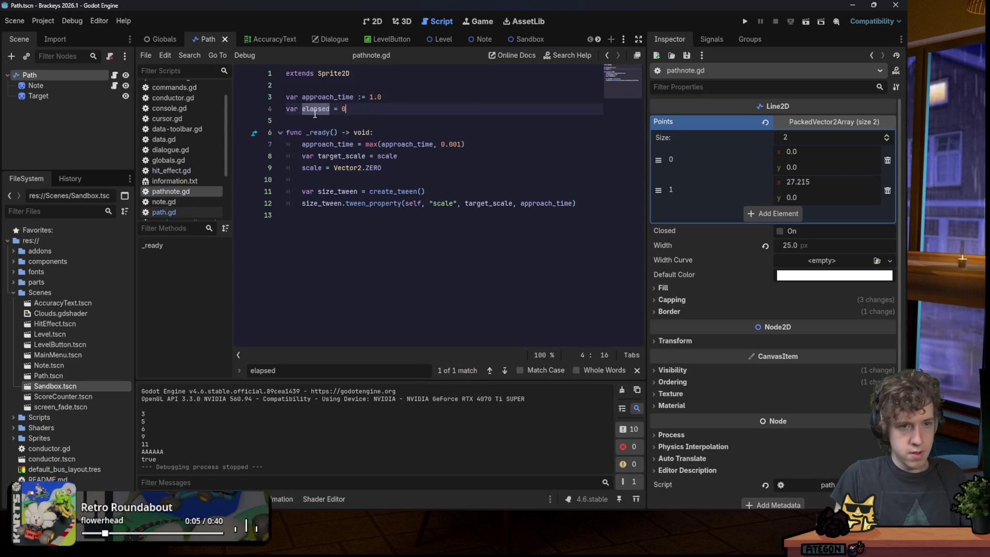
Add a _process function setting scale = target_scale * max(elapsed, approach_time).
left_click(439, 237)
key("Return")
type("func _proc")
key("Return")
key("Return")
type("scale = elapsed")
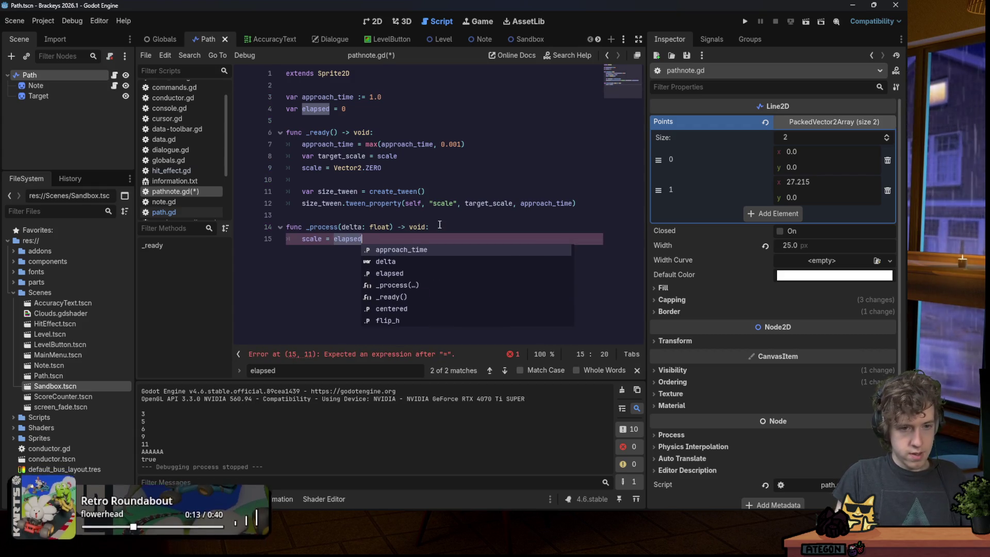
key("ctrl+BackSpace")
type("targ")
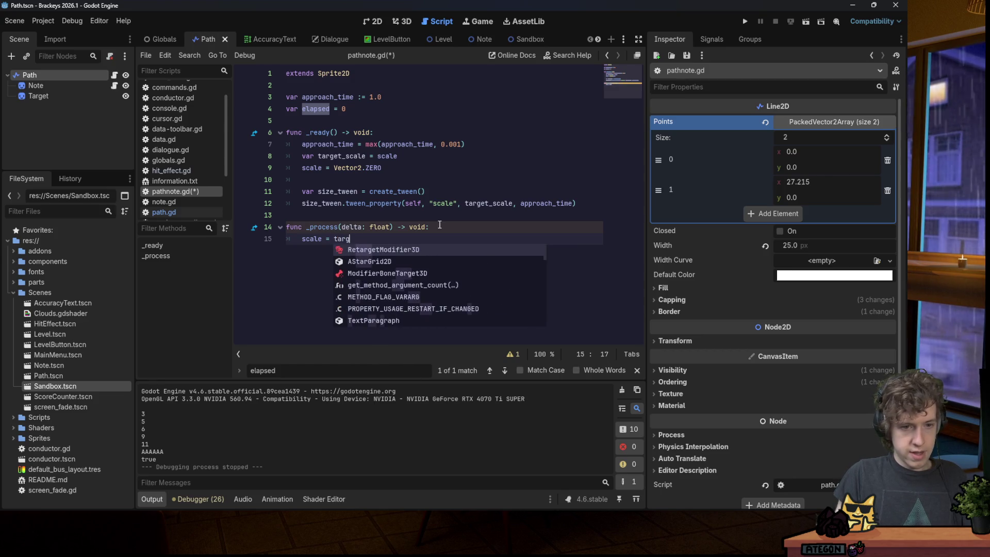
type("et_scale ")
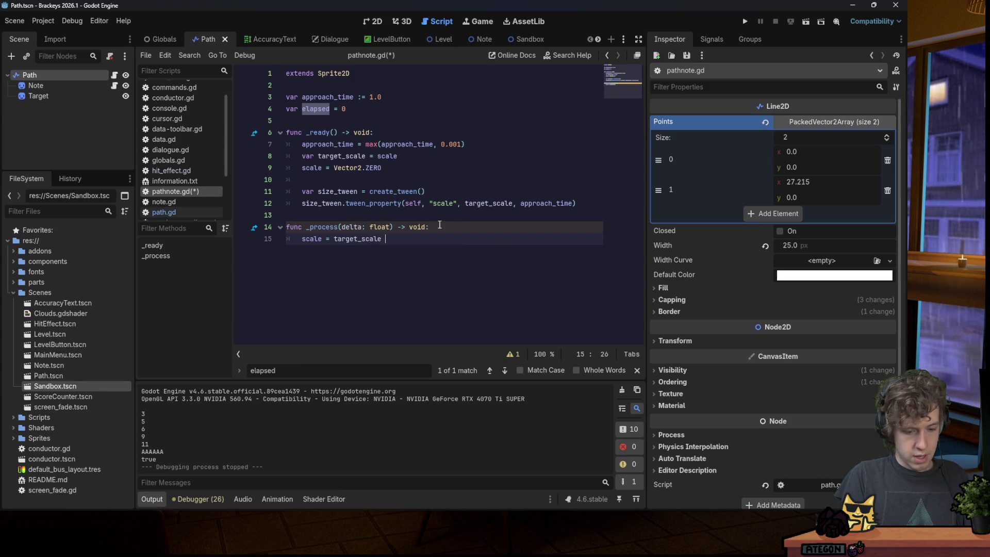
type("* max(elapsed, 1")
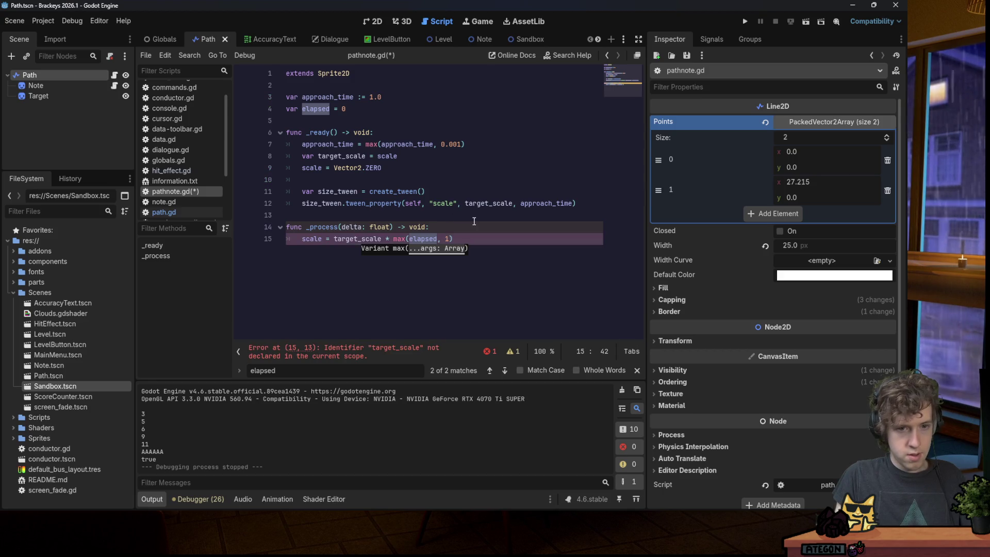
key("BackSpace")
type("a")
key("Return")
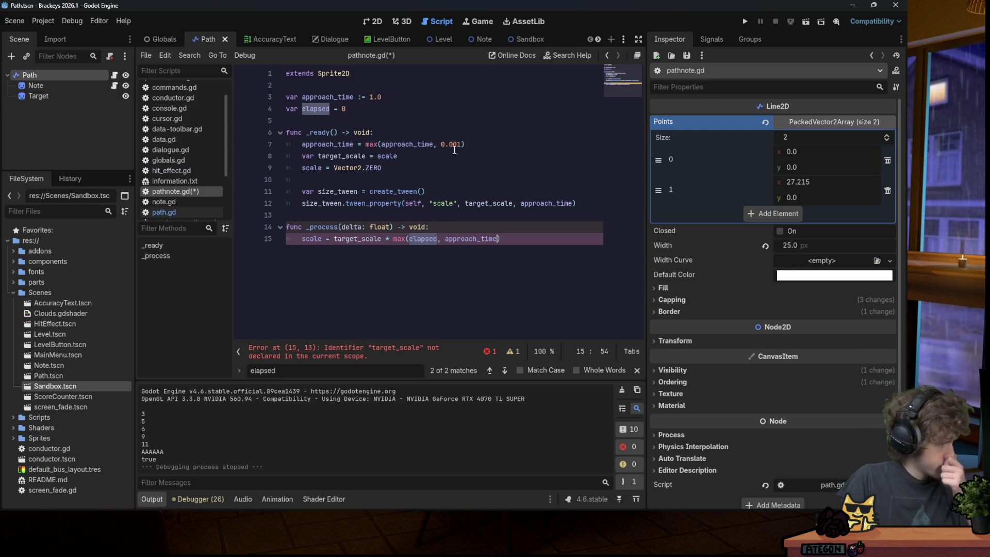
Delete the size tween code from _ready and save pathnote.gd.
left_click_drag(574, 203, 392, 171)
key("BackSpace")
key("ctrl+s")
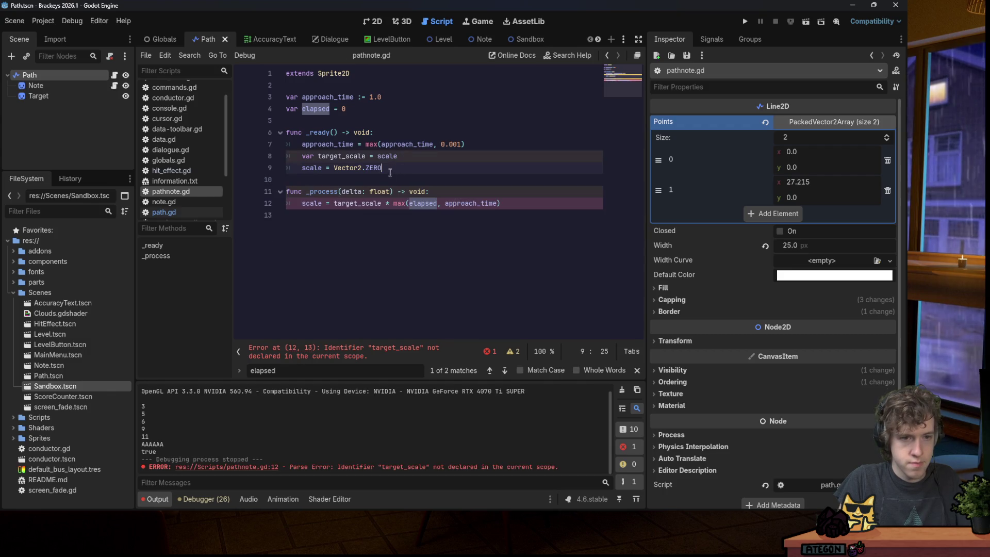
Move the target_scale declaration out of _ready to script level below var elapsed, and save.
left_click(401, 183)
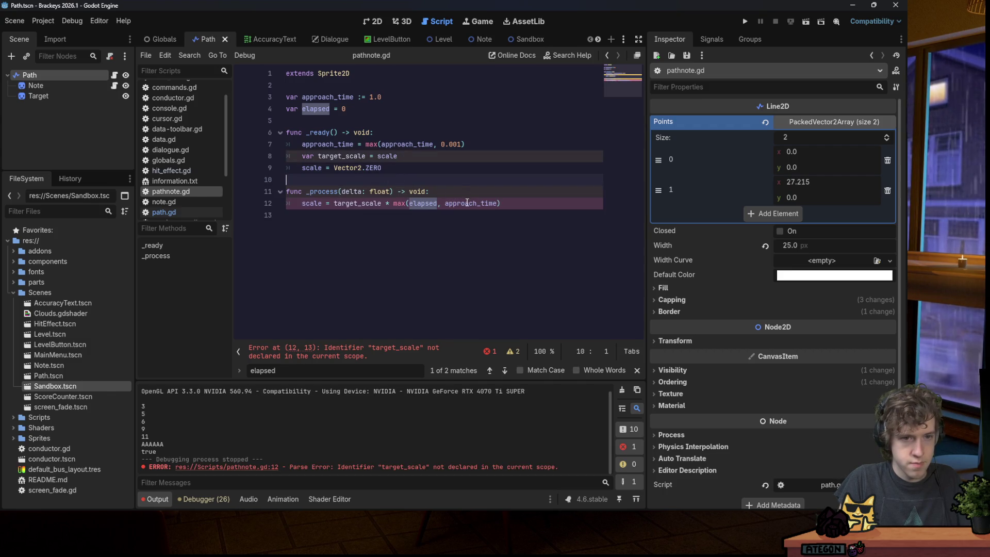
left_click_drag(405, 159, 309, 160)
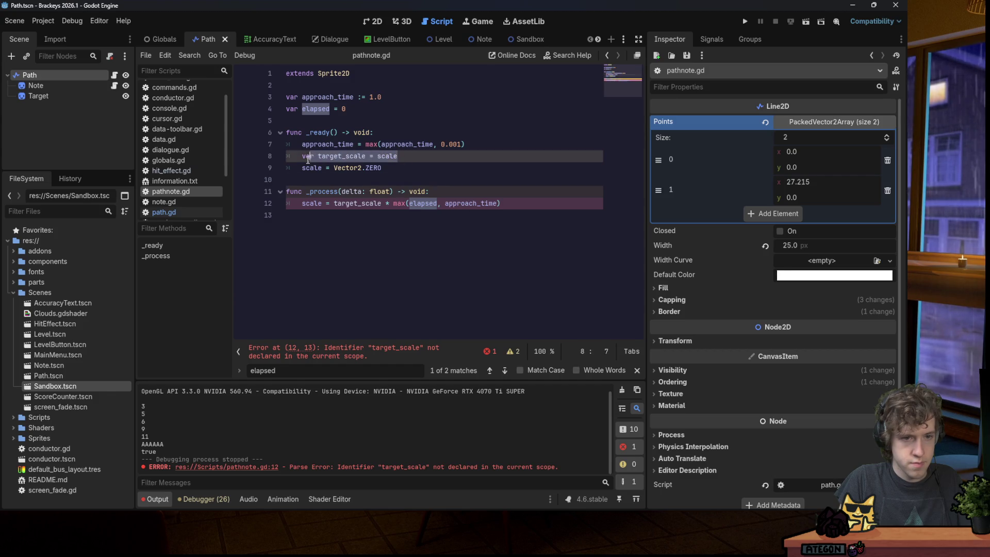
key("ctrl+x")
left_click(382, 121)
key("ctrl+v")
key("Return")
left_click(369, 169)
key("BackSpace")
key("BackSpace")
key("ctrl+s")
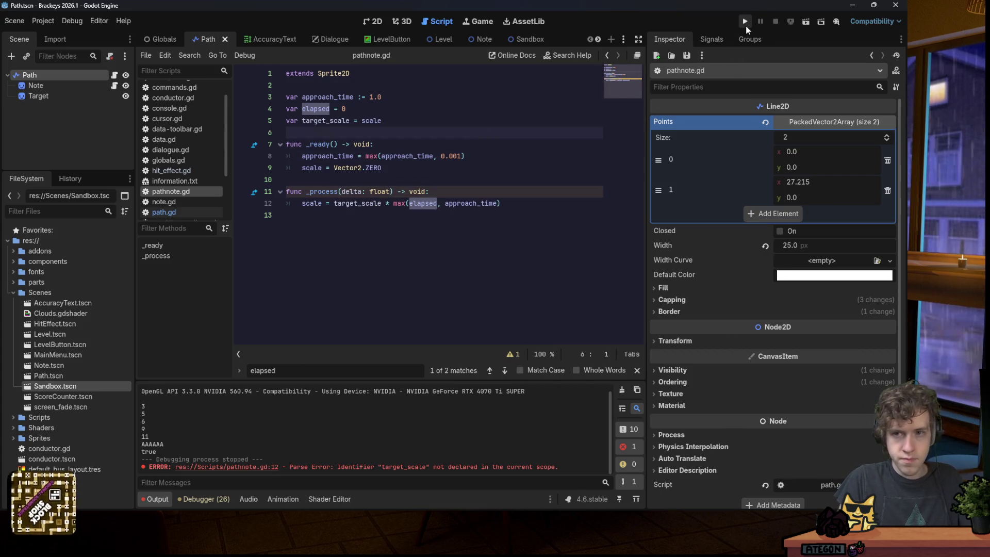
Test-run the game, then change max to min in the line 12 scale assignment.
left_click(745, 23)
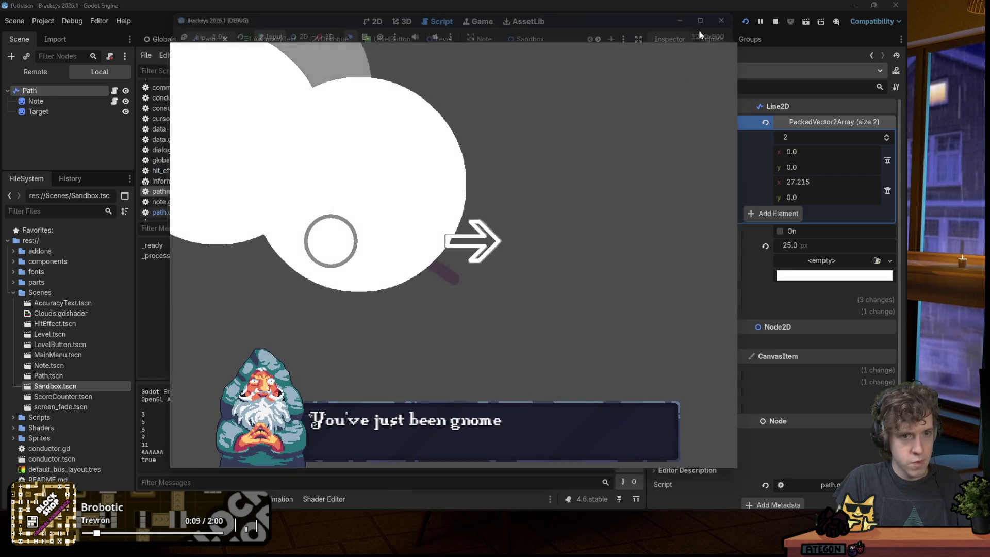
left_click(729, 14)
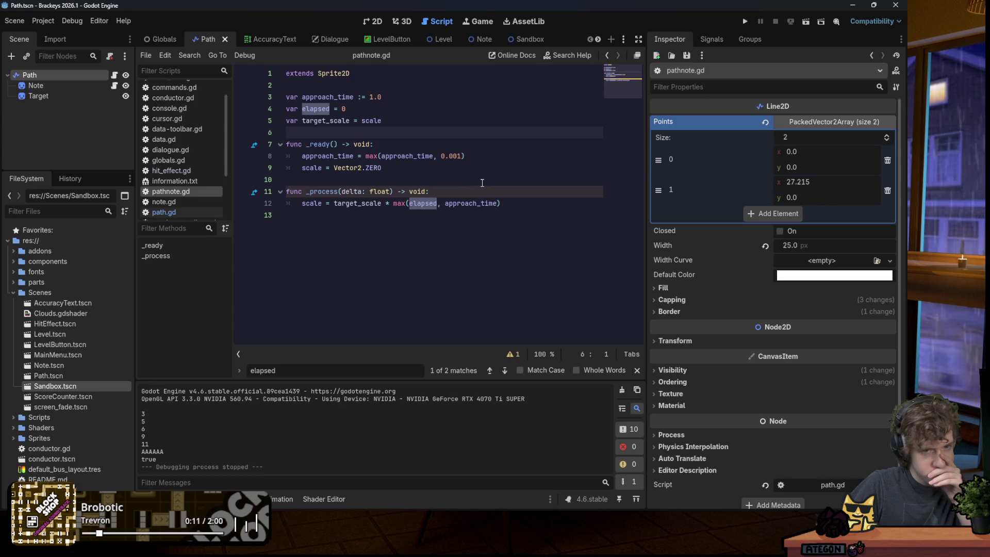
double_click(423, 204)
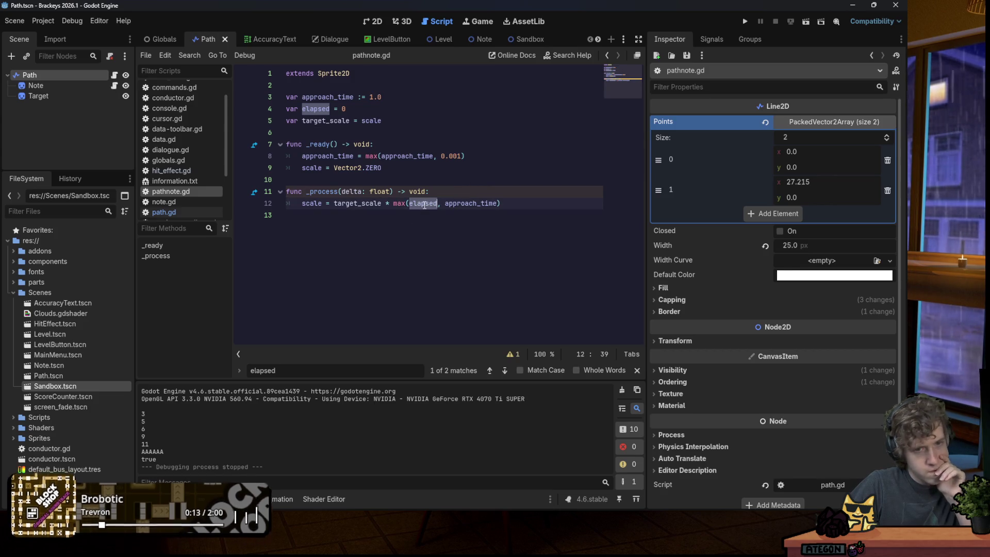
left_click(404, 205)
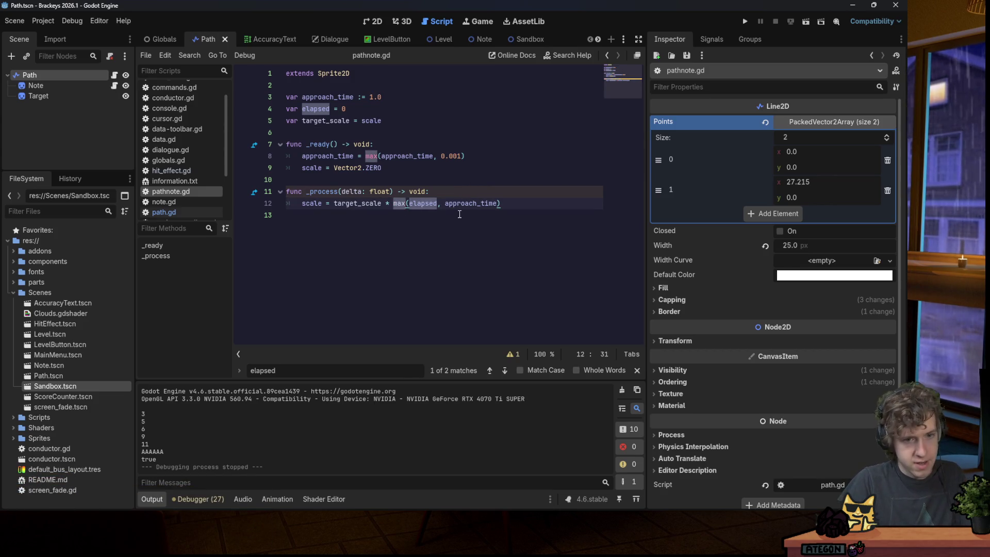
key("BackSpace")
key("BackSpace")
type("in")
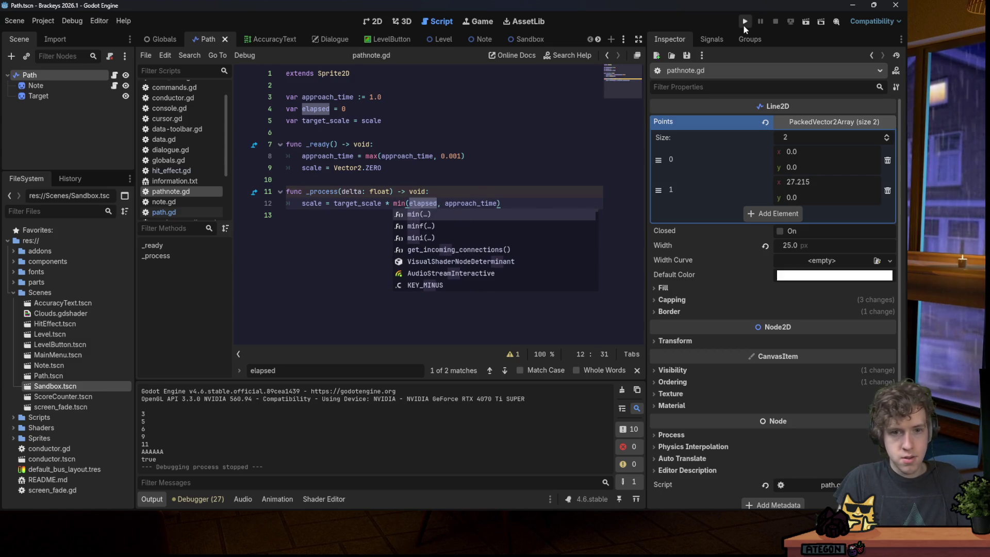
left_click(458, 203)
Run the game again with the min version and close it.
left_click(565, 158)
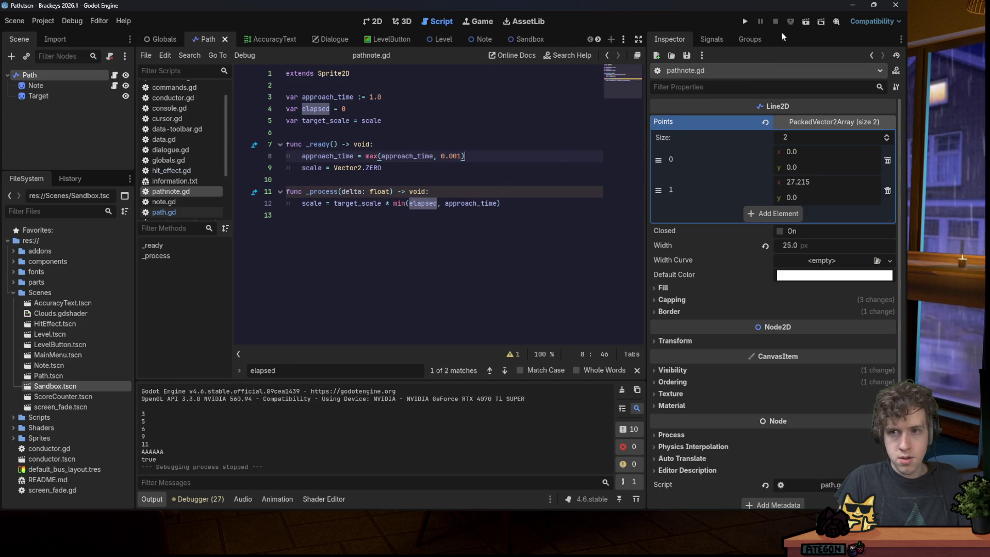
left_click(745, 21)
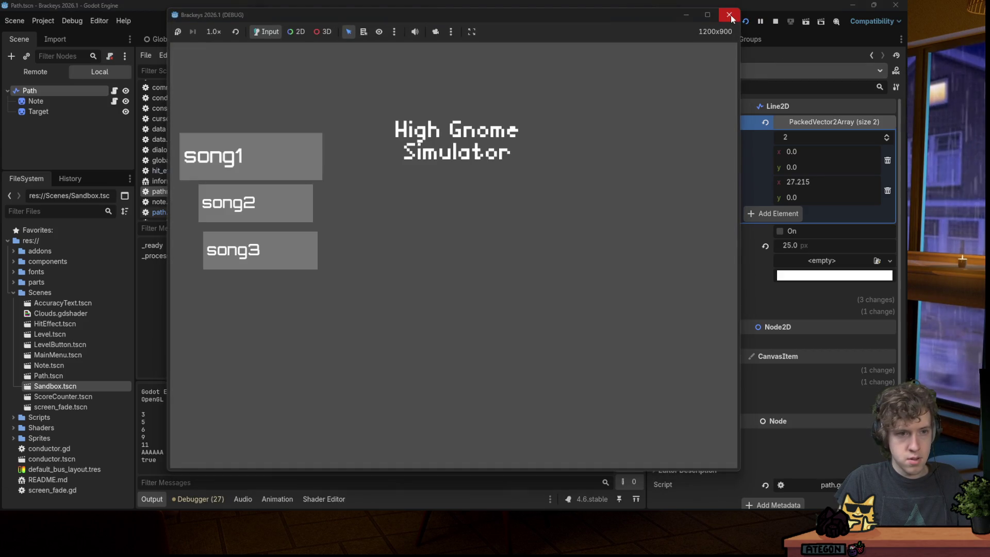
left_click(732, 14)
left_click(502, 203)
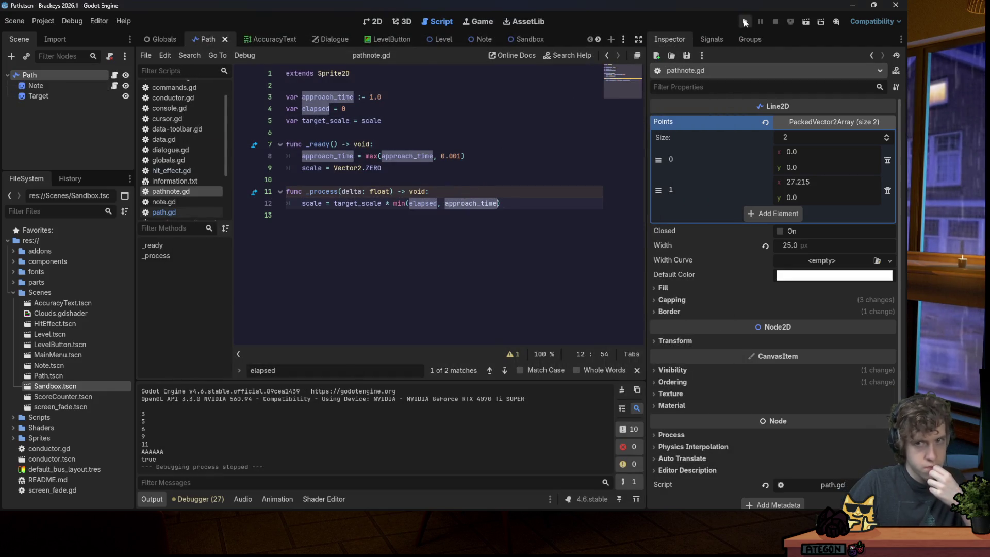
Run the game, start a song, and hit a note for a Perfect 100-point score.
left_click(745, 22)
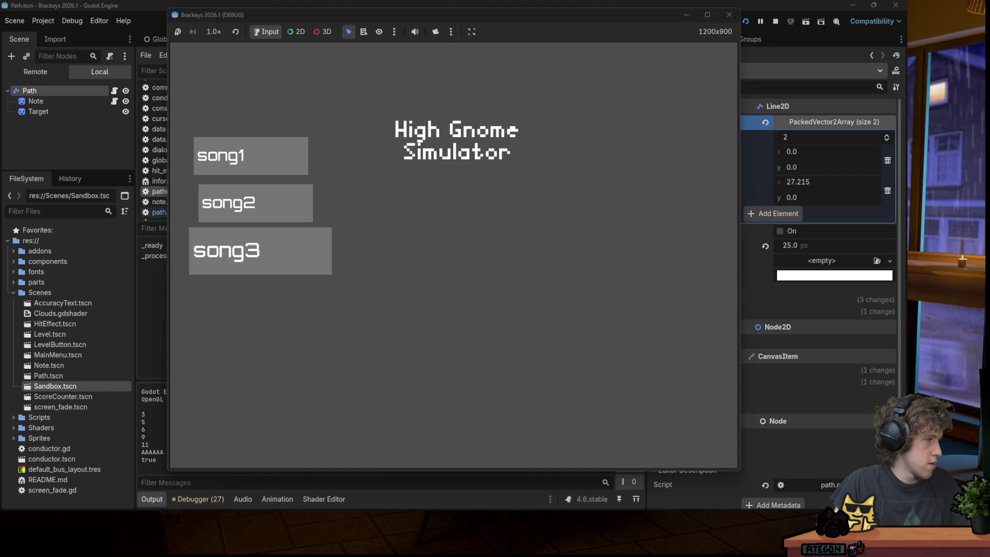
key("Return")
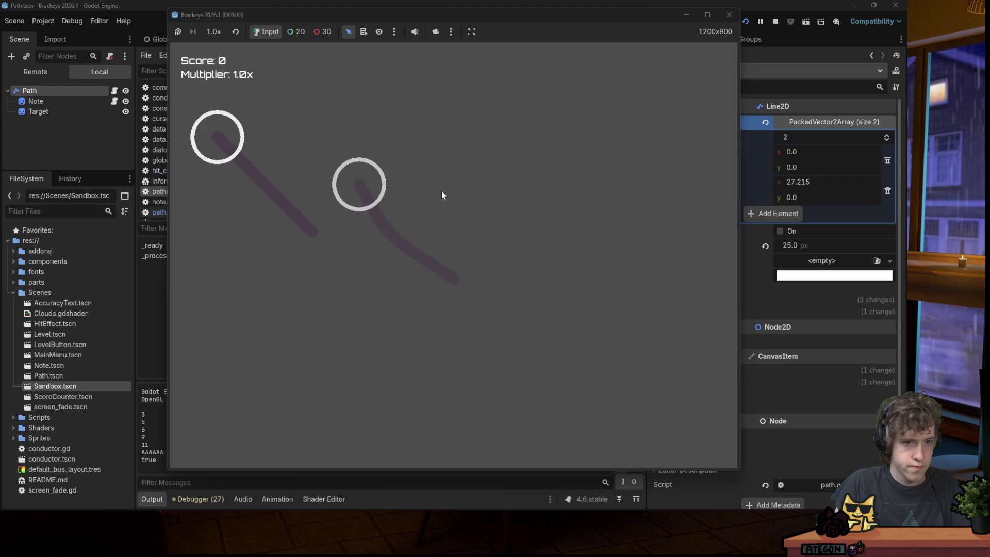
key("Right")
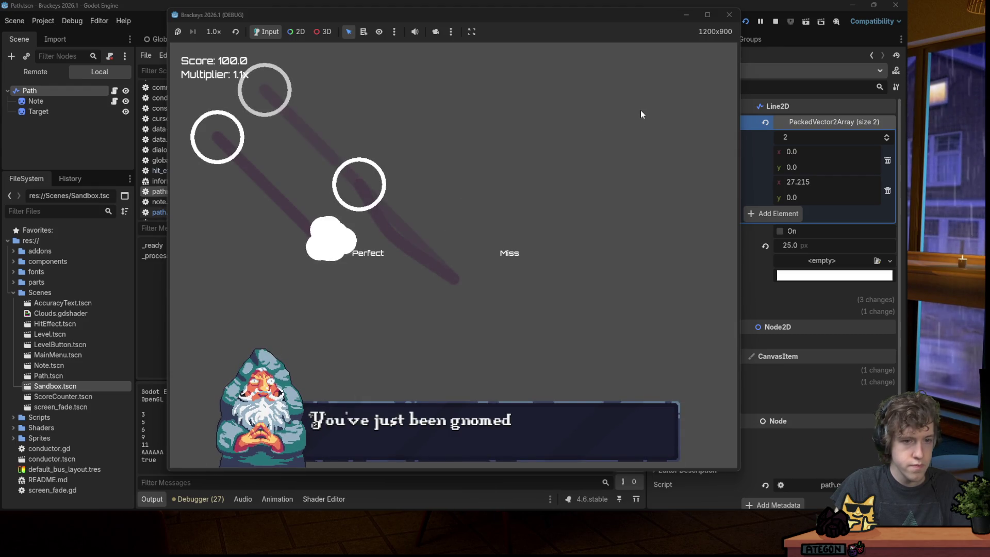
Hit one more note, stop the game, and open path.gd.
key("Left")
left_click(730, 14)
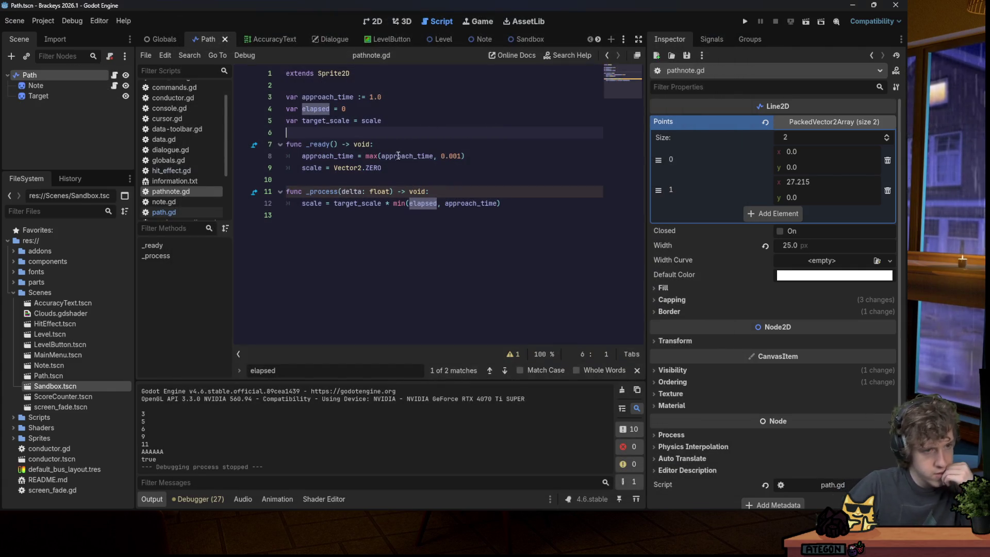
left_click(405, 145)
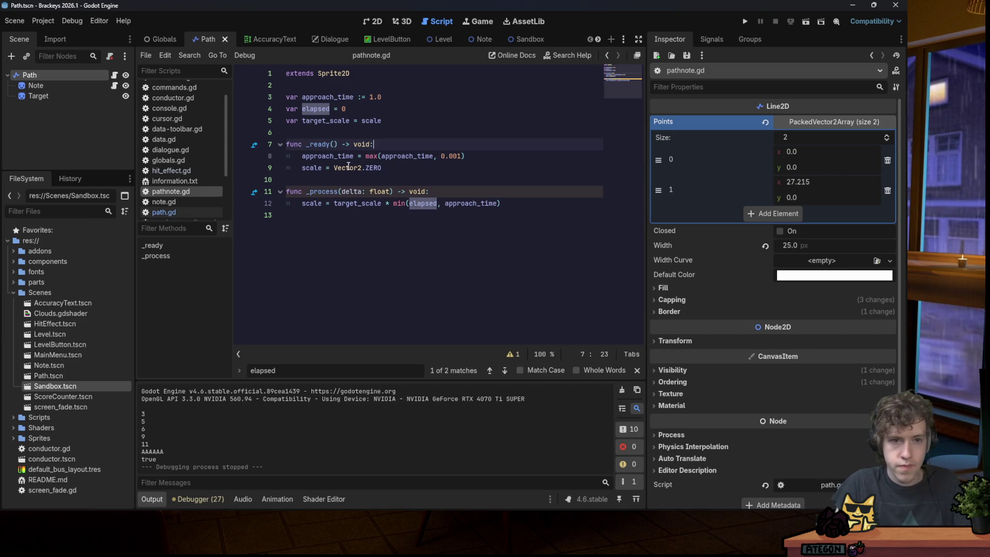
left_click(394, 120)
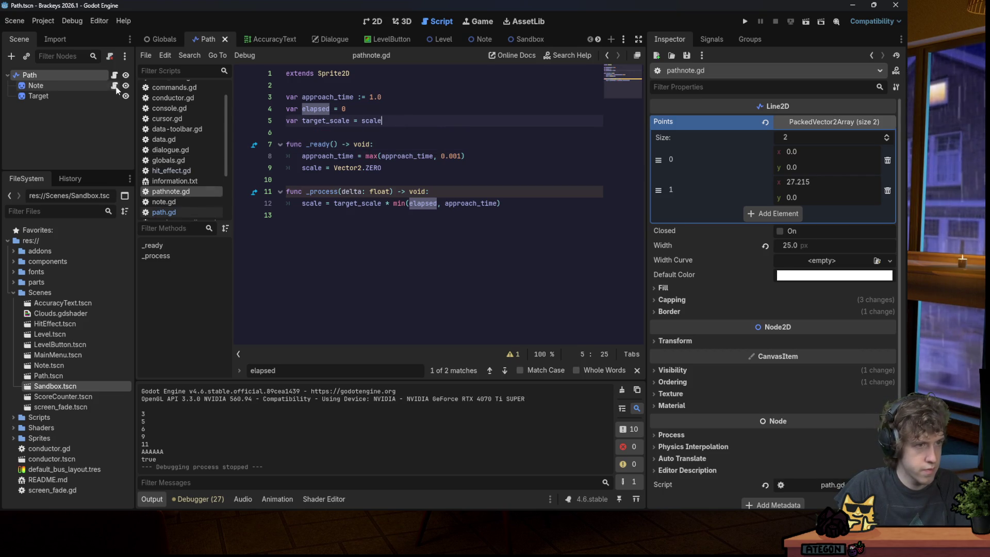
left_click(164, 212)
Cut the 'var elapsed' and 'note.elapsed = elapsed' lines and paste them at the top of _process.
double_click(373, 238)
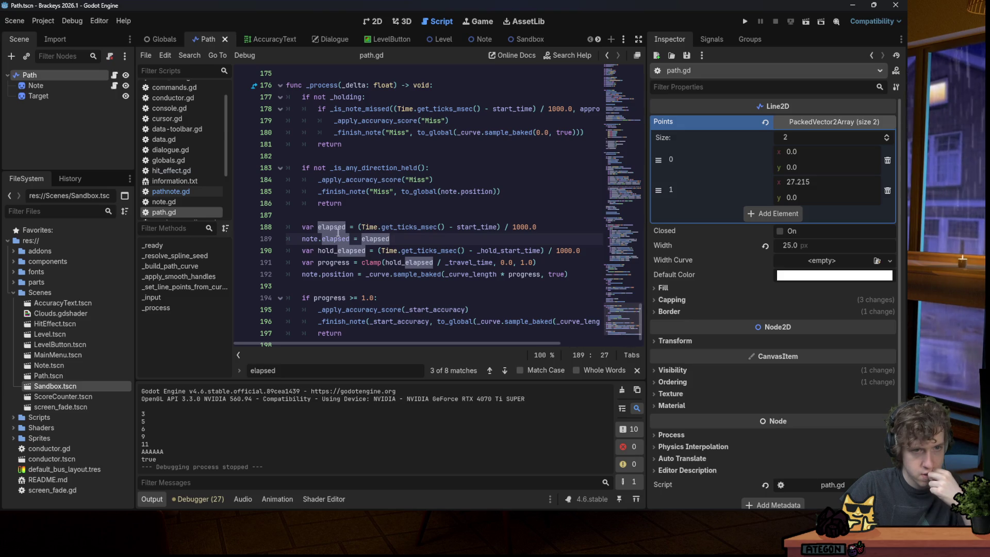
left_click_drag(375, 239, 308, 240)
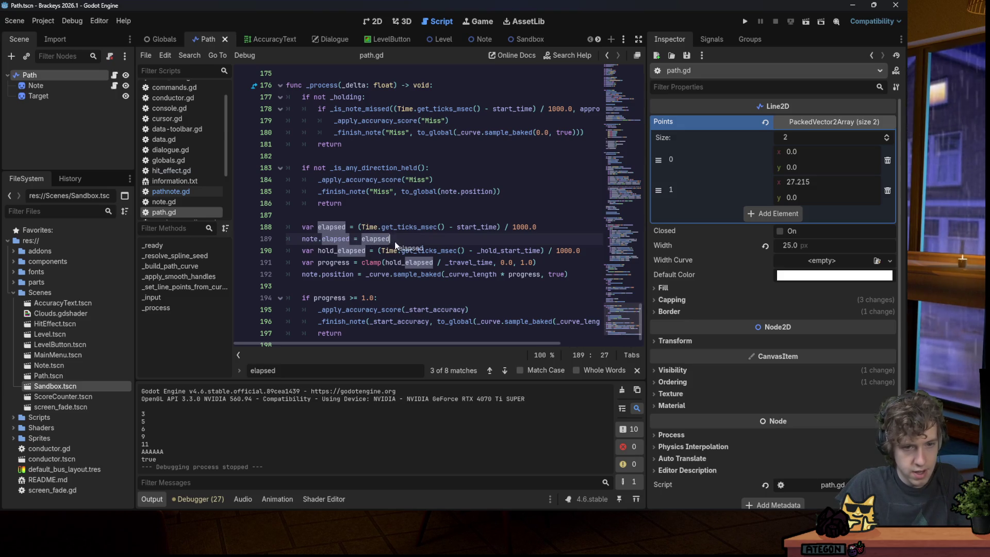
mouse_move(382, 239)
left_mouse_down()
mouse_move(320, 228)
mouse_move(390, 239)
left_mouse_up()
key("ctrl+z")
left_click(302, 227)
key("ctrl+x")
left_click(454, 87)
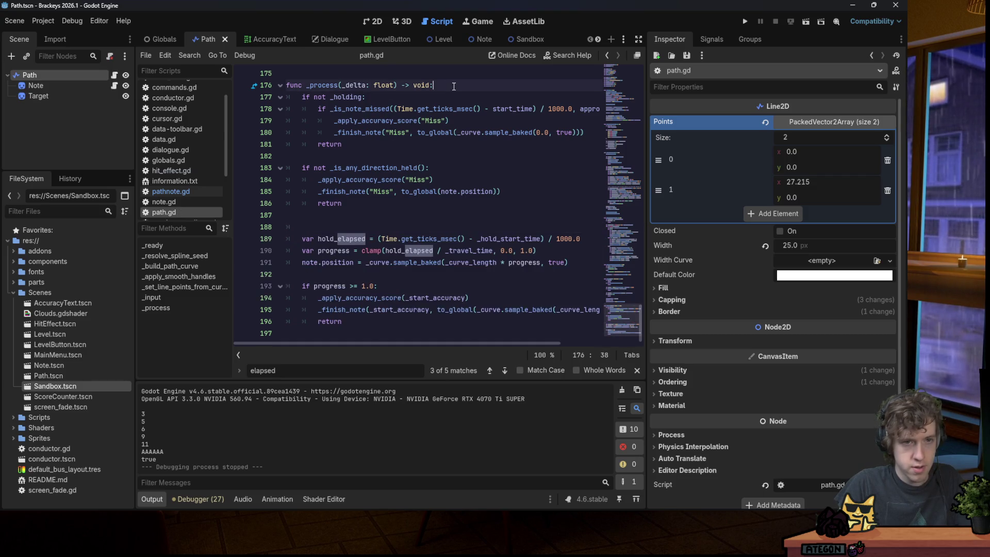
key("Return")
key("ctrl+v")
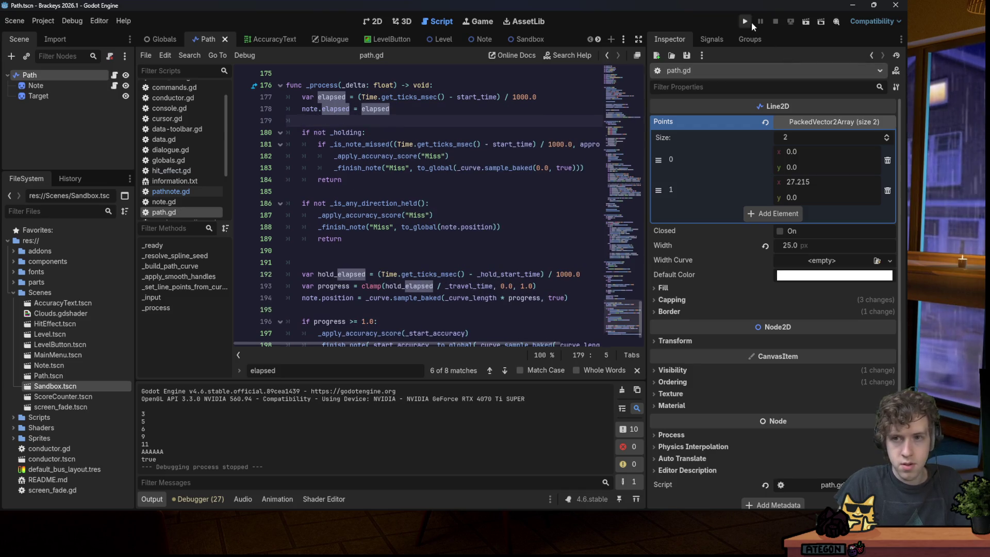
Test-run the game, close it, and review the note code around line 178 of path.gd.
left_click(747, 22)
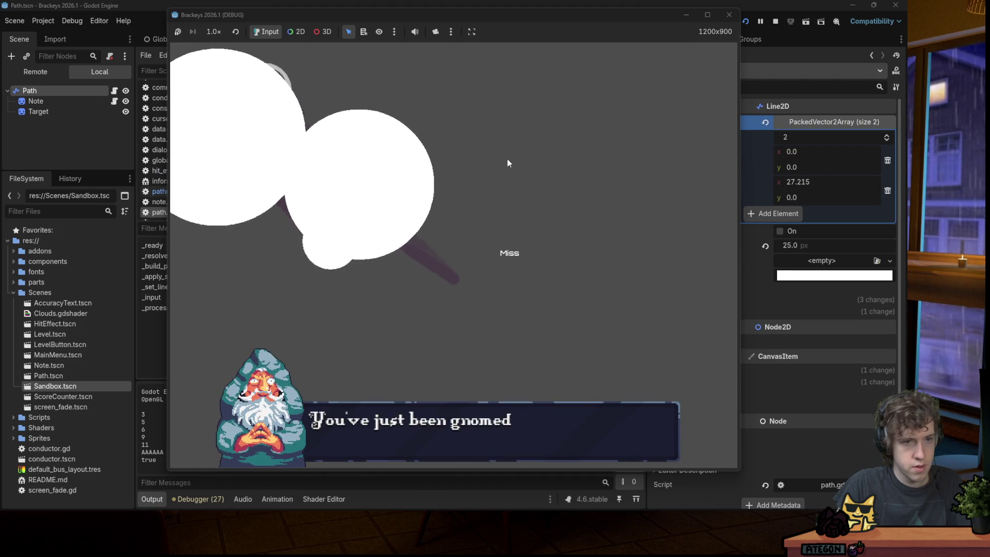
left_click(729, 15)
left_click(470, 110)
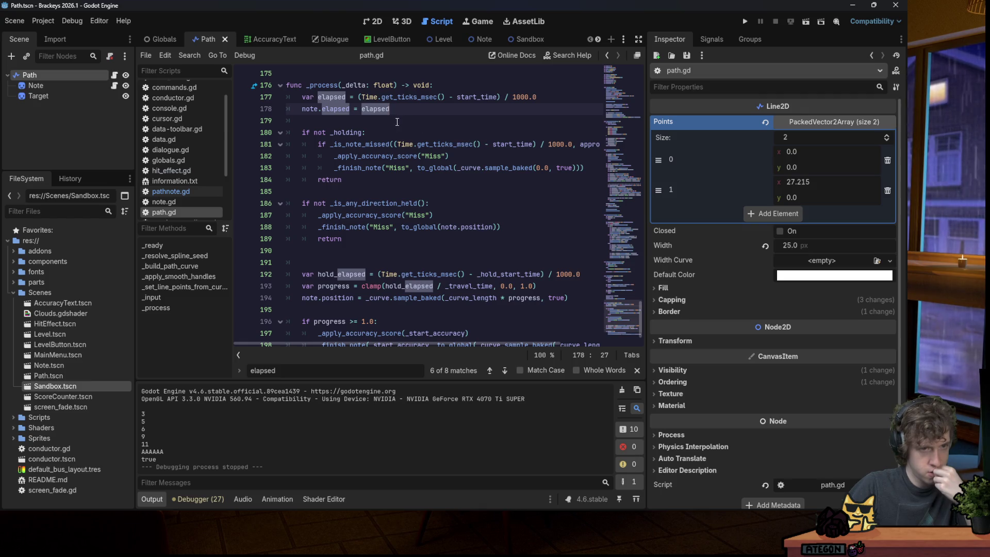
left_click(318, 110)
scroll(374, 153, "up", 5)
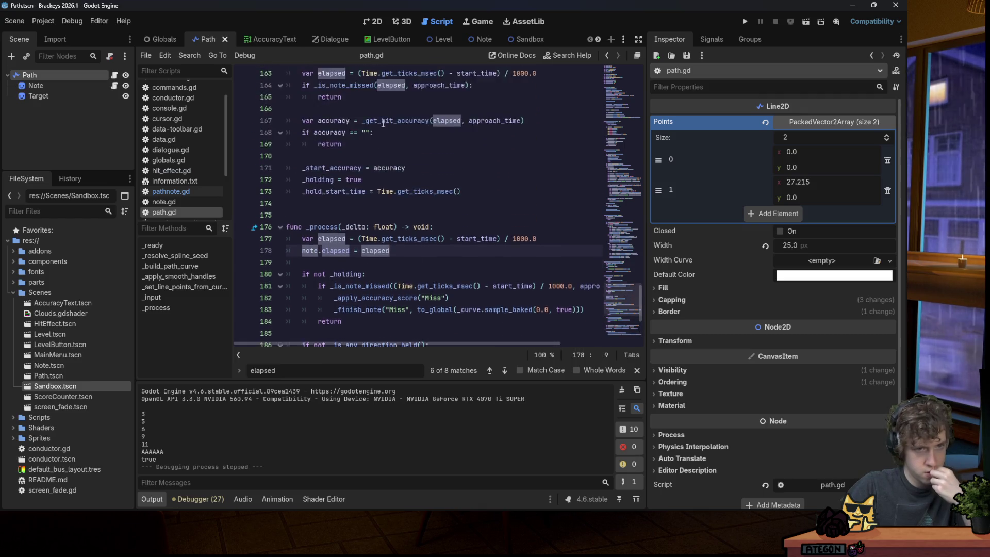
scroll(374, 152, "up", 15)
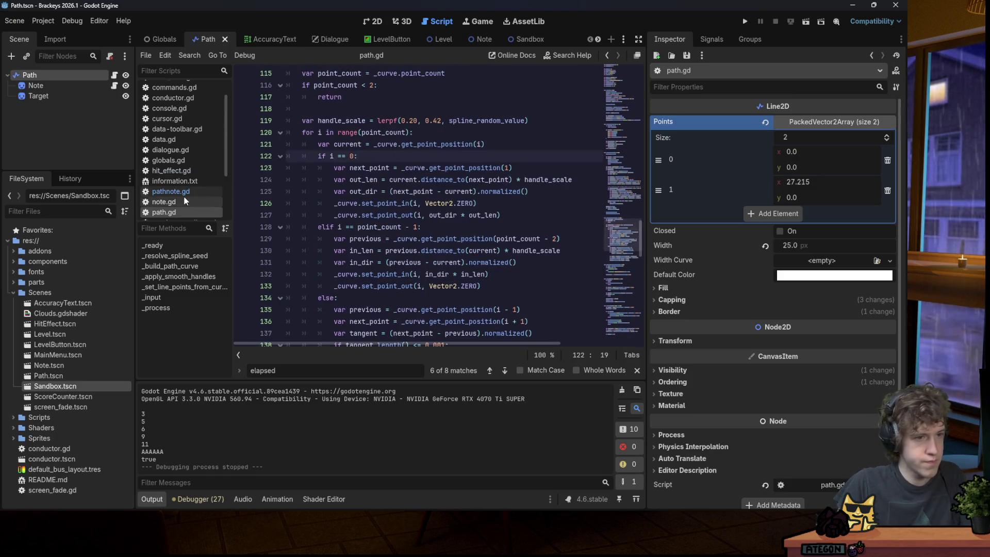
Search path.gd for approach_time.
left_click(114, 85)
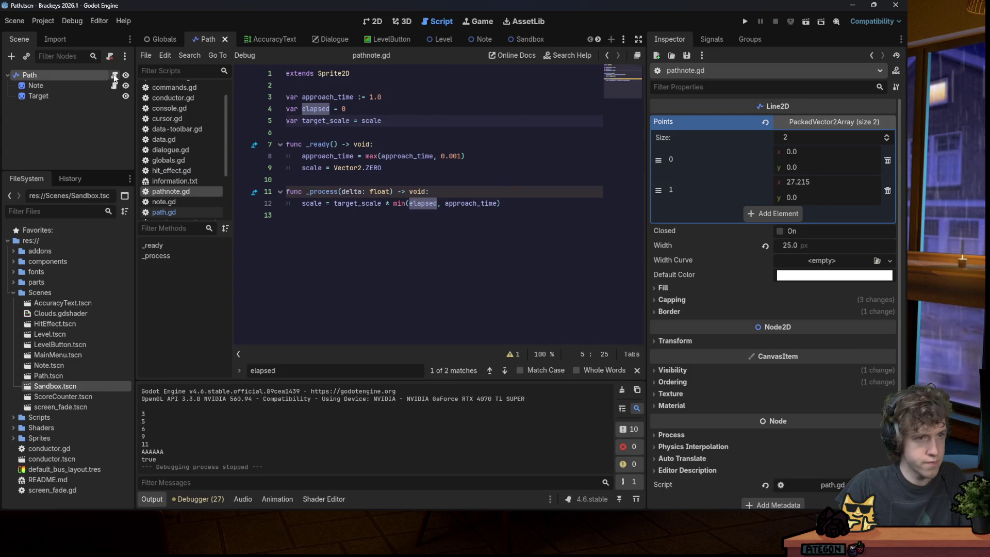
left_click(114, 75)
left_click(399, 134)
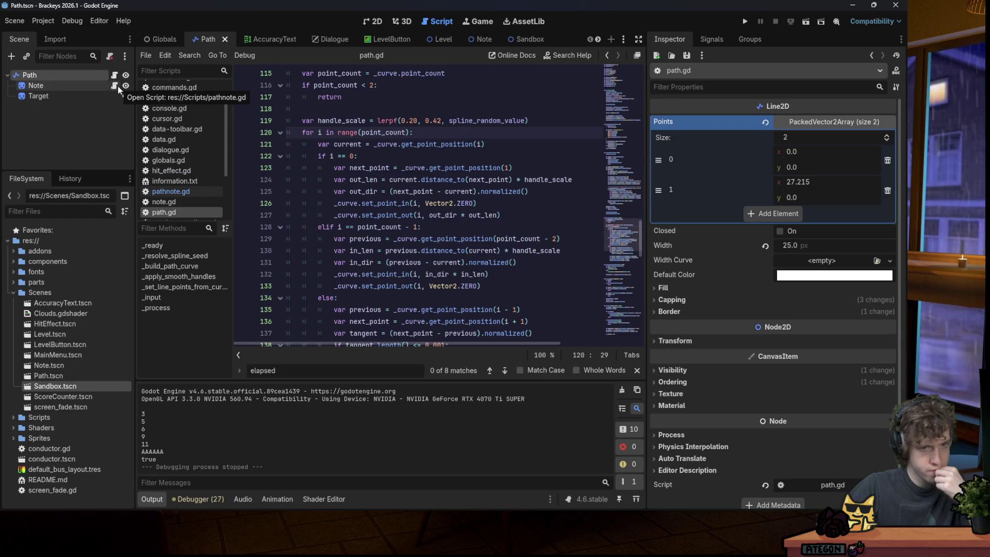
key("ctrl+f")
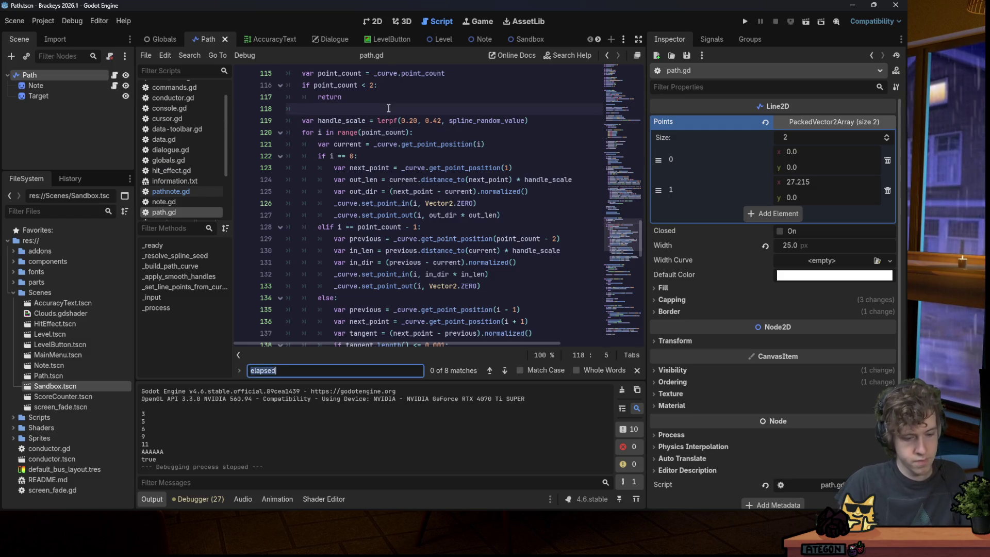
type("approach_time")
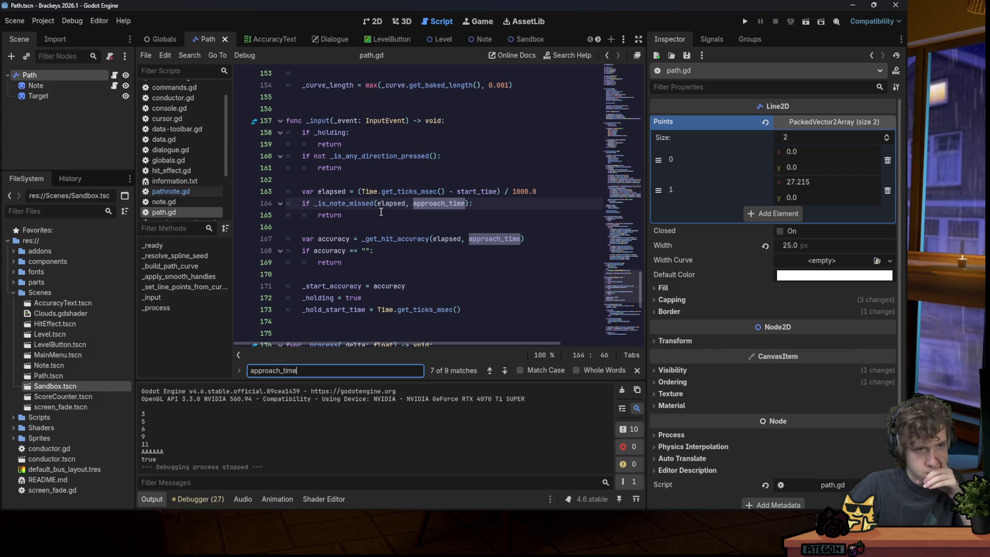
Delete the approach_time = max(...) clamping line from _ready in pathnote.gd.
left_click(113, 87)
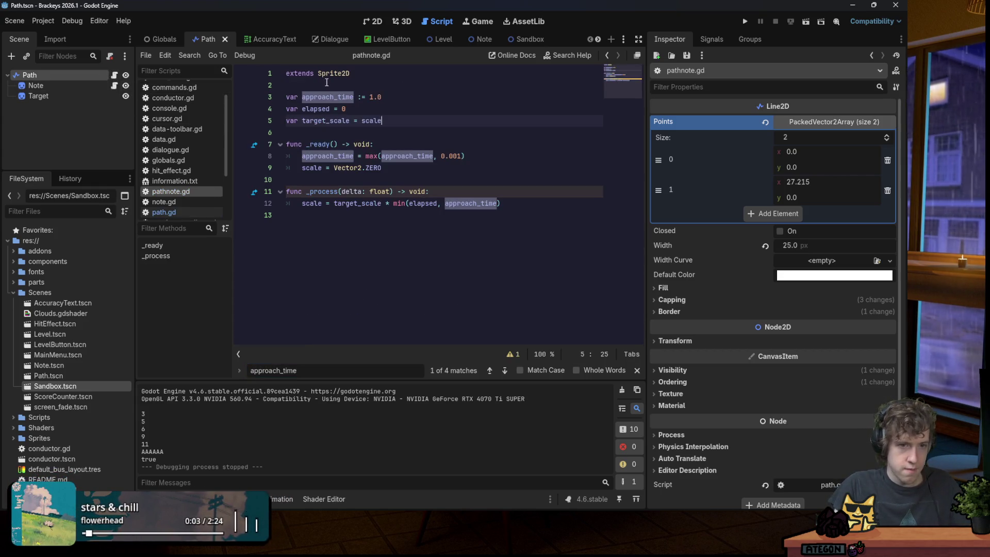
left_click(410, 155)
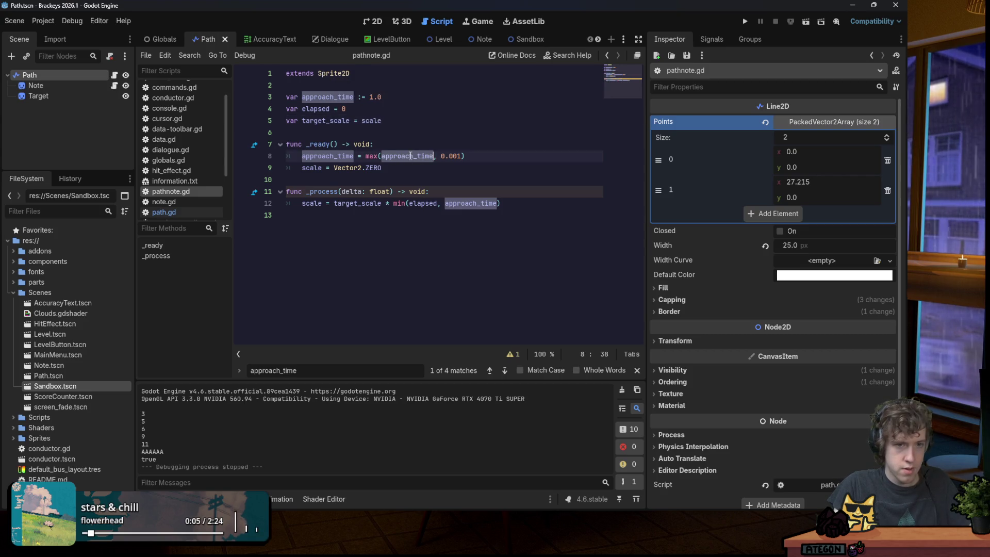
left_click_drag(473, 158, 439, 145)
key("BackSpace")
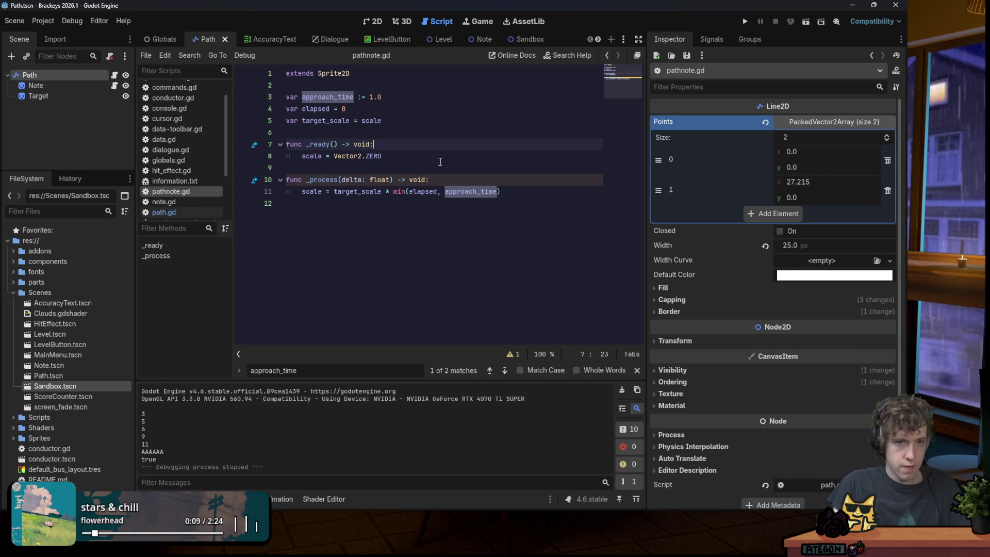
left_click(440, 161)
Add print(approach_time) to _ready in pathnote.gd.
key("Return")
type("print(app")
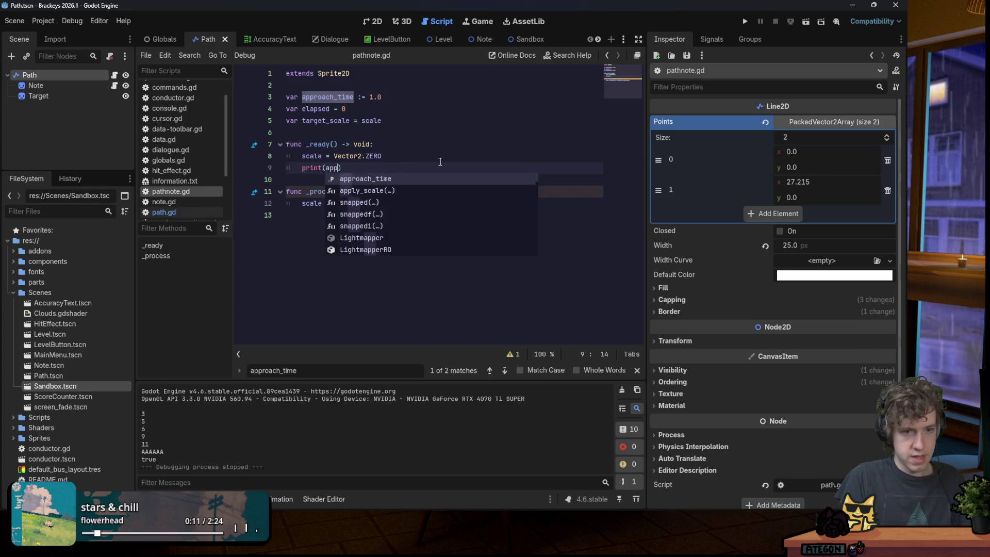
key("Return")
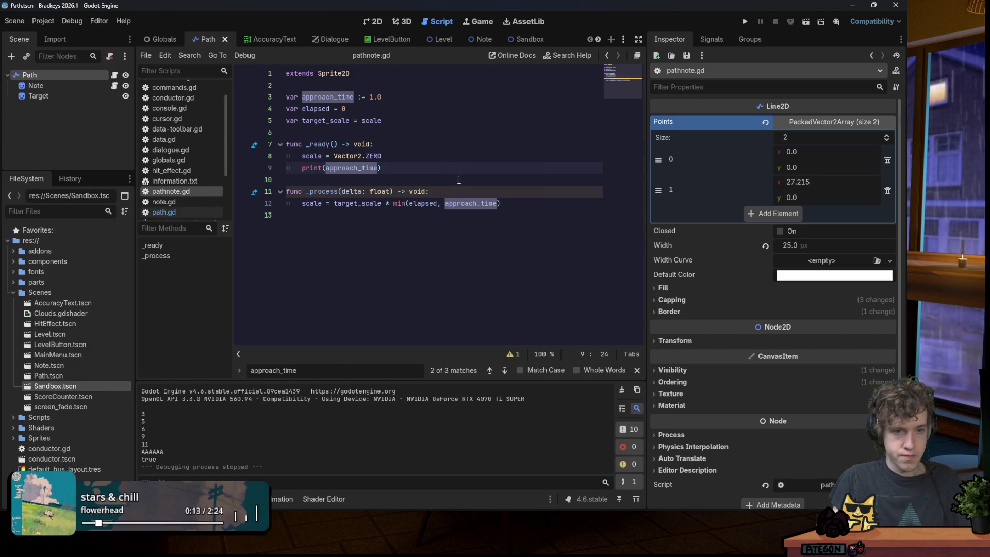
type(")")
left_click_drag(329, 165, 306, 163)
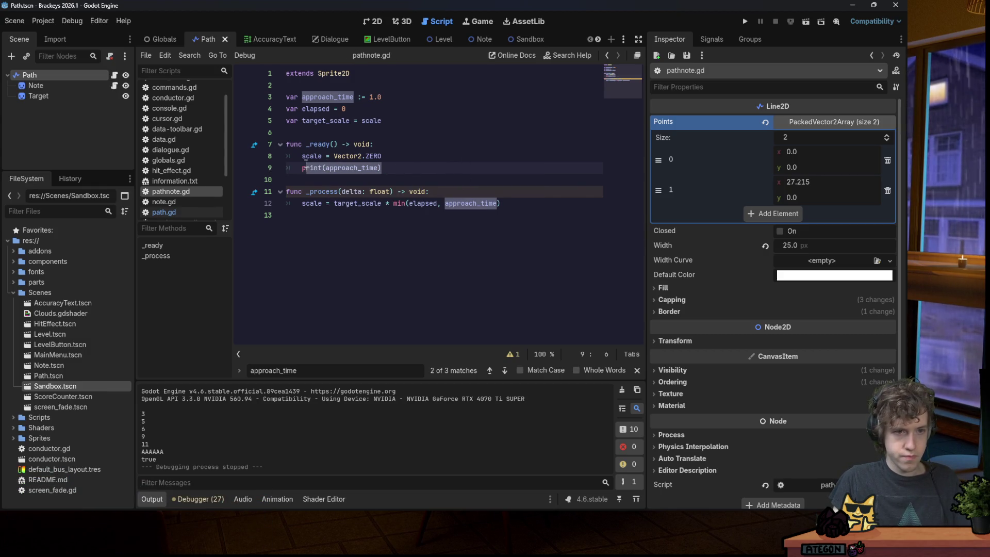
Add print(elapsed) below the scale line in _process and save.
left_click(519, 205)
key("Return")
type("print(elap")
key("Return")
key("ctrl+s")
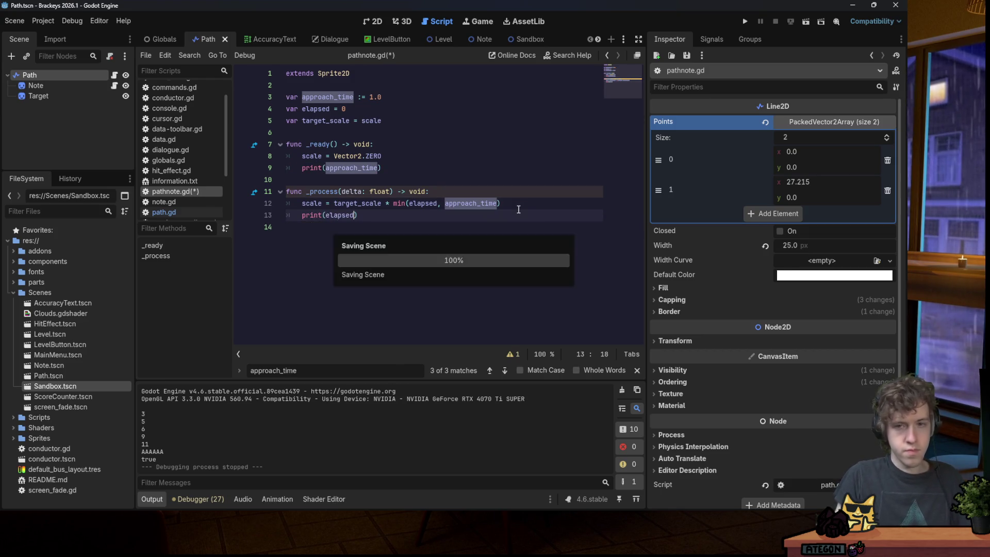
Run the game, restart it, start a song, and close it after checking the prints.
left_click(746, 23)
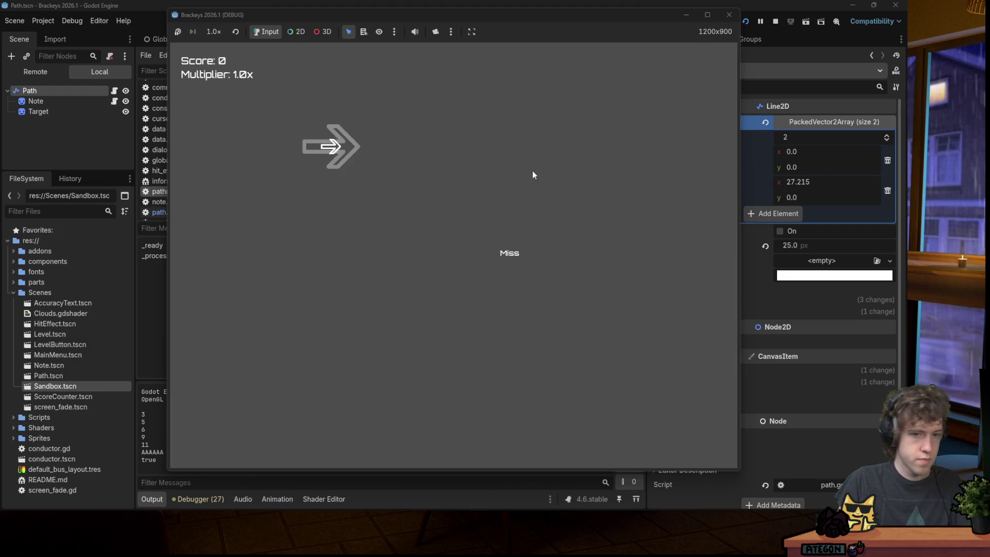
key("space")
left_click(746, 22)
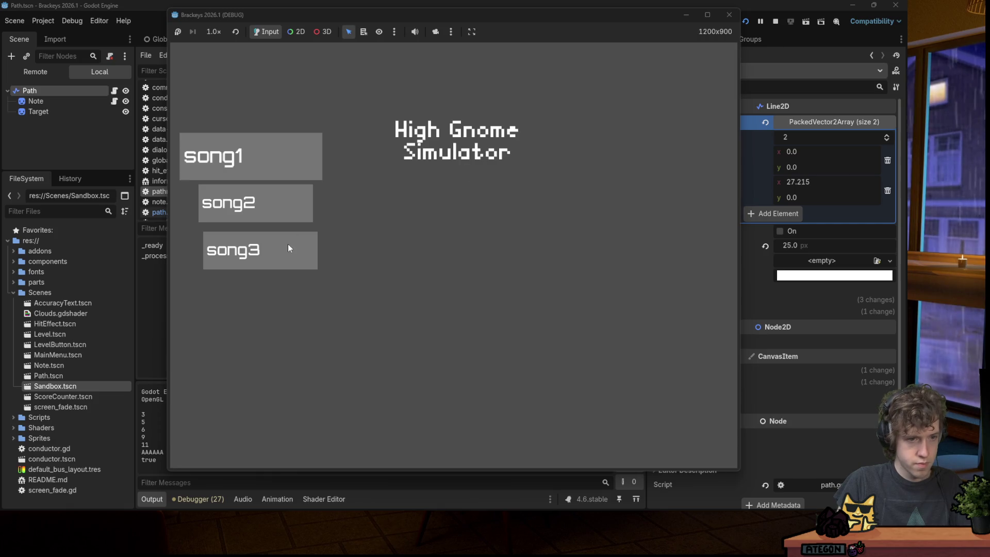
left_click(288, 248)
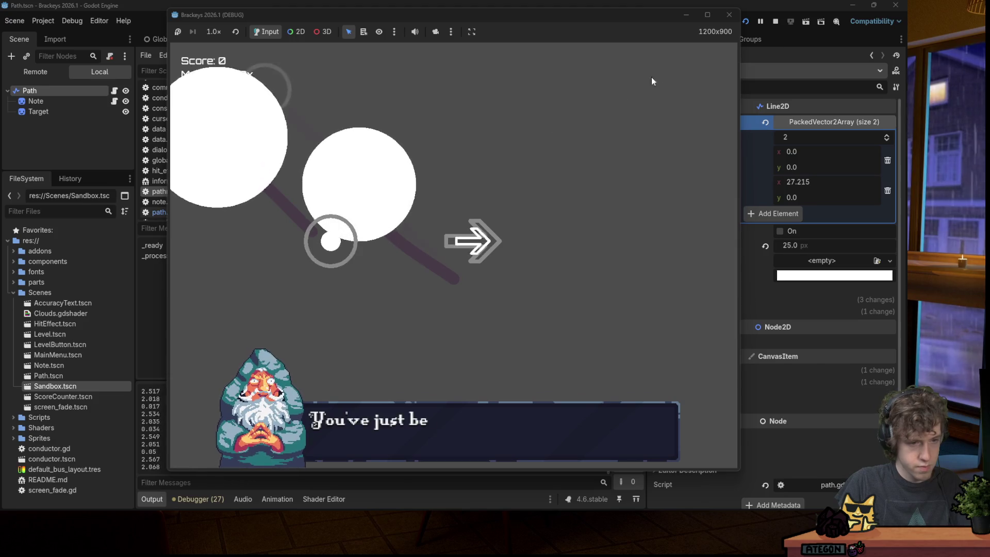
left_click(730, 17)
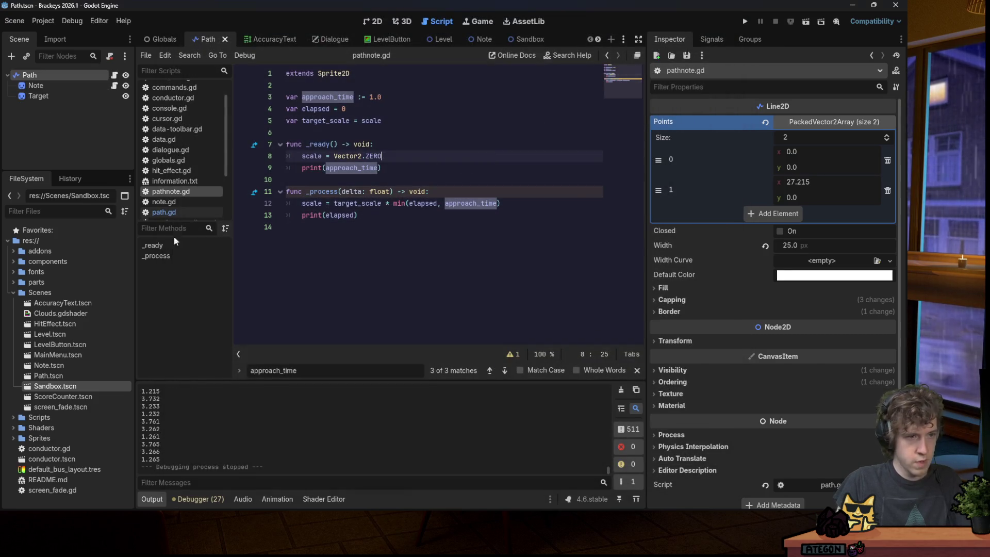
Open Sandbox.tscn, run it as the current scene, then return to the 2D view.
double_click(72, 386)
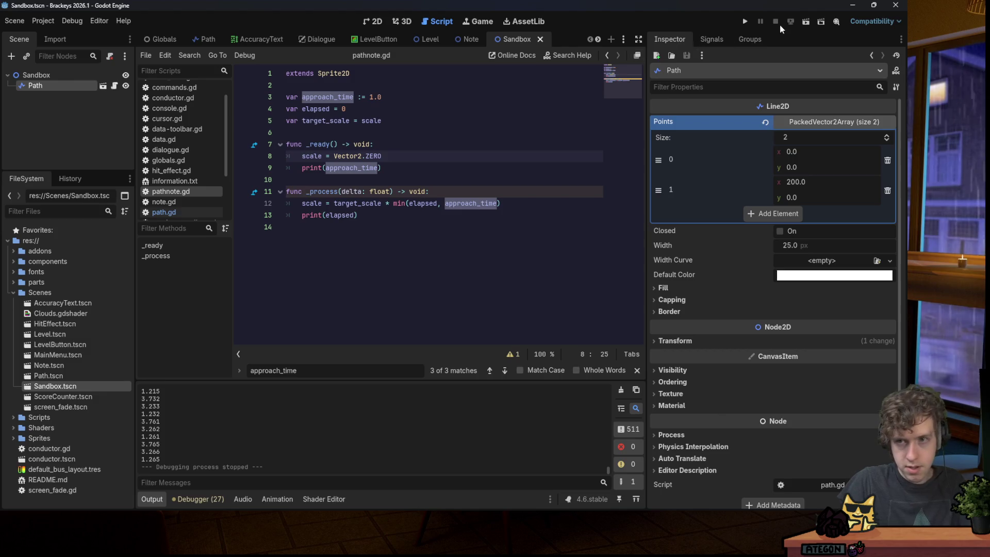
left_click(805, 22)
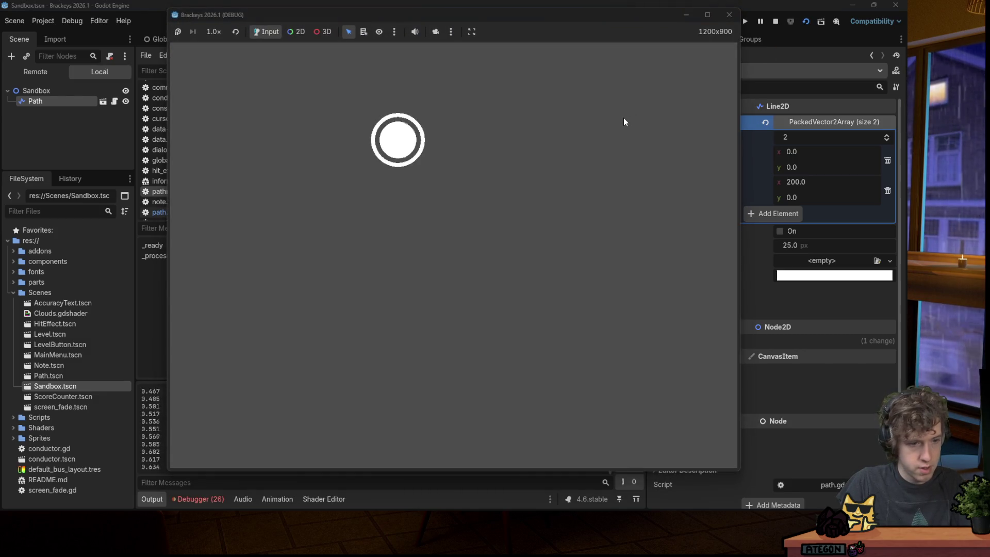
left_click(728, 15)
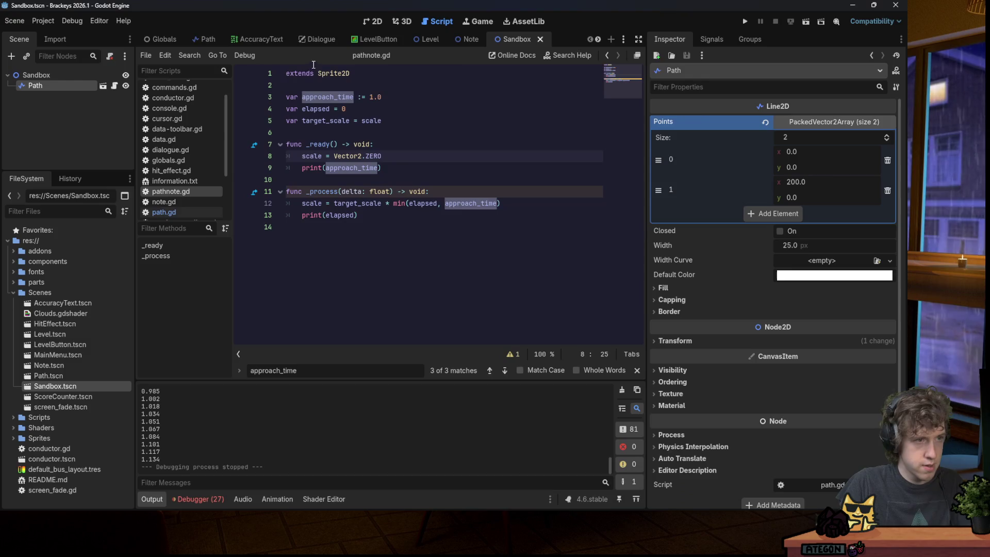
left_click(373, 21)
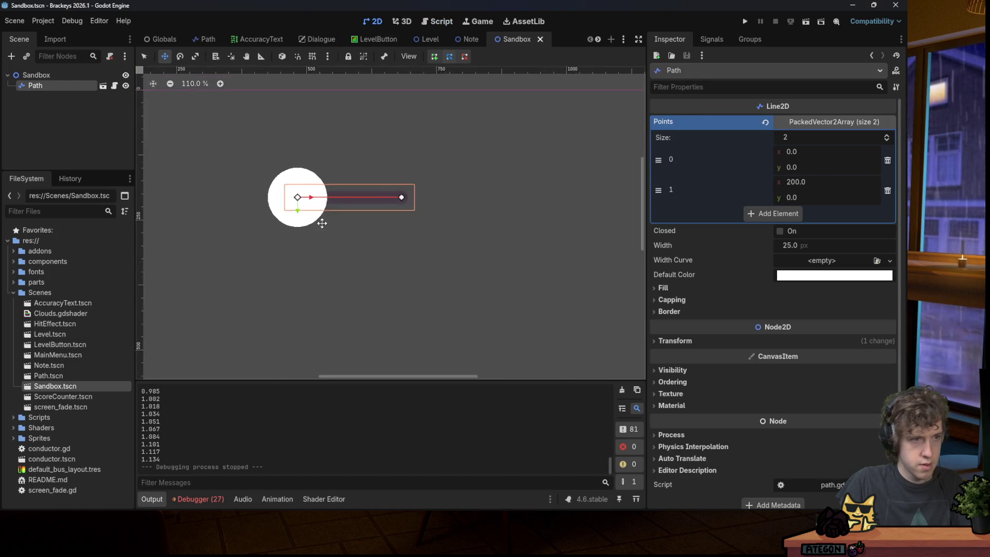
Save the Sandbox scene and test-run it in a game window.
scroll(323, 222, "up", 2)
key("ctrl+s")
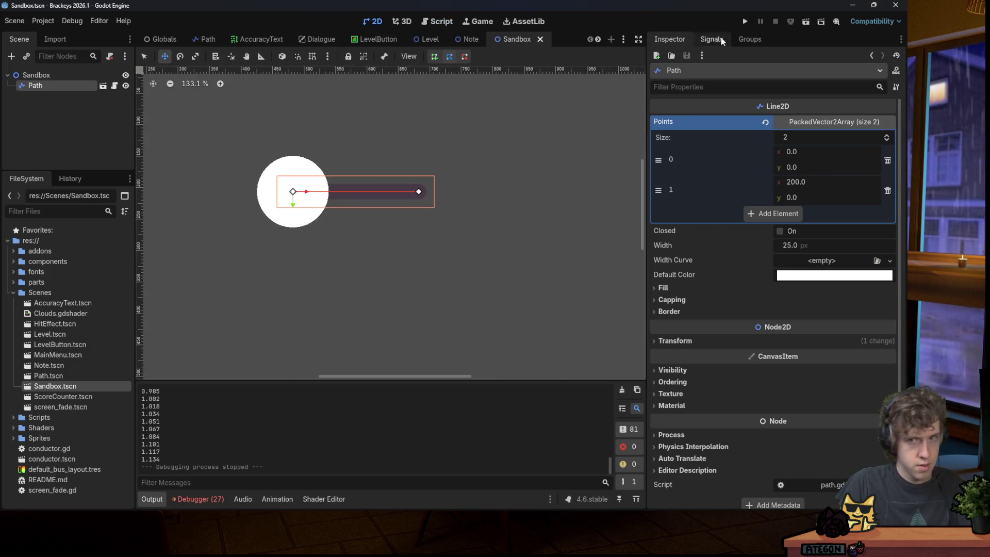
left_click(806, 21)
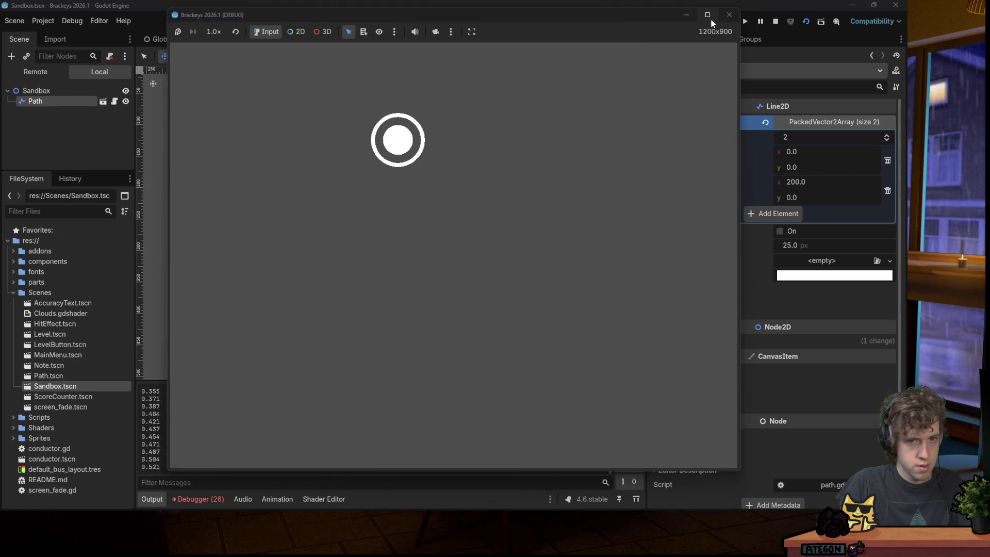
left_click(727, 15)
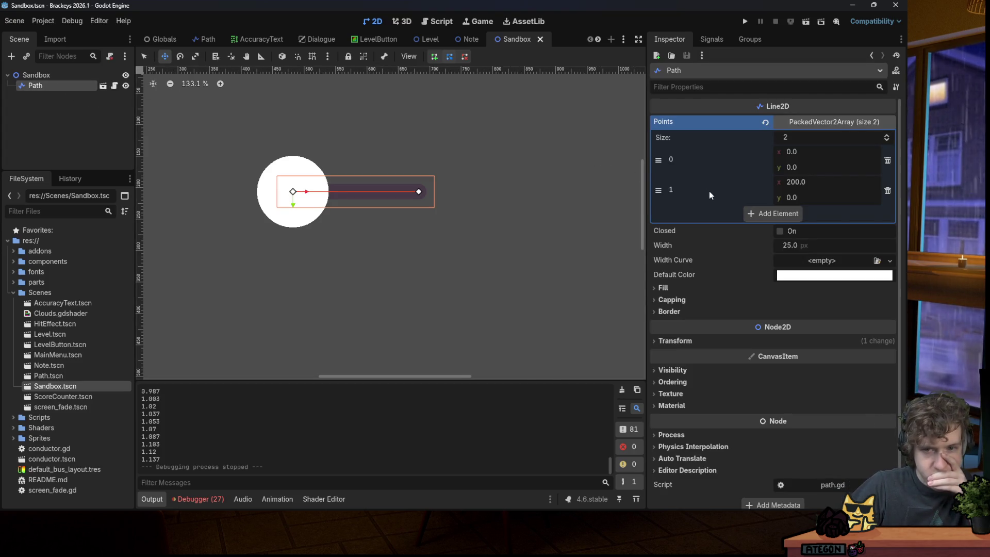
Make the Path line a closed loop and open the Path node's path.gd script.
scroll(709, 195, "down", 1)
left_click(780, 223)
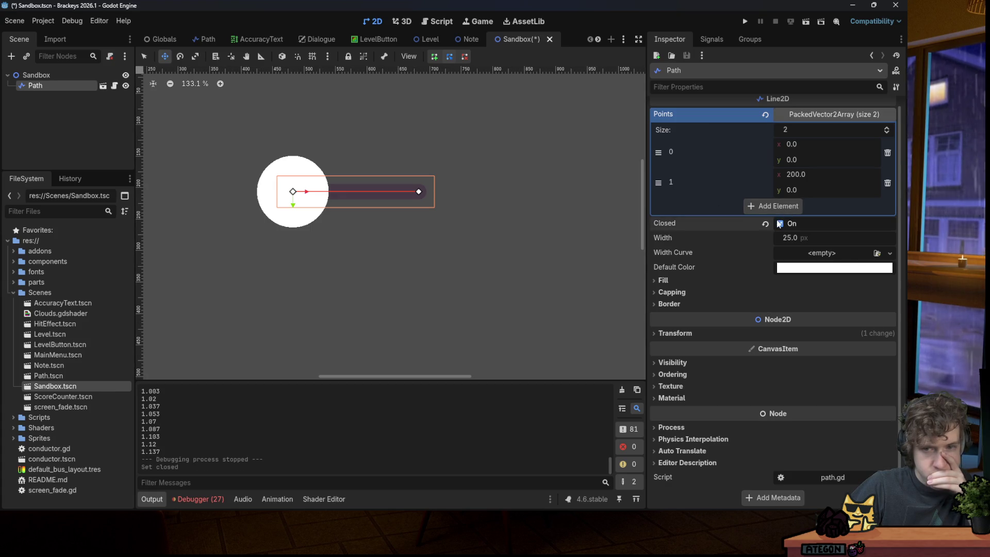
left_click(107, 75)
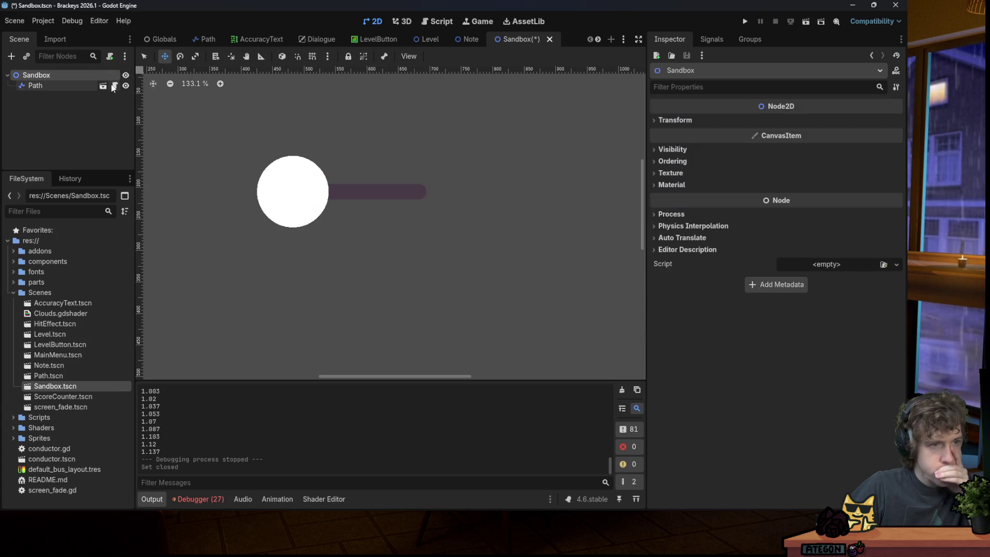
left_click(114, 86)
left_click(84, 85)
left_click(628, 82)
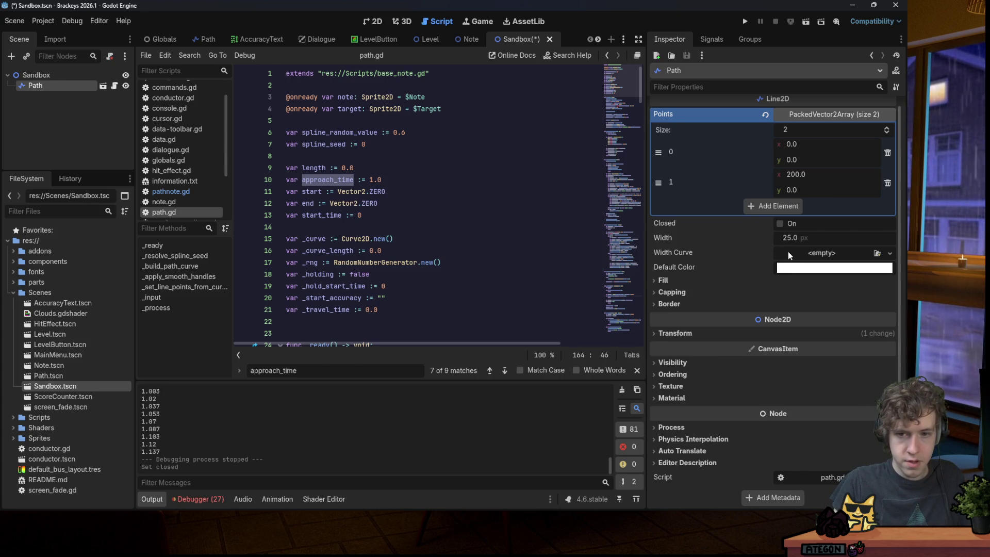
Inspect the line's Fill and Capping settings and scroll path.gd down to _ready.
left_click(670, 280)
left_click(671, 281)
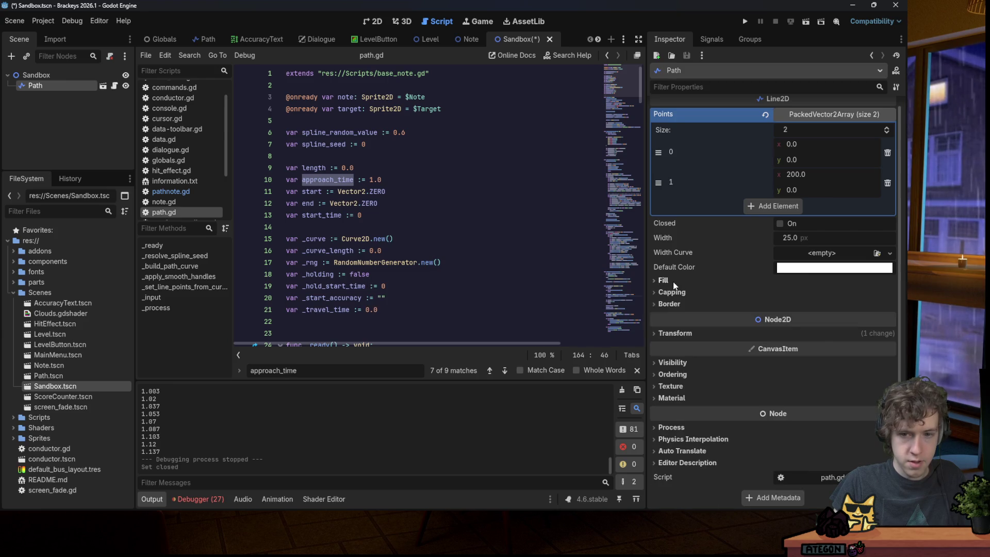
left_click(679, 293)
left_click(679, 293)
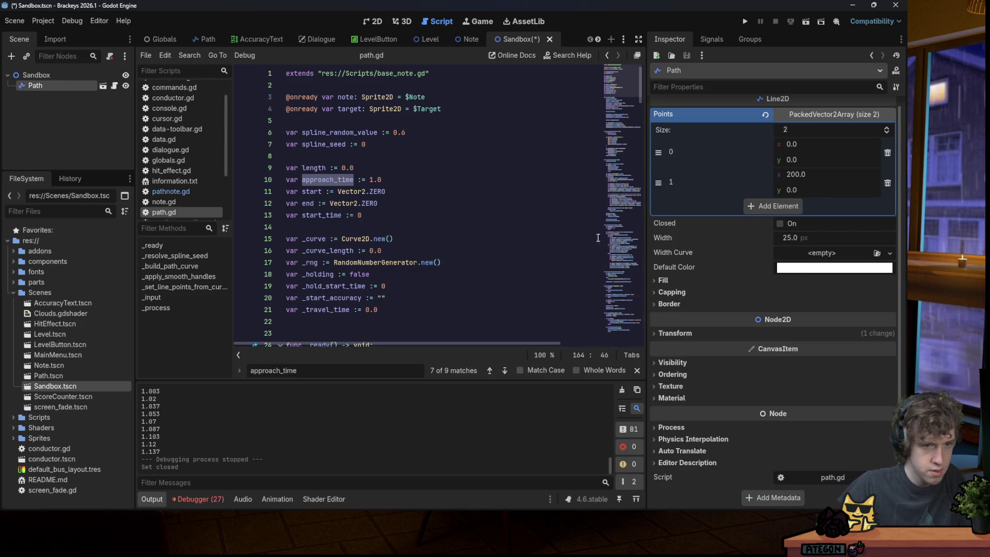
scroll(528, 226, "down", 3)
scroll(528, 226, "down", 1)
scroll(525, 223, "up", 2)
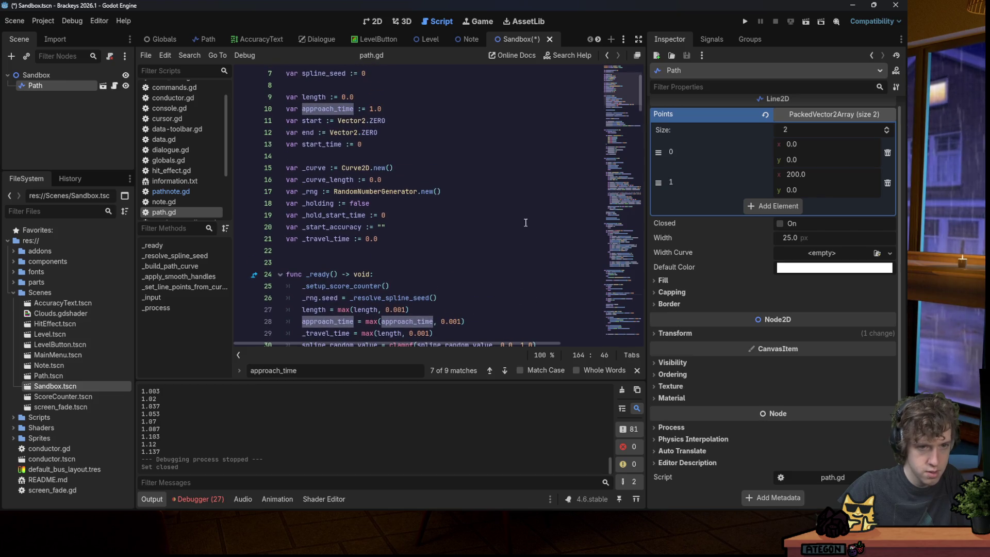
scroll(526, 222, "down", 3)
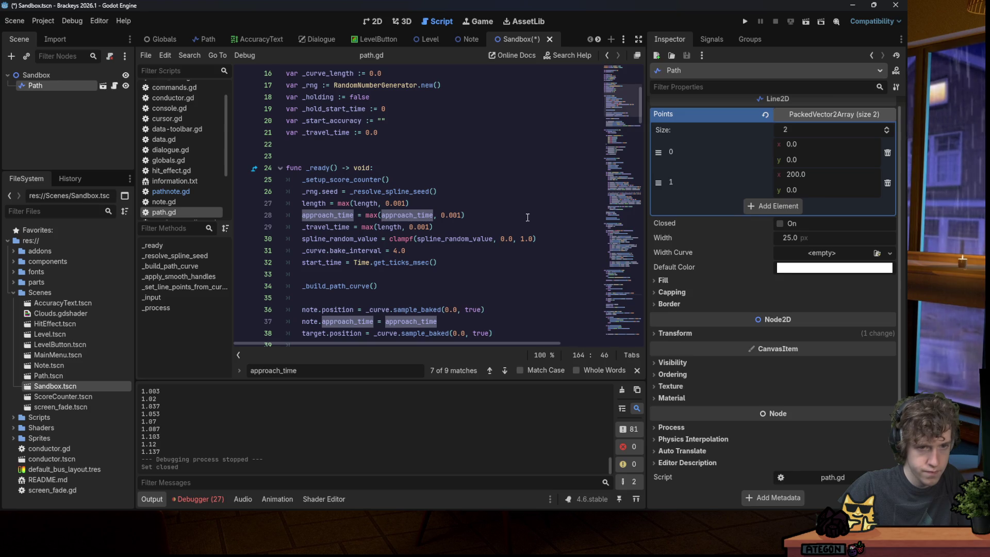
scroll(528, 217, "down", 3)
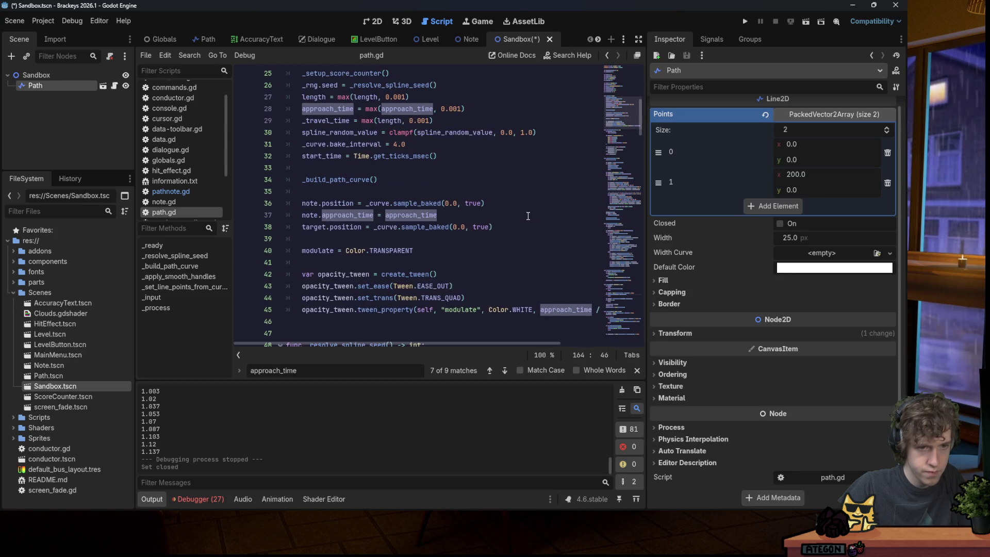
Launch the game from line 37 of path.gd and collapse the Scenes folder.
left_click(446, 214)
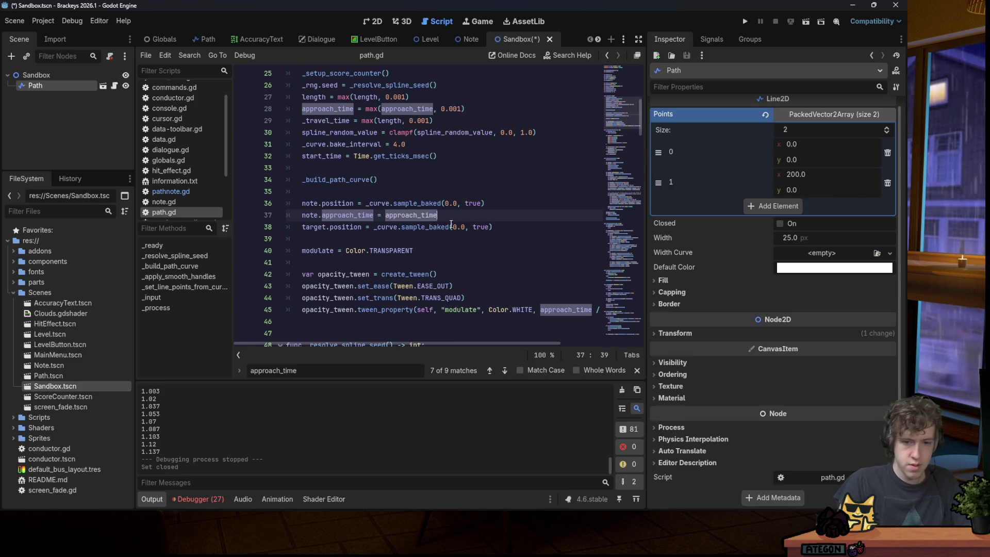
key("F6")
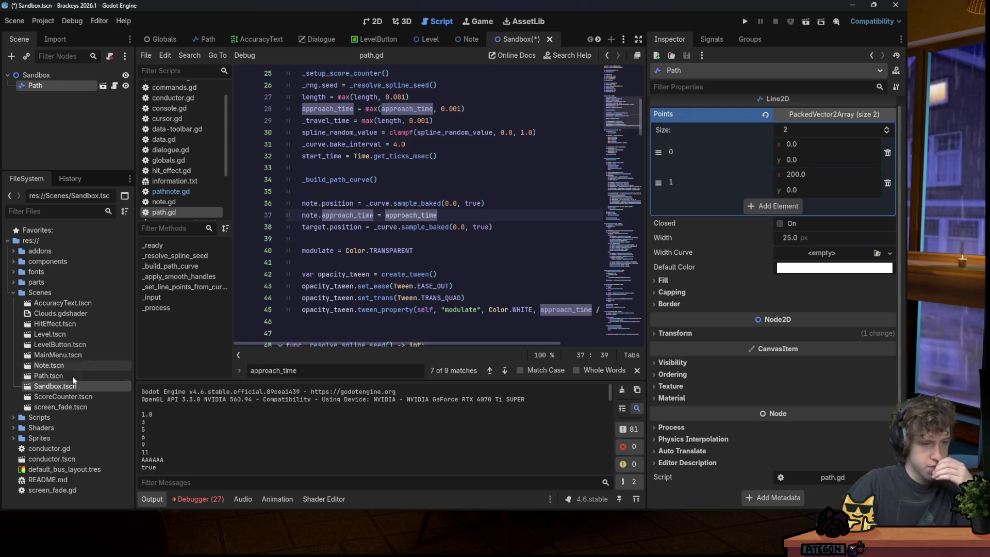
double_click(24, 292)
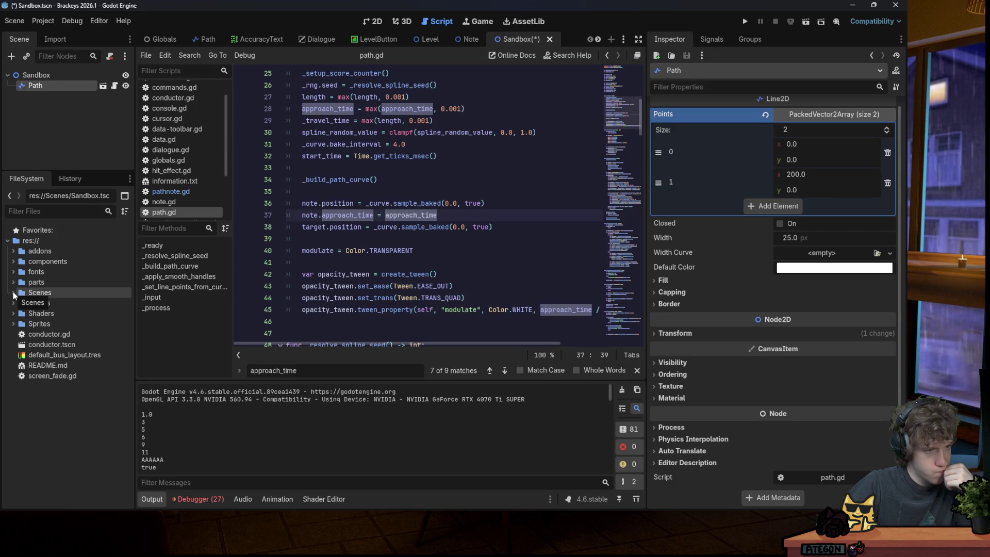
Open the song2.txt chart from the parts > charts folder.
left_click(13, 282)
double_click(22, 293)
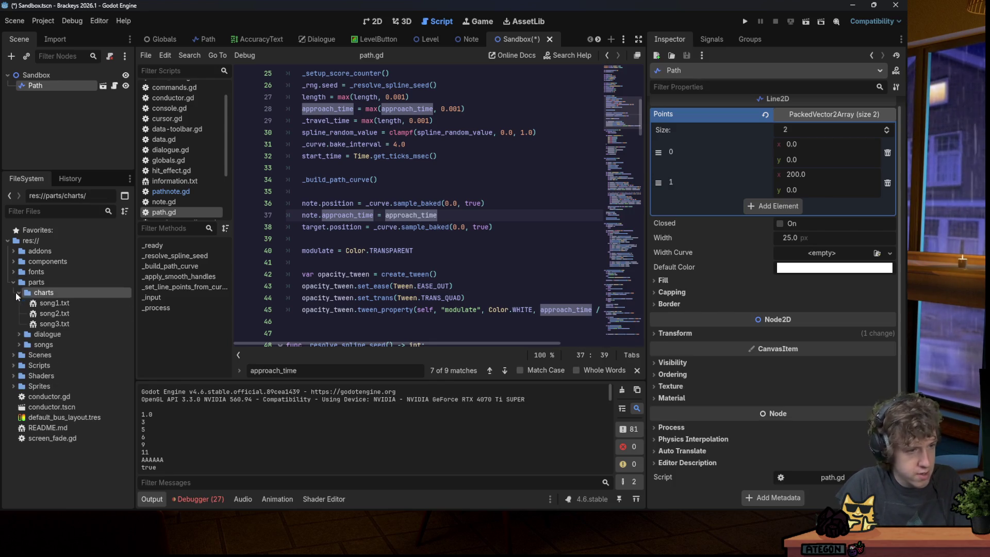
double_click(55, 313)
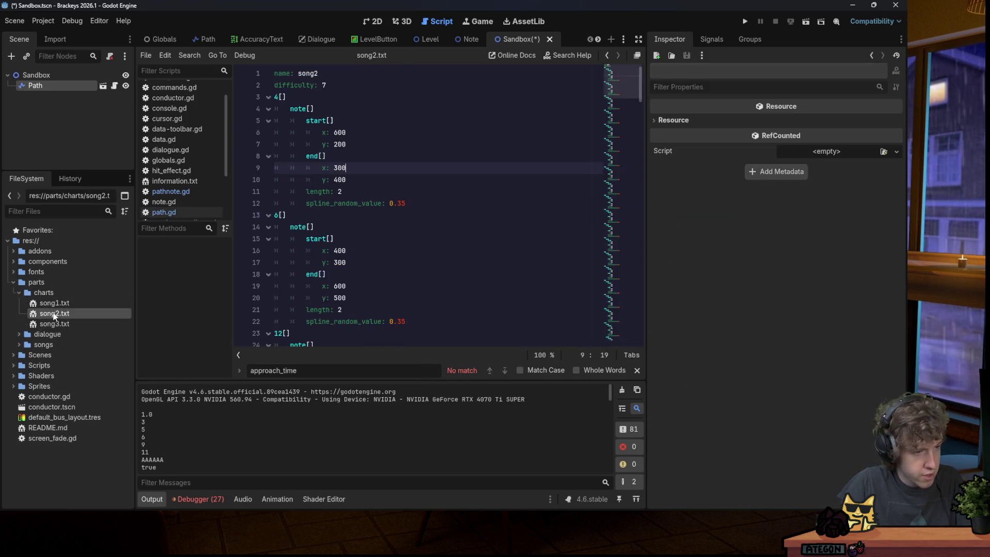
Trim song2.txt to only the 4[] and 700[] notes, save, and run the game.
left_click(276, 215)
scroll(504, 183, "down", 20)
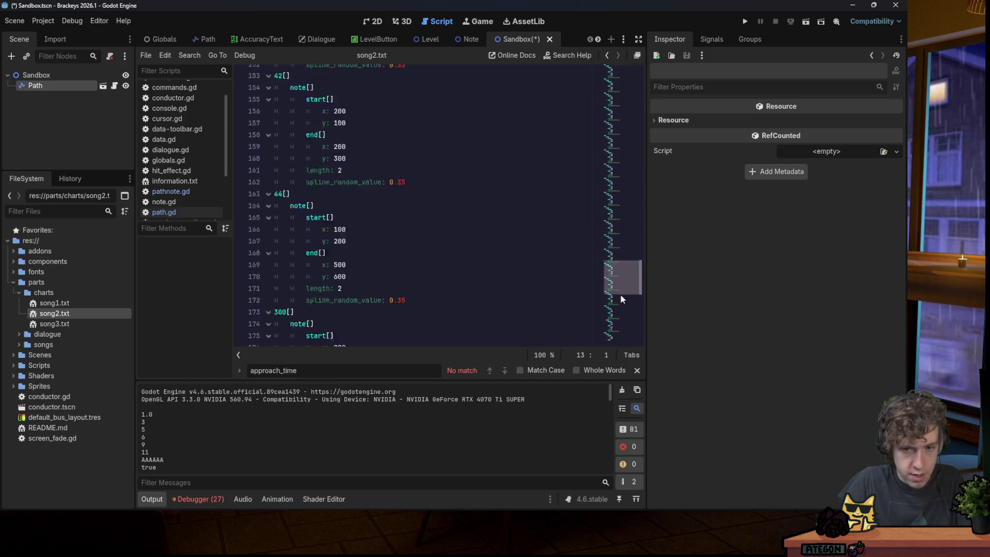
key("ctrl+shift+End")
key("Delete")
key("ctrl+s")
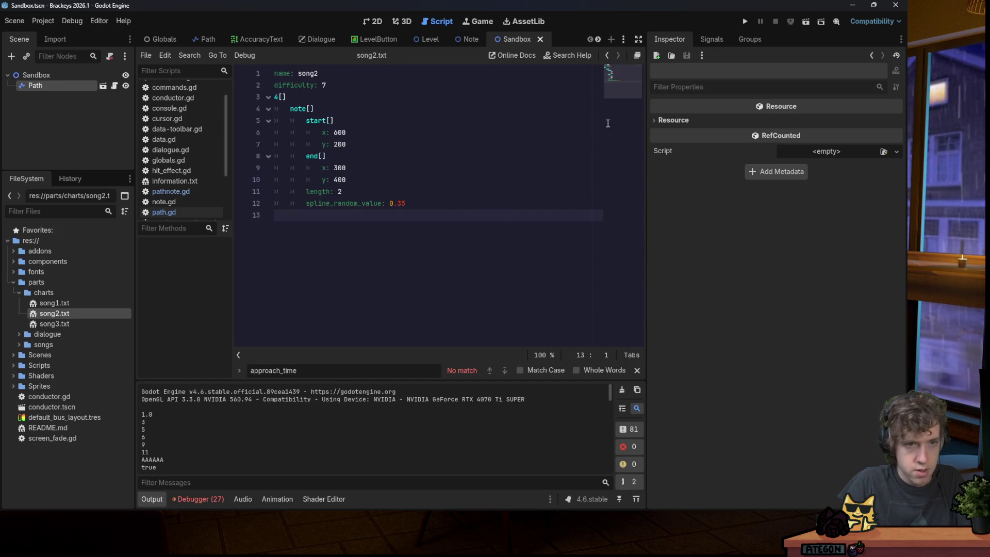
key("ctrl+z")
key("ctrl+z")
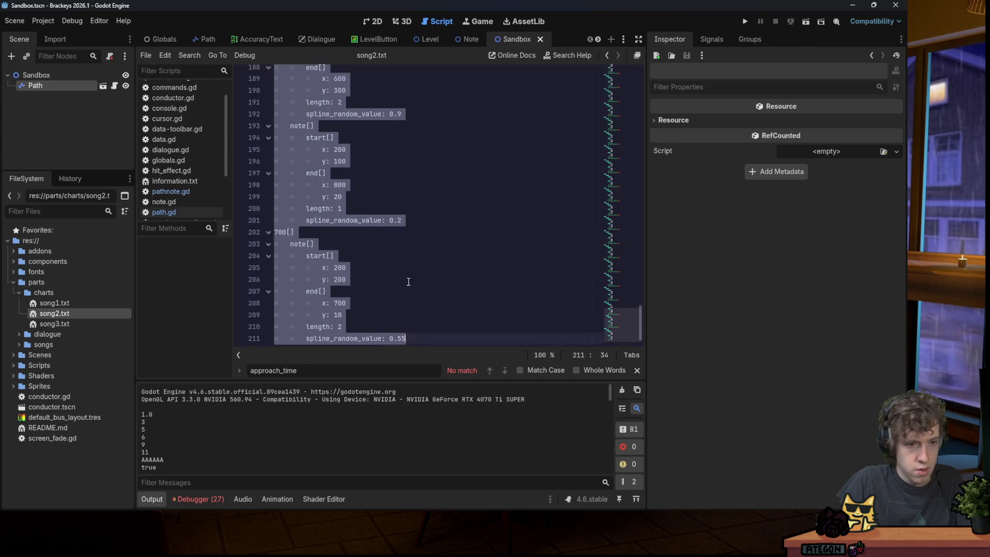
key("ctrl+shift+z")
key("ctrl+shift+z")
key("ctrl+shift+z")
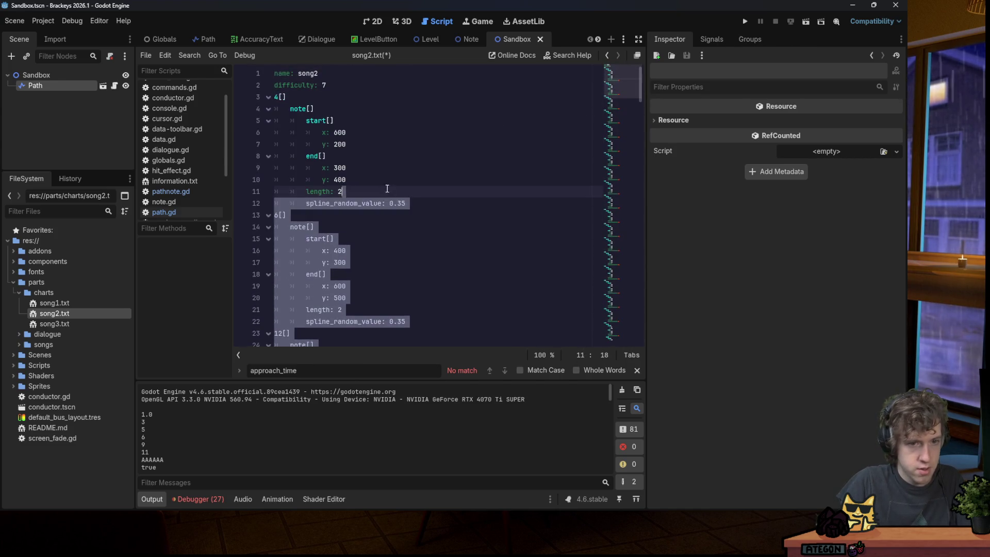
left_click(750, 25)
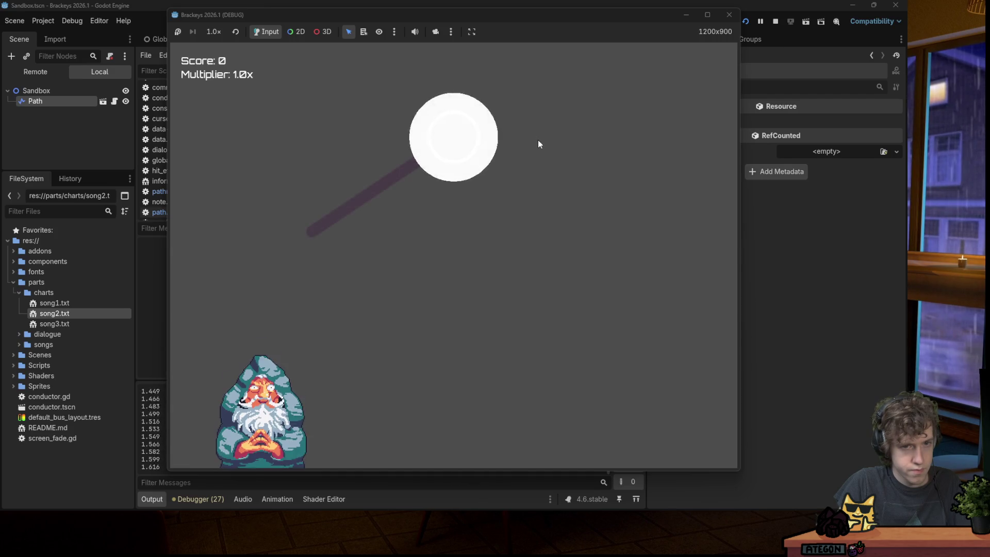
Close the song2 test run and scroll through the Output log's elapsed values.
left_click(739, 19)
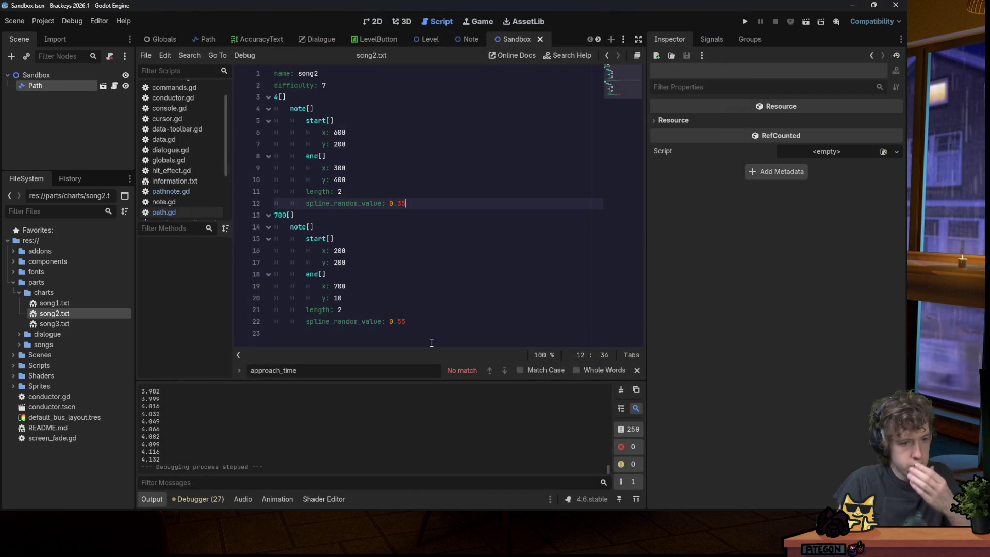
left_click_drag(607, 458, 602, 364)
scroll(310, 416, "down", 3)
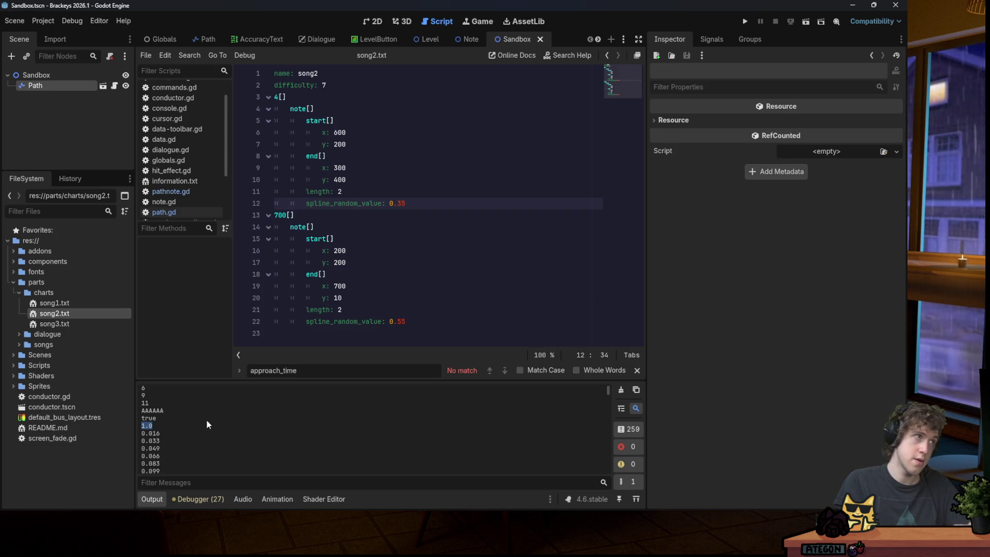
In path.gd's _ready, replace max(length, 0.001) on the _travel_time line with plain length.
left_click(114, 86)
left_click(491, 132)
scroll(493, 196, "up", 3)
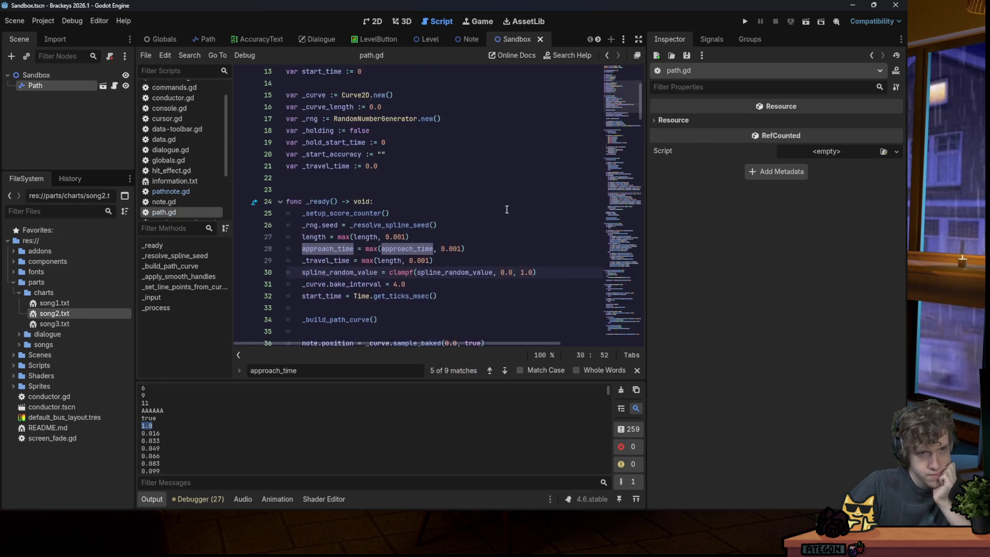
scroll(391, 177, "down", 1)
left_click(354, 215)
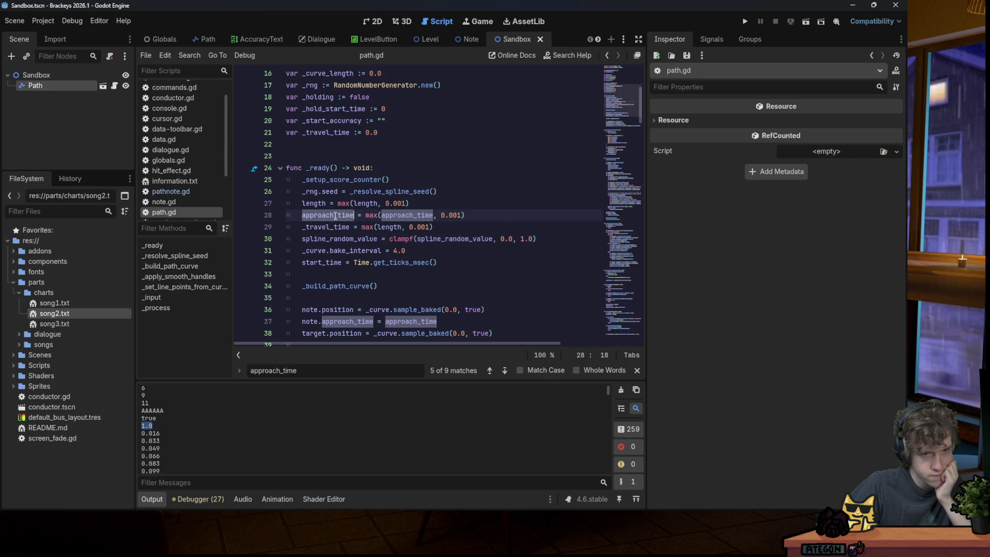
scroll(392, 216, "up", 1)
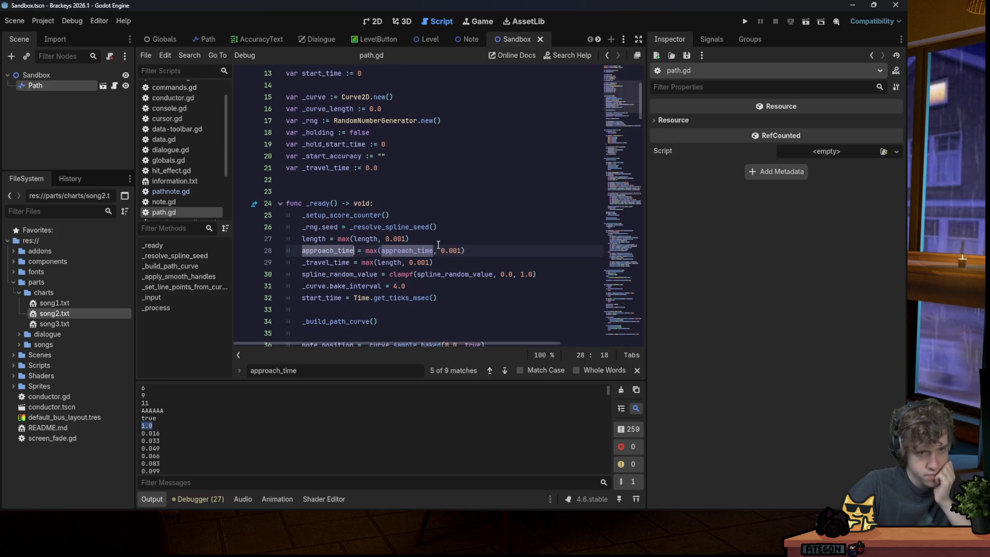
mouse_move(434, 263)
left_mouse_down()
mouse_move(431, 239)
mouse_move(451, 228)
left_mouse_up()
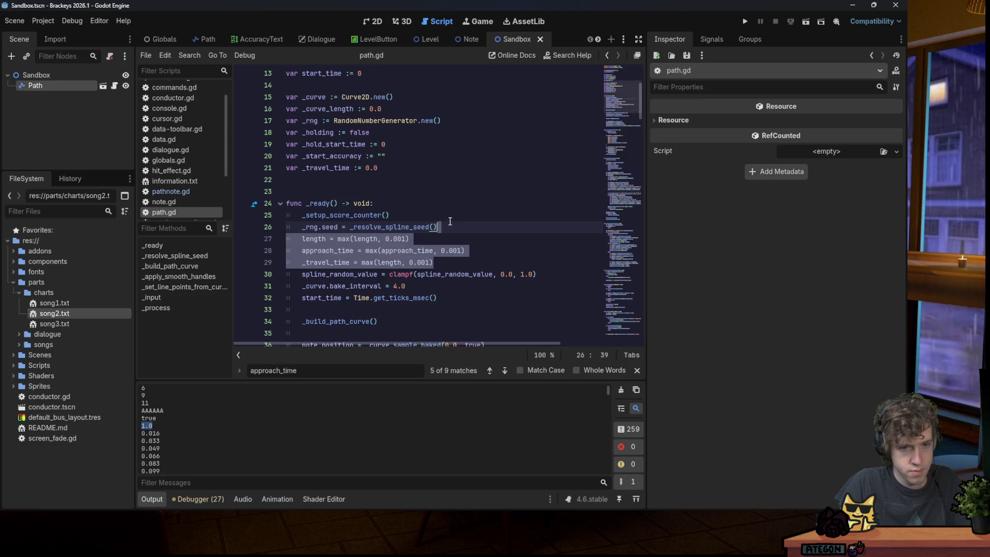
scroll(450, 220, "down", 1)
double_click(333, 227)
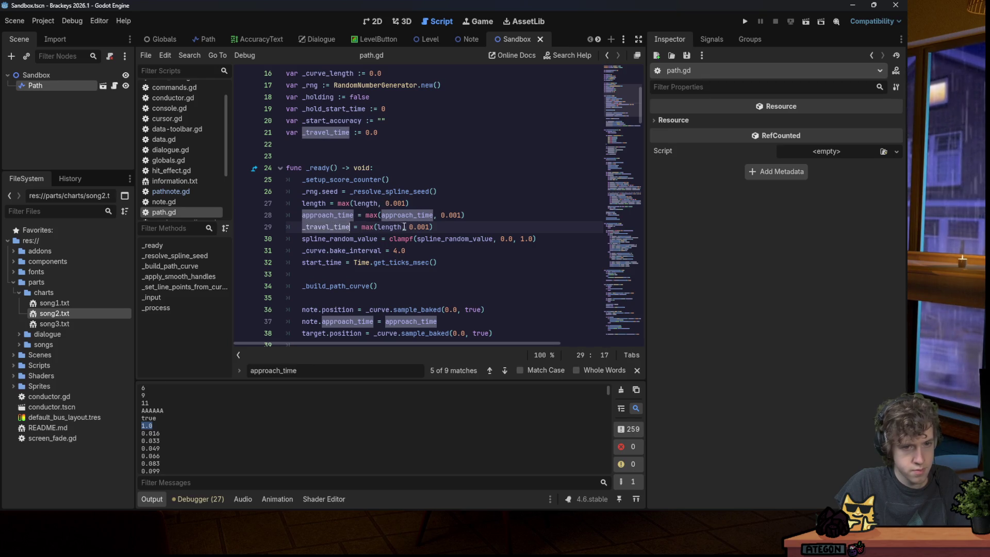
left_click(402, 226)
left_click_drag(442, 230, 362, 227)
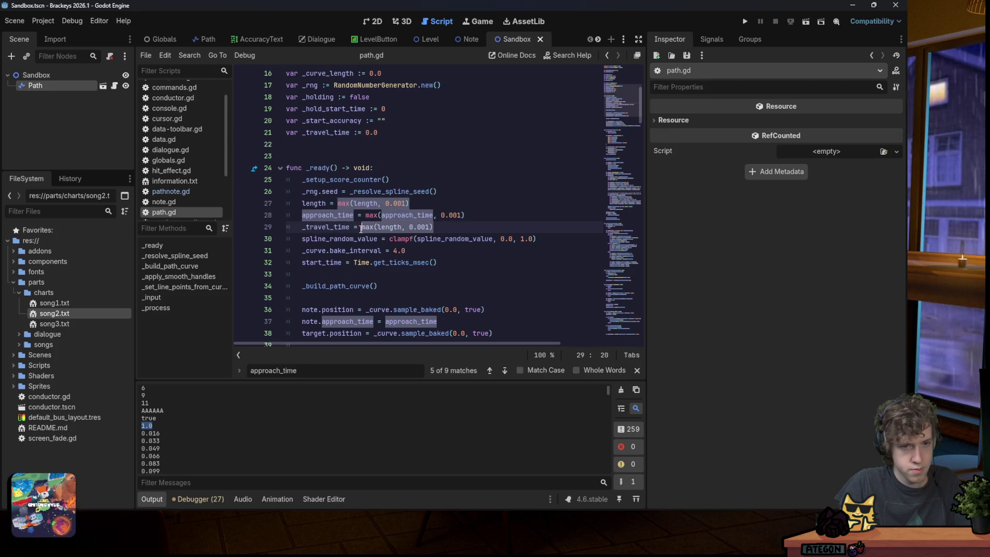
type("length")
Delete the two max() clamp lines for length and approach_time, then save path.gd.
left_click(327, 203)
key("ctrl+f")
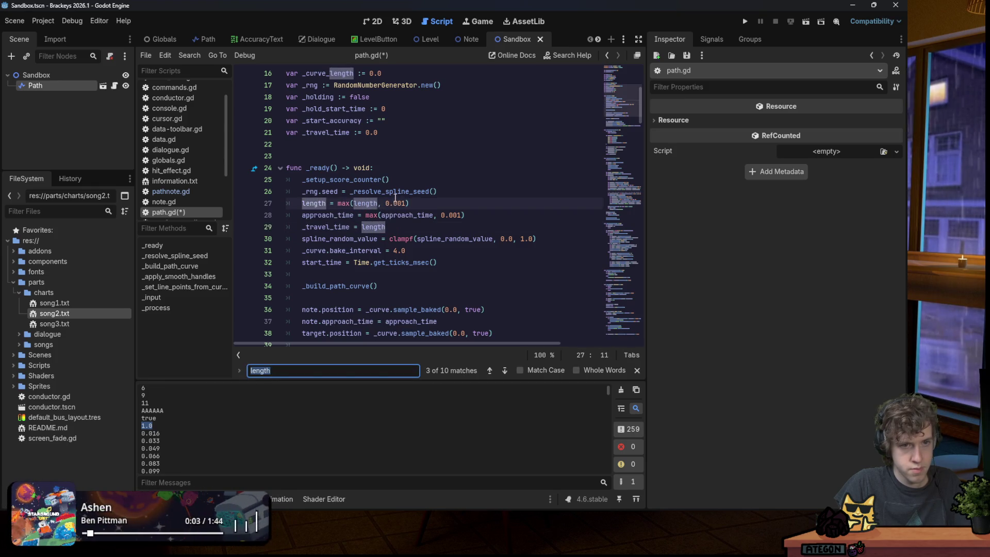
scroll(398, 194, "down", 3)
scroll(398, 194, "up", 2)
scroll(398, 193, "up", 3)
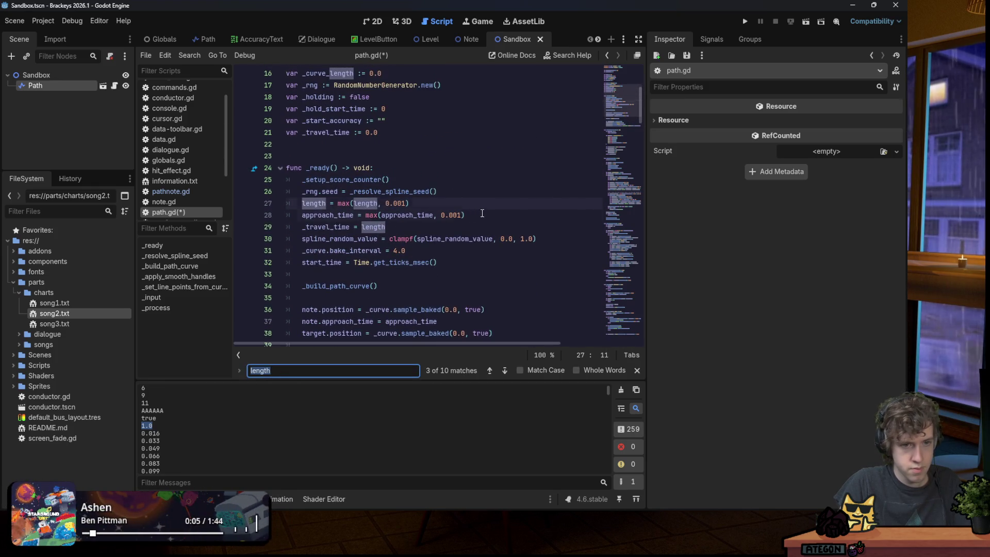
left_click_drag(466, 215, 456, 192)
key("BackSpace")
key("ctrl+s")
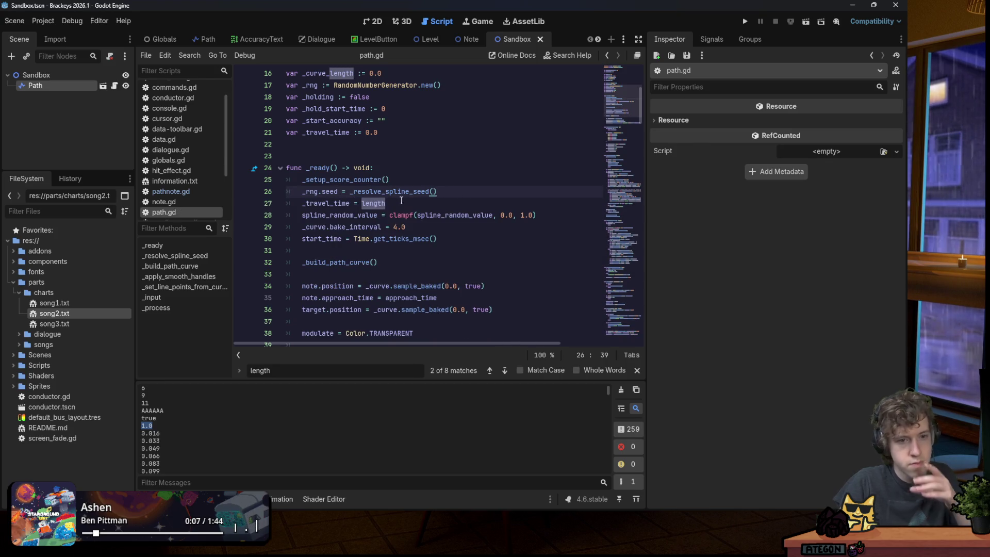
scroll(399, 202, "down", 2)
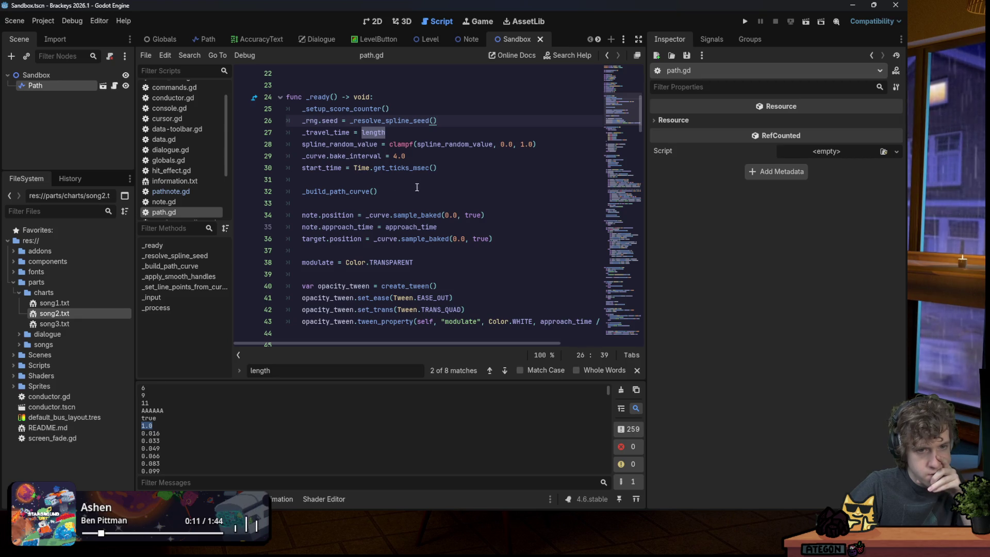
scroll(392, 198, "down", 2)
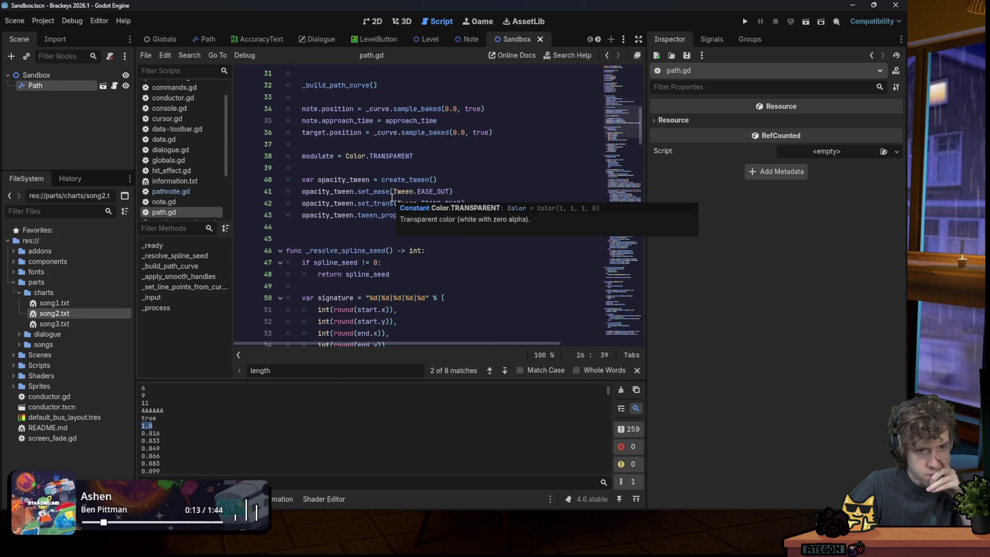
scroll(476, 184, "up", 1)
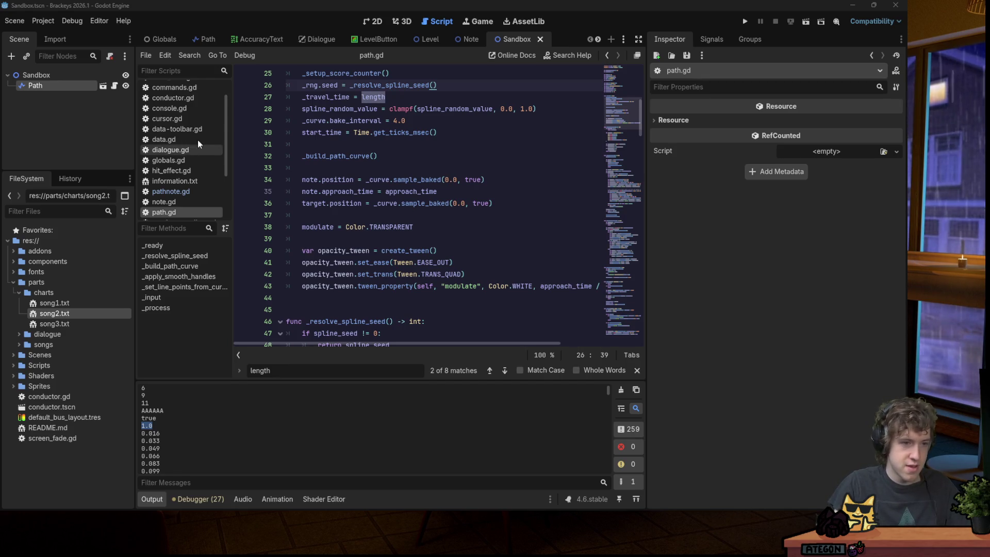
Step through path.gd's _ready code and move further down the script.
left_click(438, 139)
key("Up")
key("Up")
key("Up")
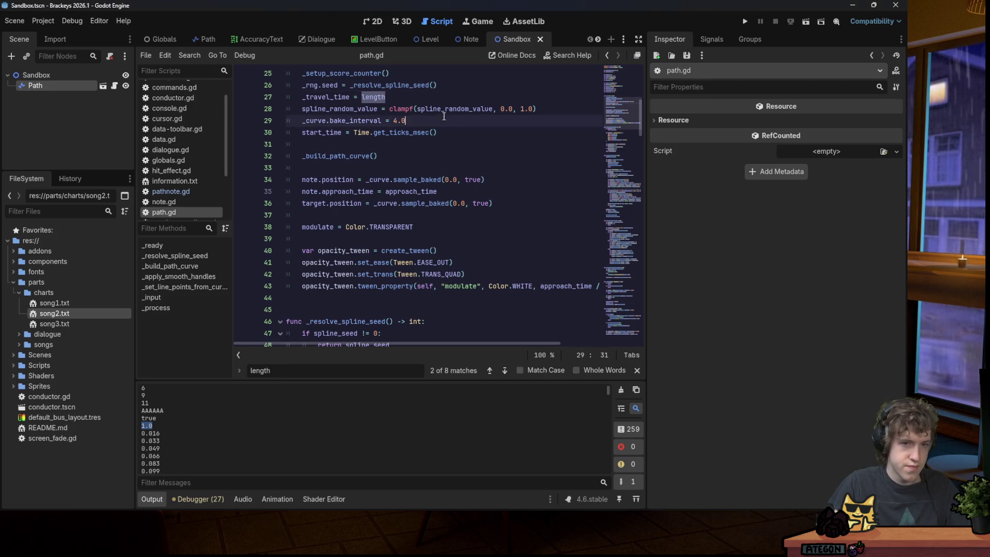
left_click(431, 97)
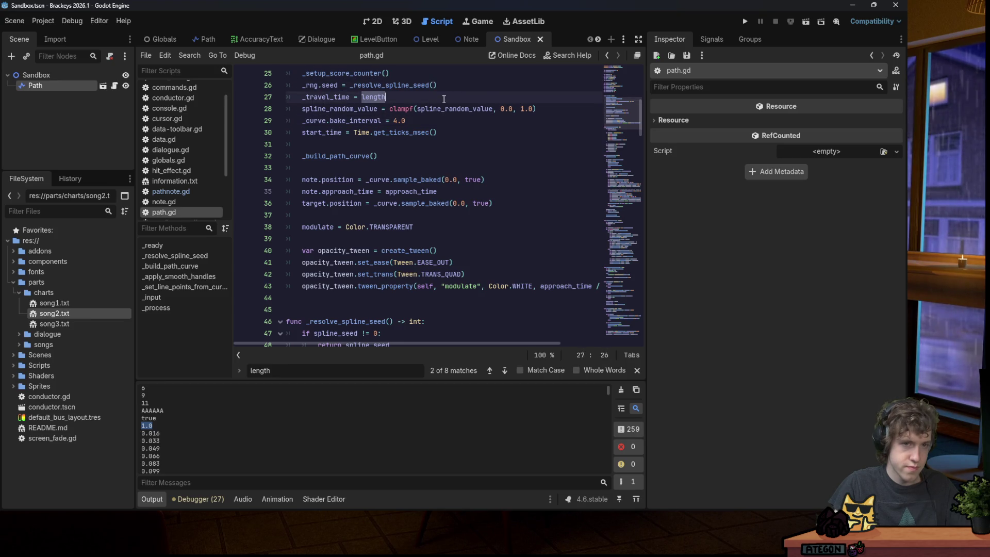
key("Down")
key("Down")
key("Down")
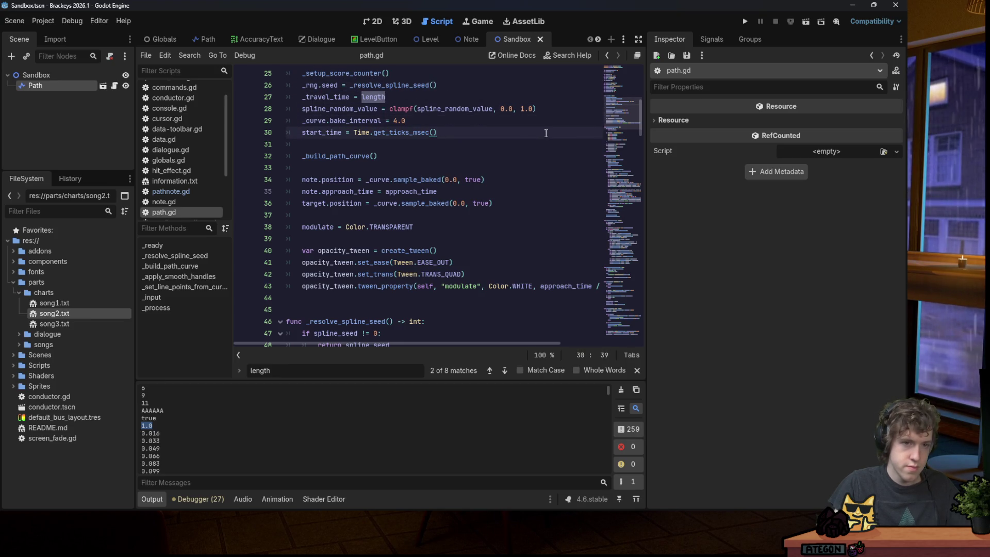
left_click(532, 199)
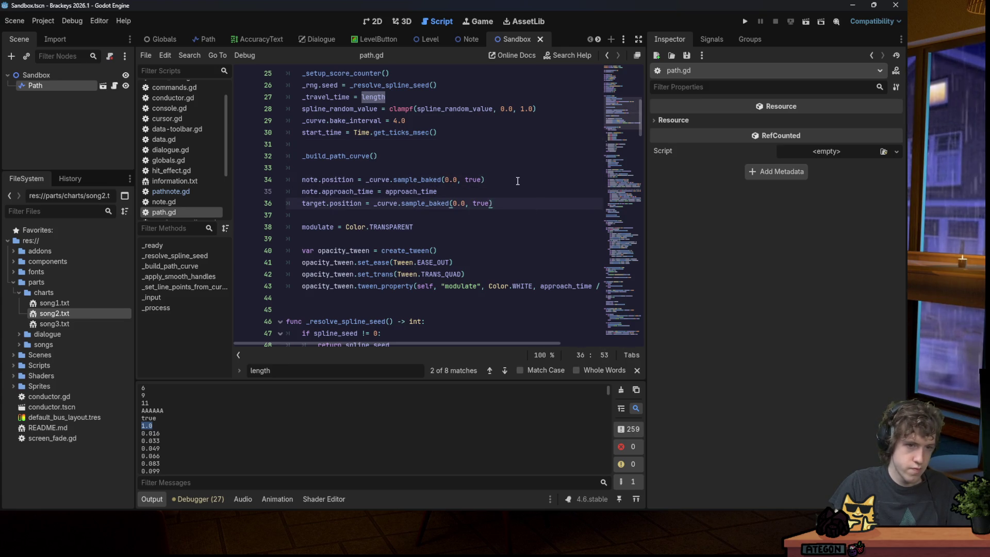
scroll(518, 181, "down", 13)
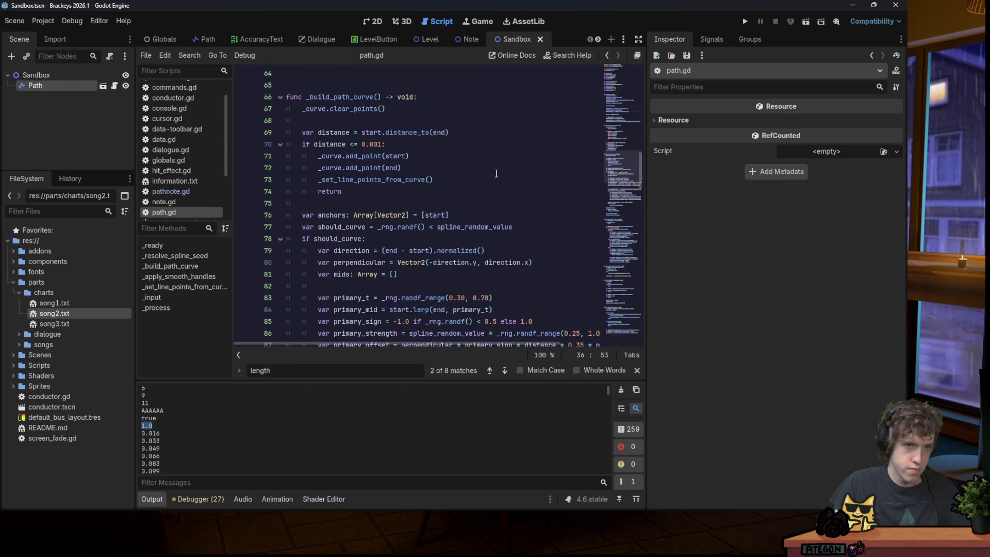
scroll(496, 174, "down", 15)
left_click(482, 133)
scroll(483, 139, "down", 11)
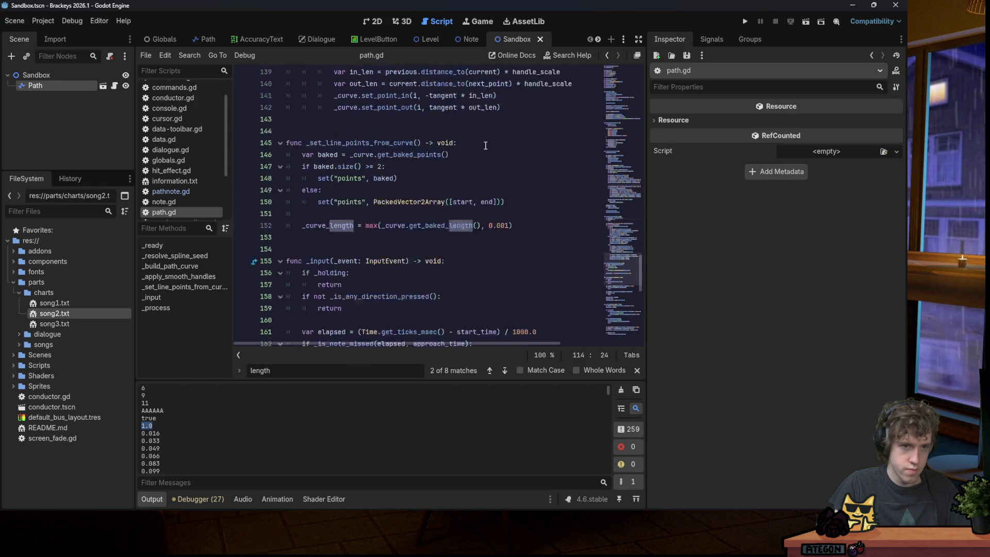
scroll(486, 145, "down", 2)
left_click(528, 204)
Search path.gd for 'queue', then '_de', then 'miss' to locate the _is_note_missed check.
key("ctrl+f")
type("queue")
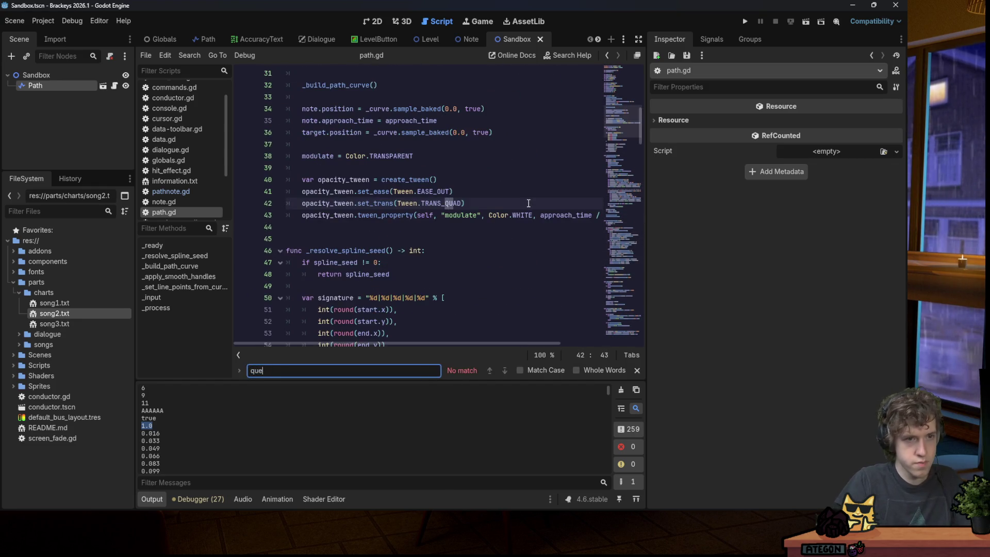
key("ctrl+a")
key("BackSpace")
mouse_move(621, 124)
left_mouse_down()
mouse_move(633, 331)
mouse_move(622, 329)
left_mouse_up()
key("ctrl+f")
type("_de")
key("ctrl+a")
key("BackSpace")
left_click(522, 284)
key("ctrl+f")
type("miss")
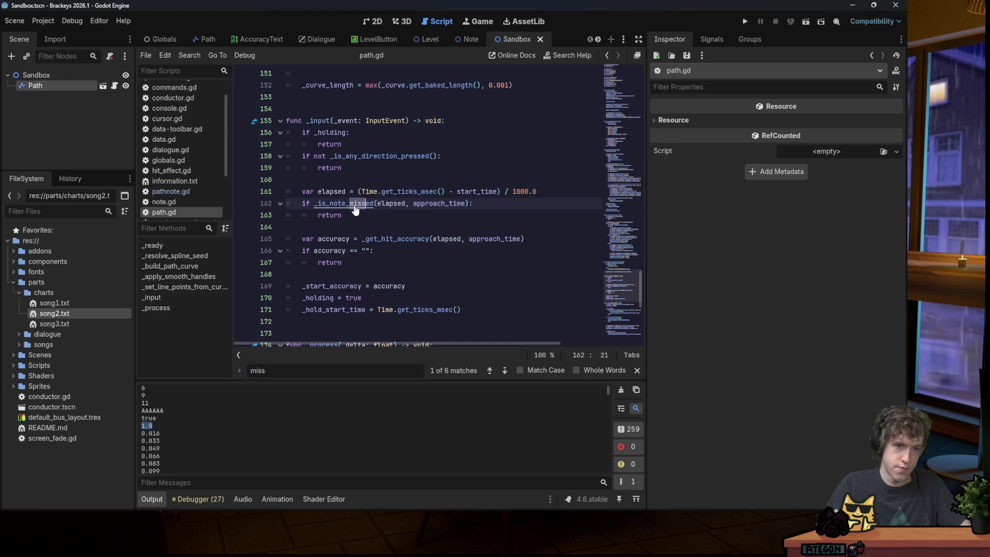
Jump to the _is_note_missed definition in base_note.gd and look it over.
left_click(364, 202, "ctrl")
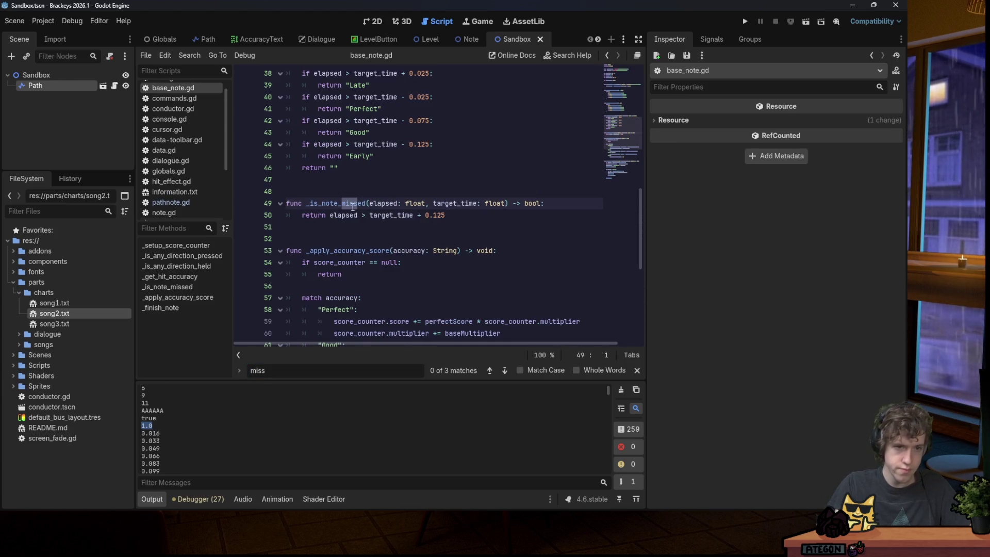
double_click(350, 203)
mouse_move(426, 202)
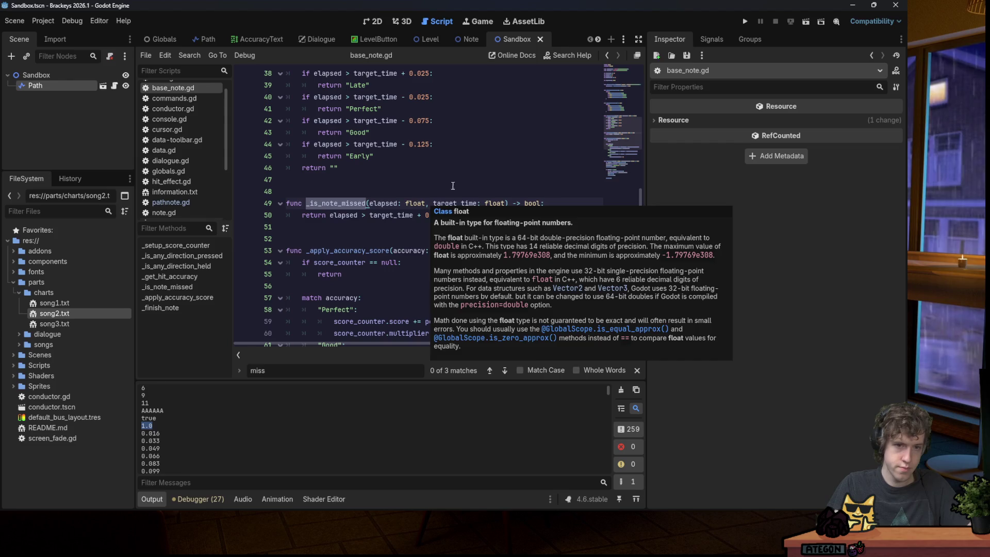
left_click(481, 203)
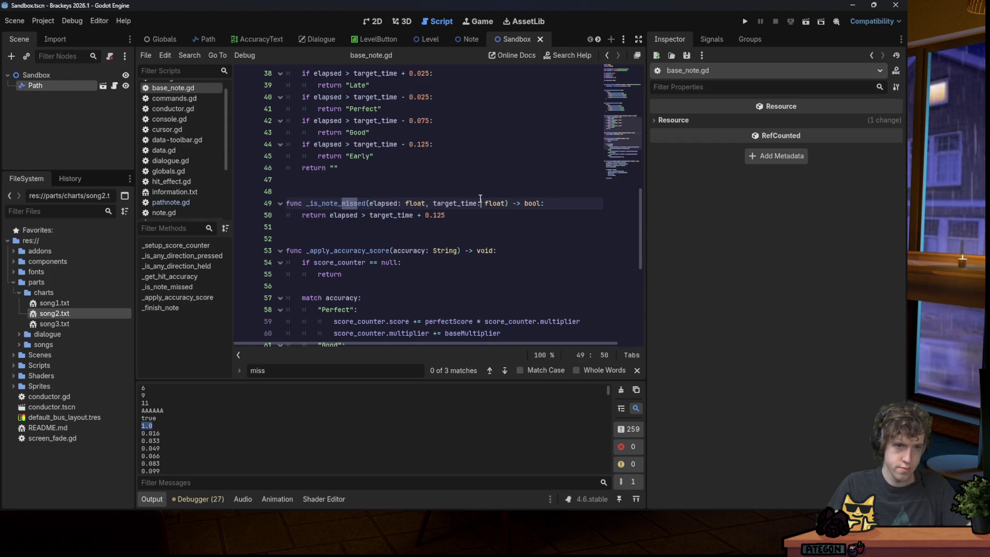
scroll(471, 198, "down", 4)
scroll(469, 198, "up", 1)
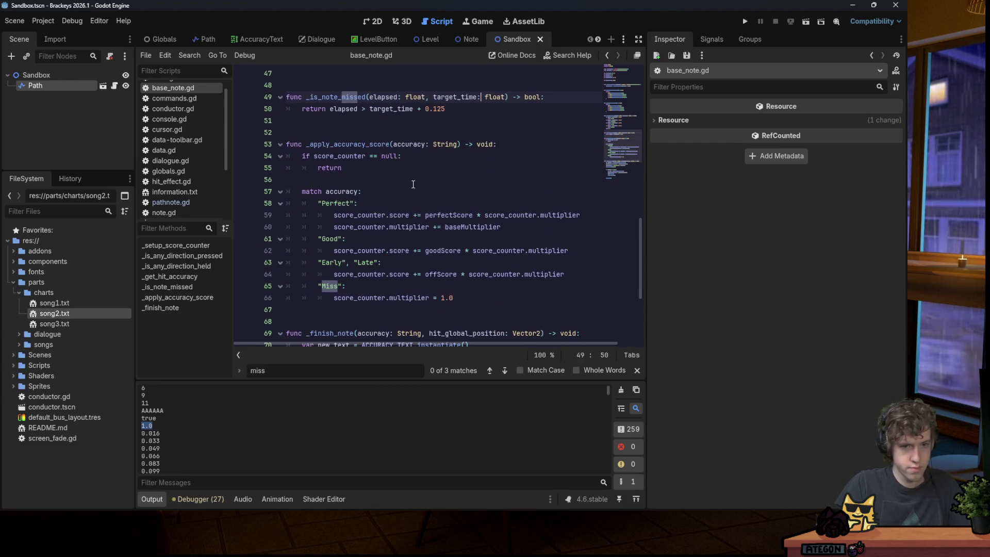
scroll(363, 148, "down", 4)
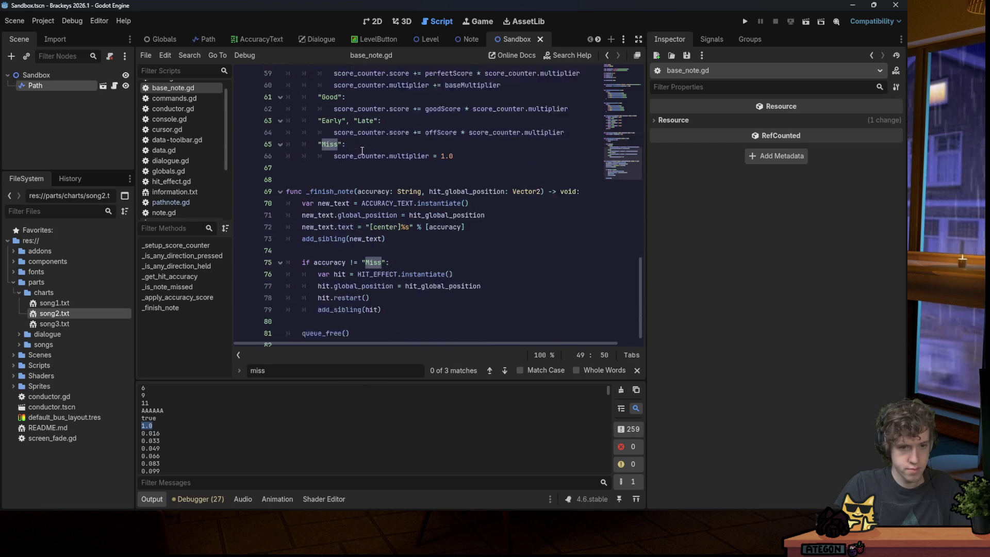
Find _finish_note across the project and open its call at path.gd line 181.
double_click(331, 179)
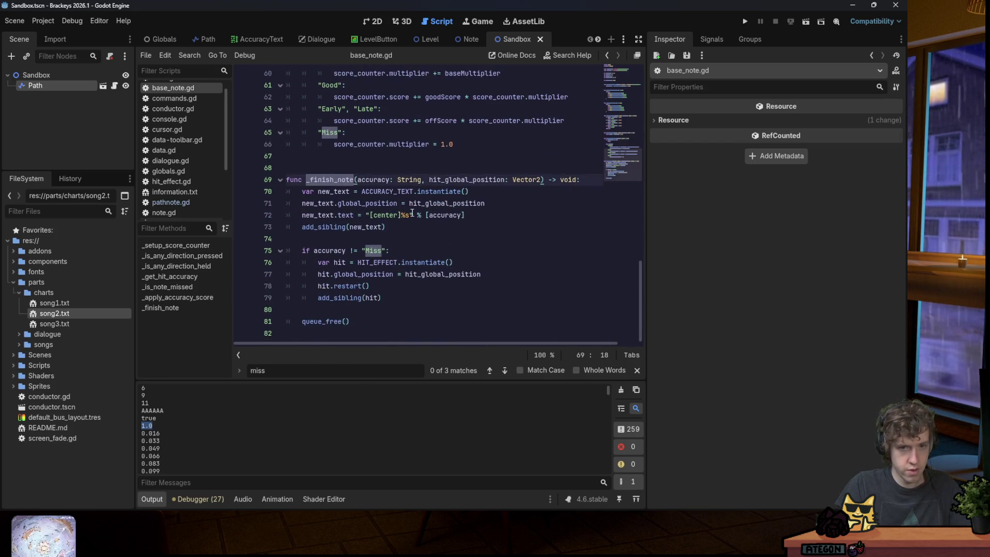
key("ctrl+f")
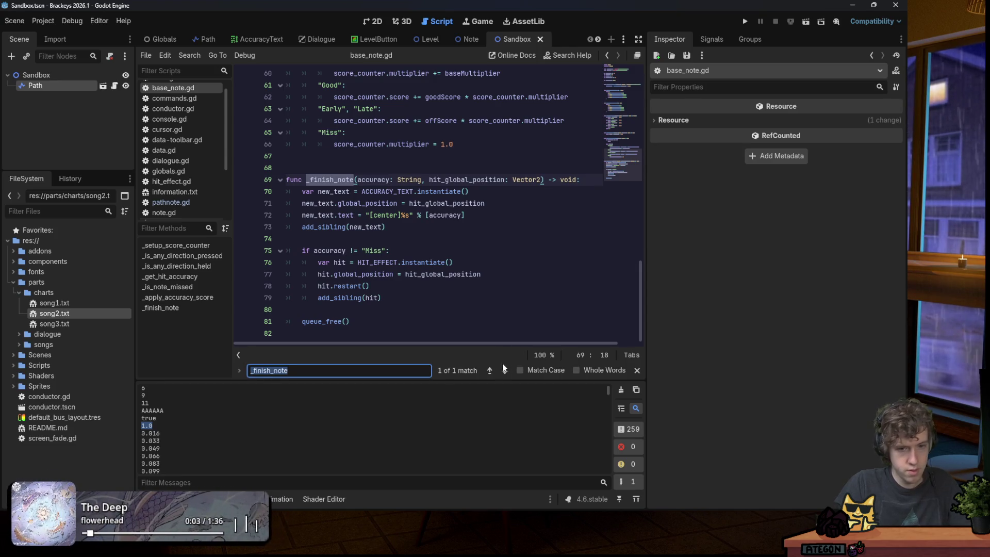
key("ctrl+shift+f")
key("Return")
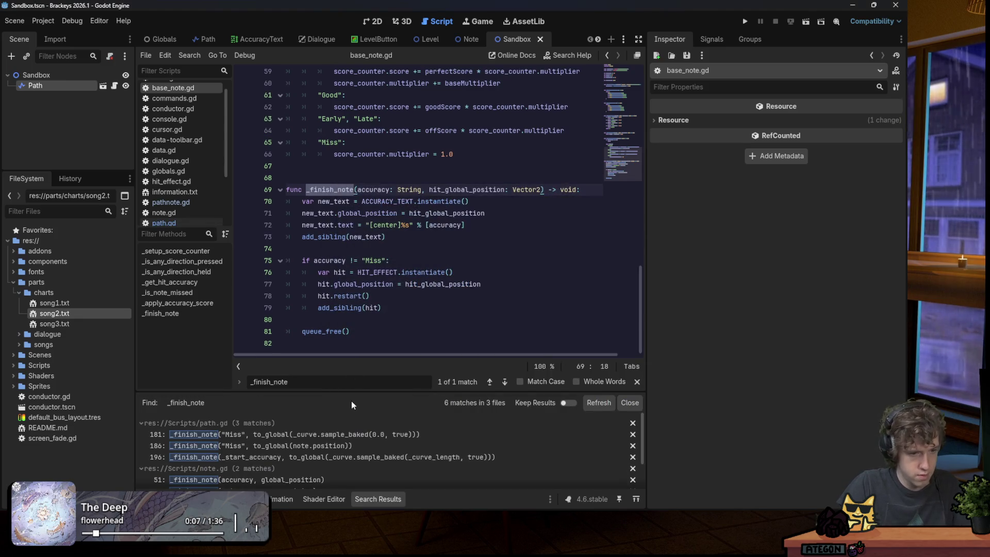
scroll(299, 444, "down", 3)
left_click(254, 478)
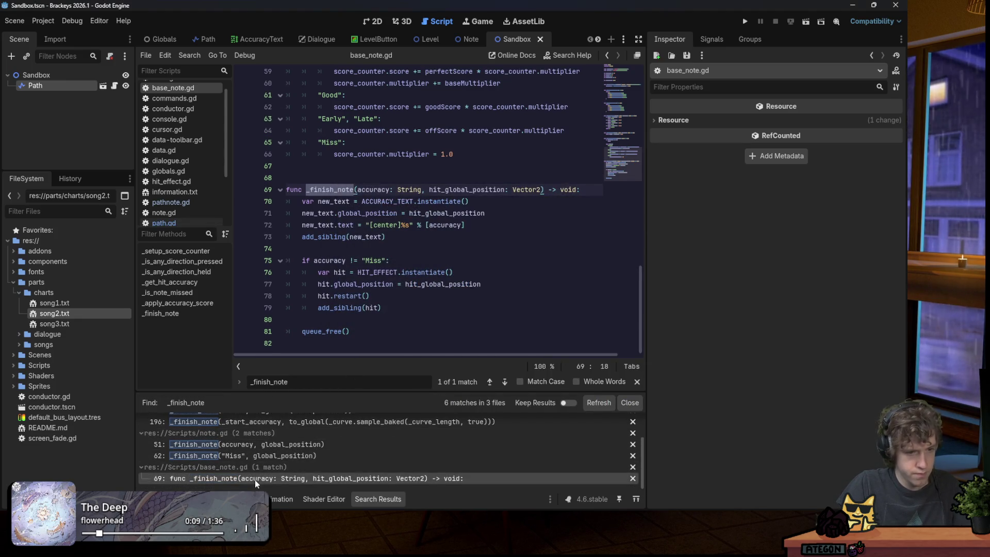
scroll(248, 453, "up", 2)
scroll(258, 451, "up", 1)
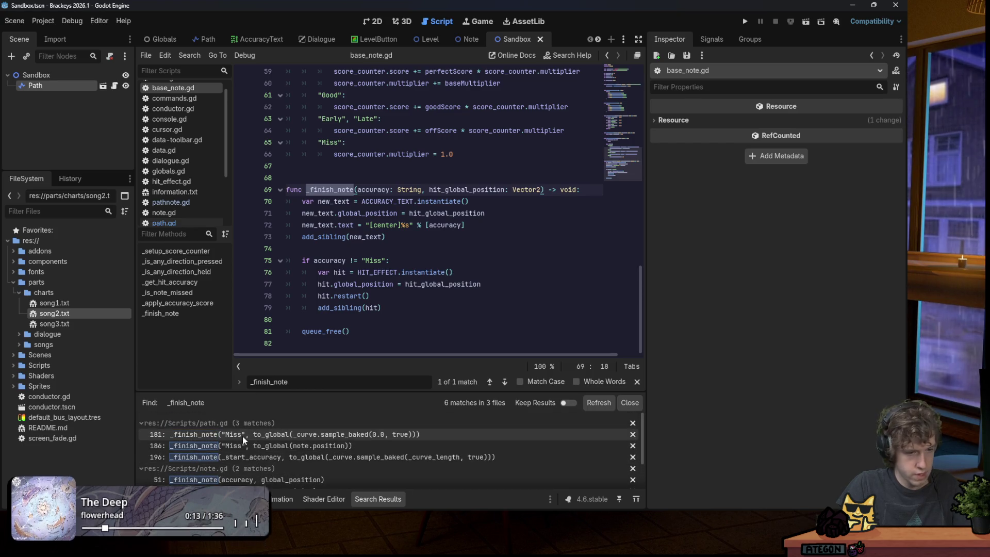
left_click(243, 437)
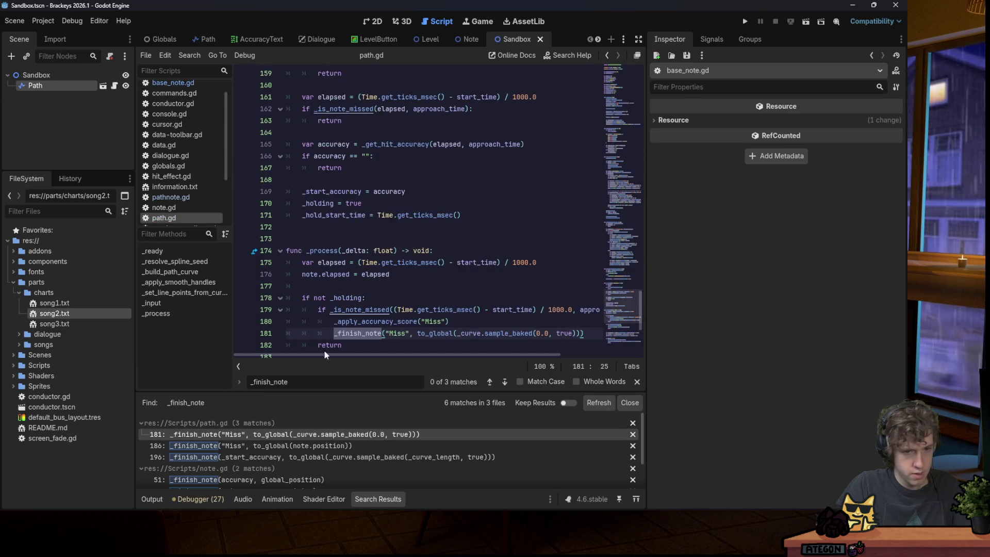
Add print(approach_time) after note.elapsed = elapsed in _process and run the project.
scroll(350, 305, "down", 1)
left_click(367, 311)
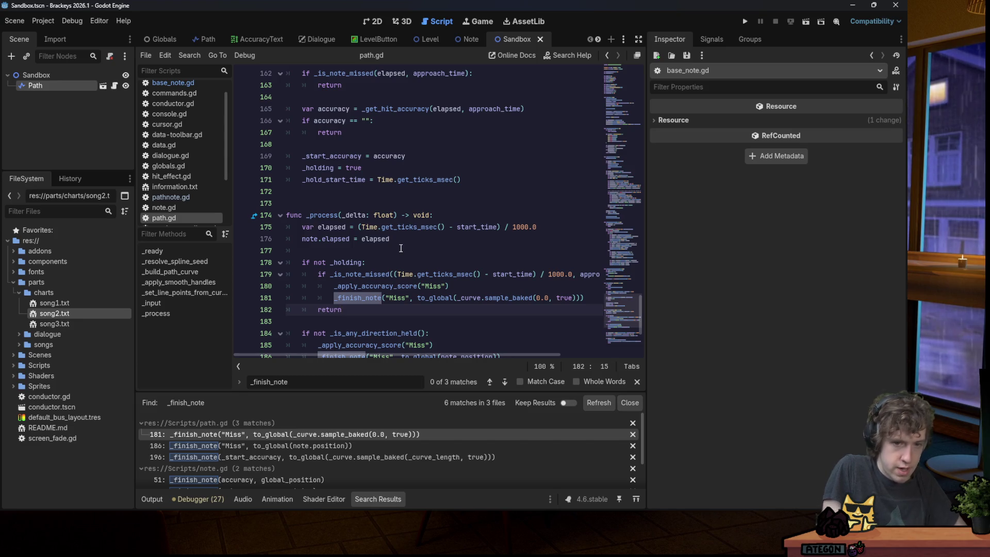
mouse_move(514, 355)
left_mouse_down()
mouse_move(533, 352)
mouse_move(494, 353)
left_mouse_up()
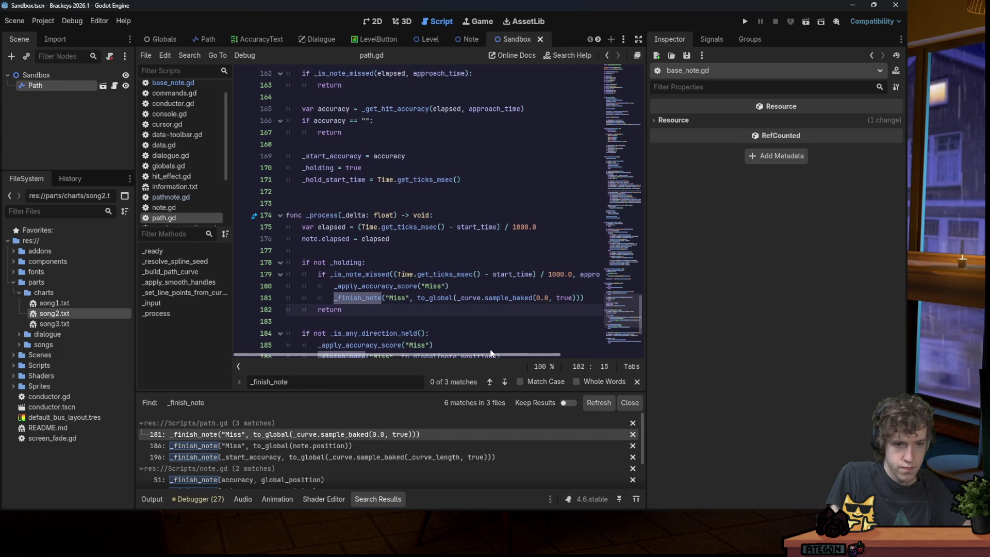
mouse_move(500, 300)
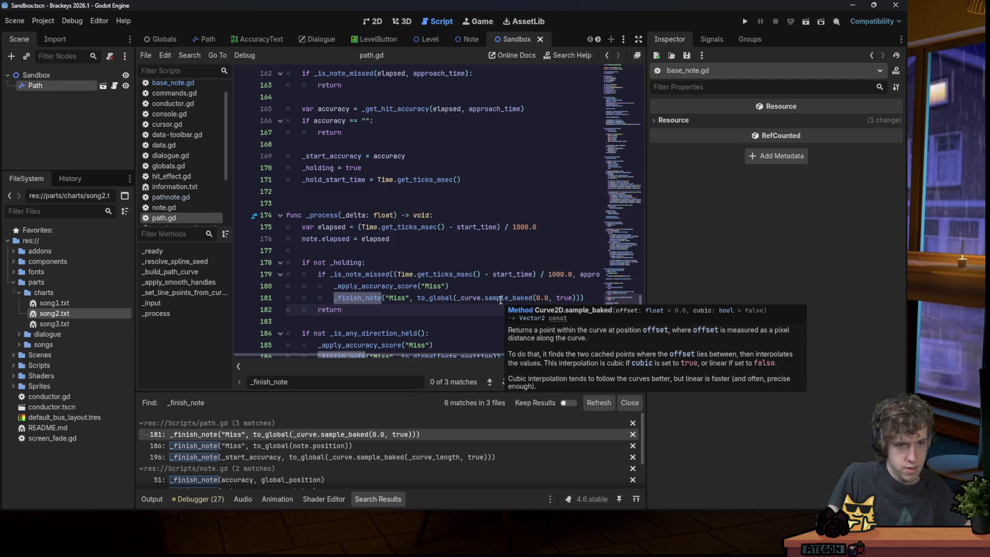
left_click(424, 233)
key("Return")
key("Return")
type("pri")
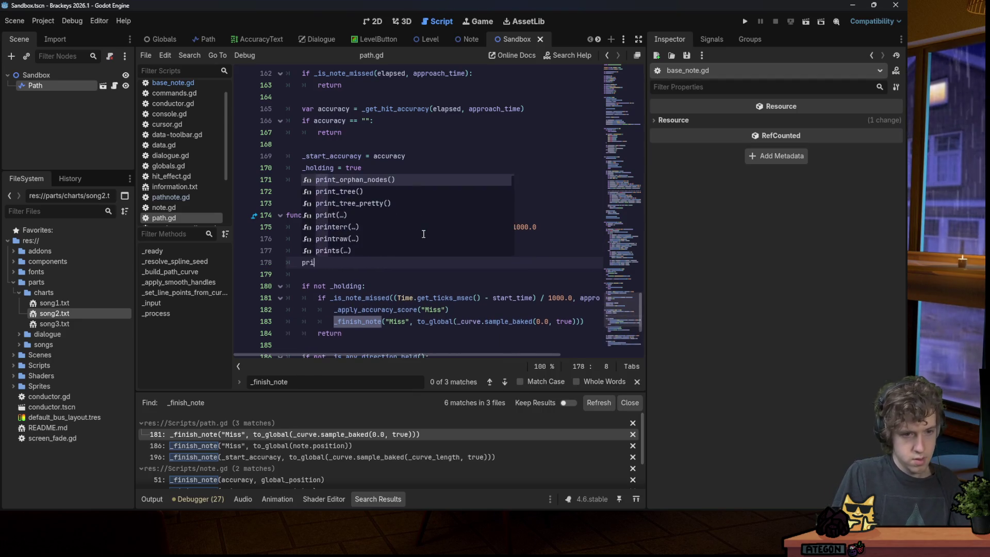
type("nt(approach_time)")
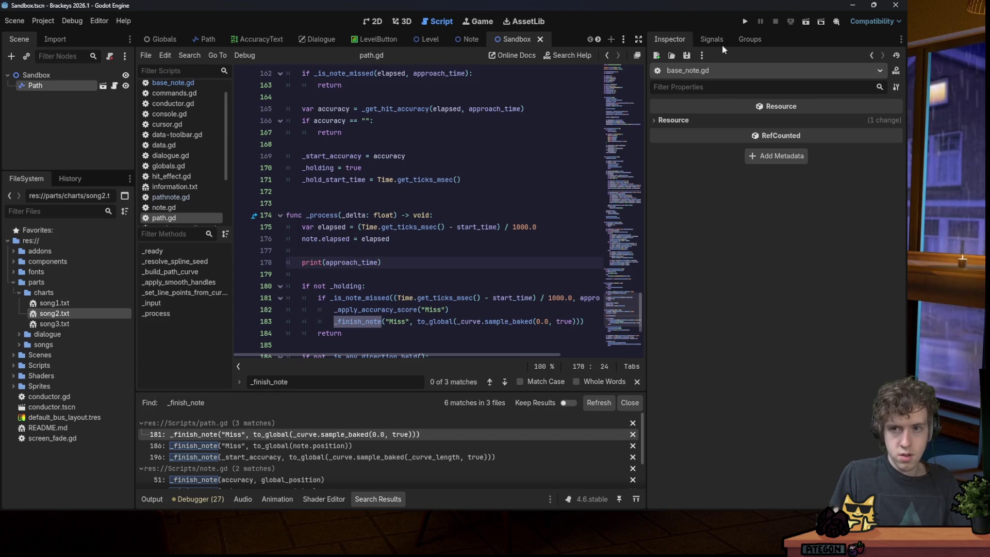
left_click(744, 22)
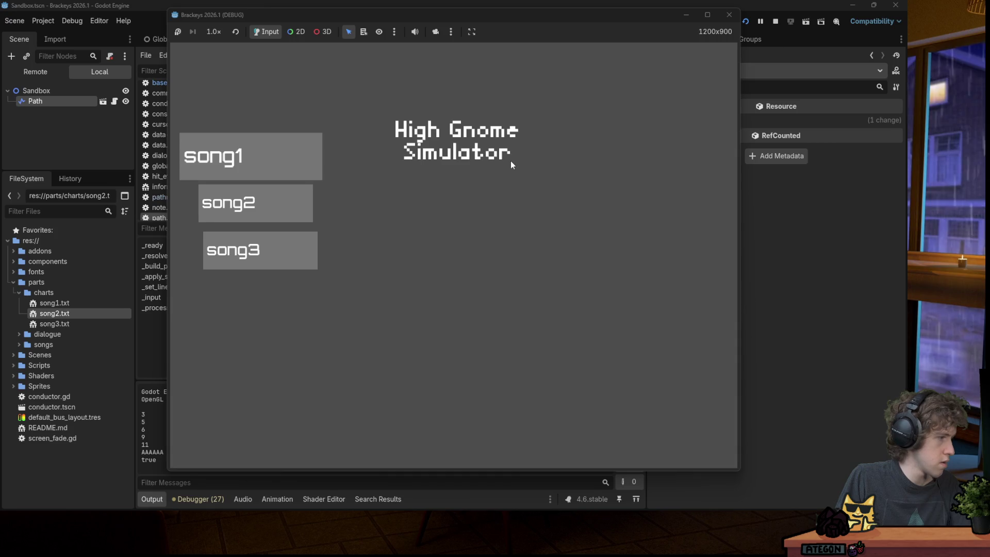
Play a song hitting Right and Left, relaunch, play song2, then stop the game.
key("Return")
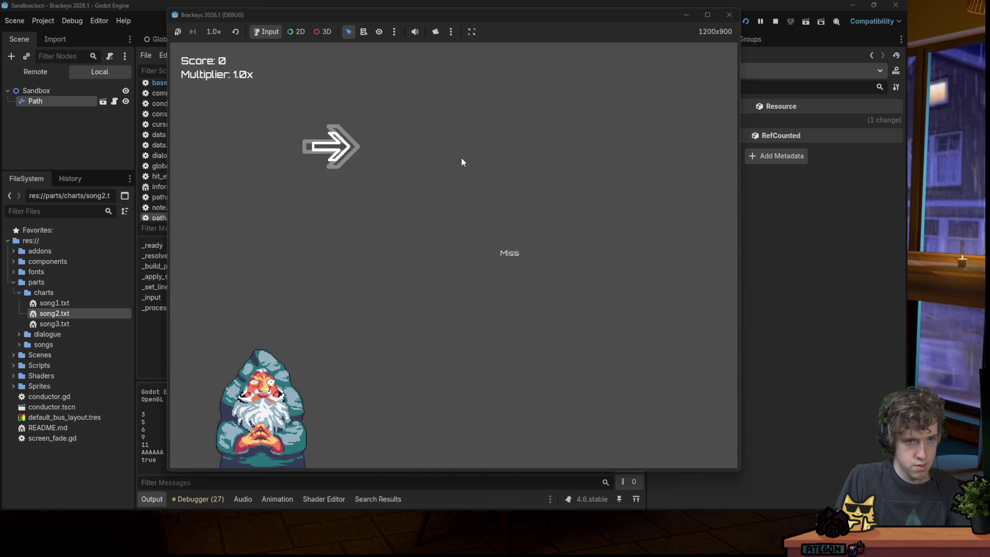
key("Right")
key("Left")
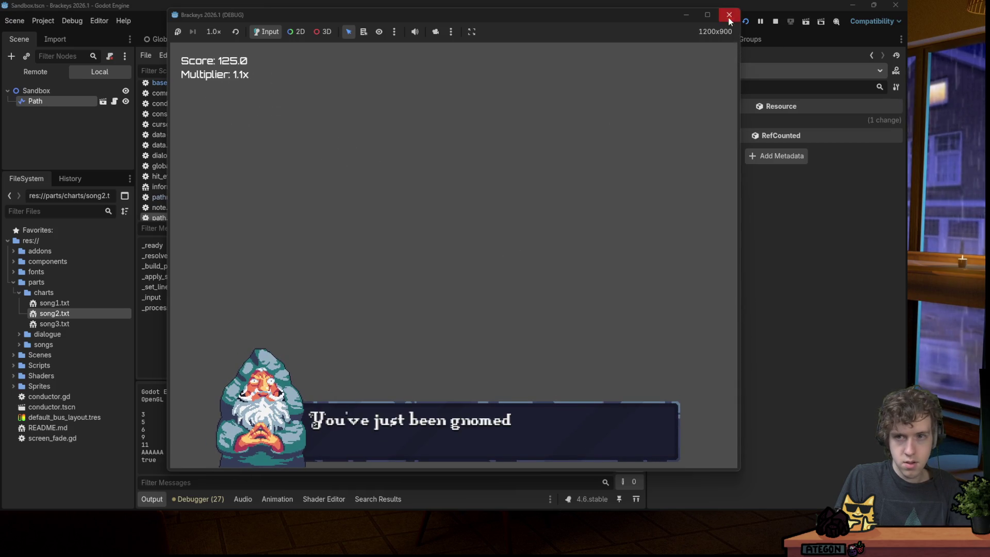
left_click(729, 17)
left_click(745, 23)
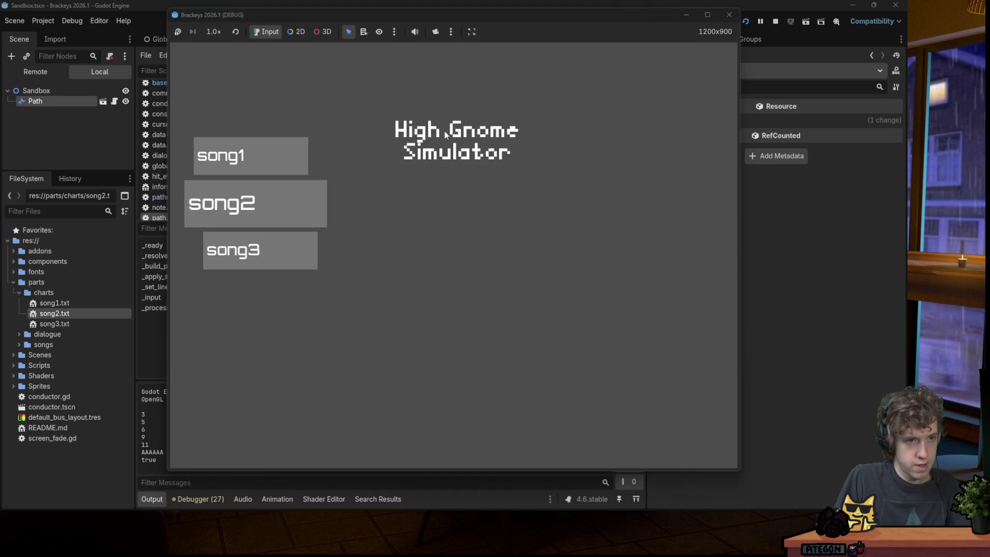
key("Return")
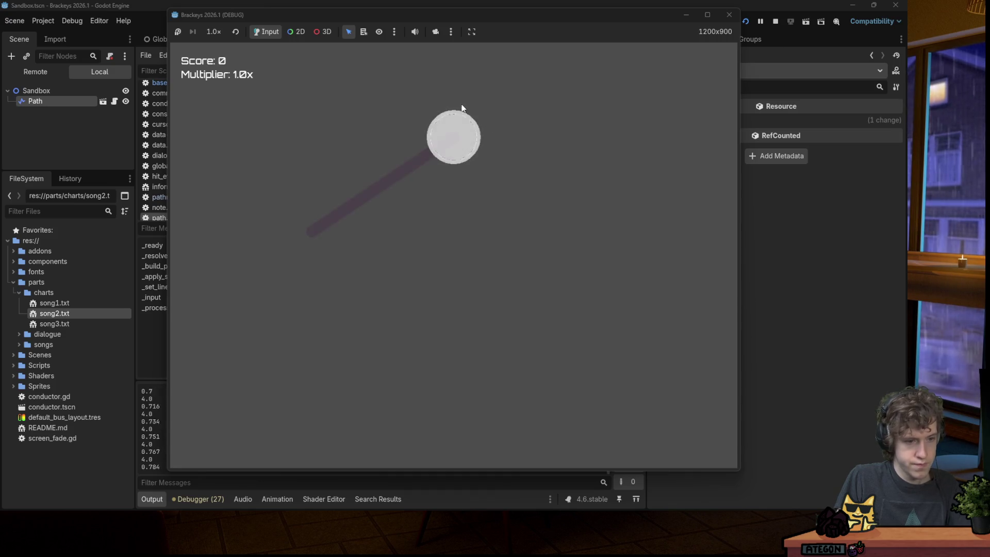
left_click(729, 15)
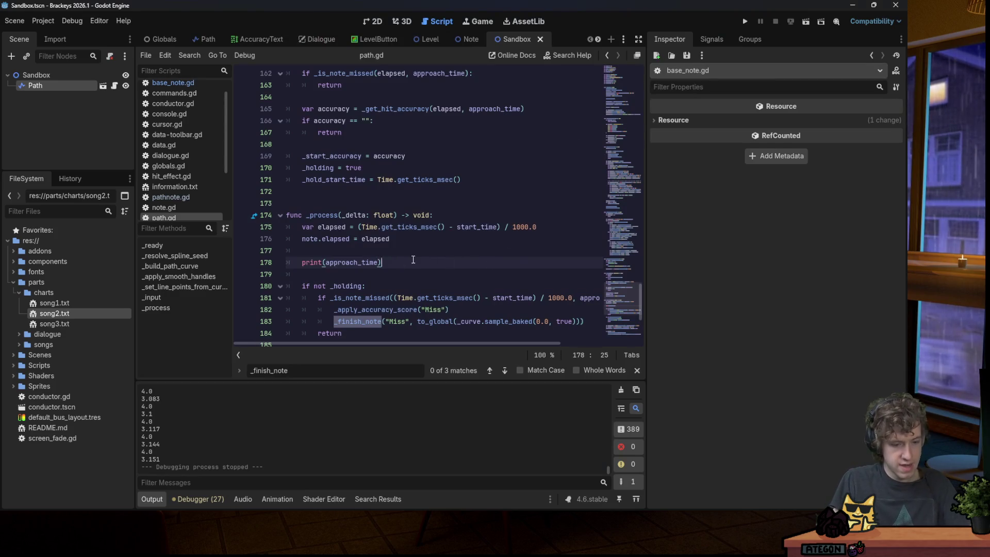
Search the project for '= 4' and select the Path node to inspect it.
key("ctrl+shift+f")
key("Return")
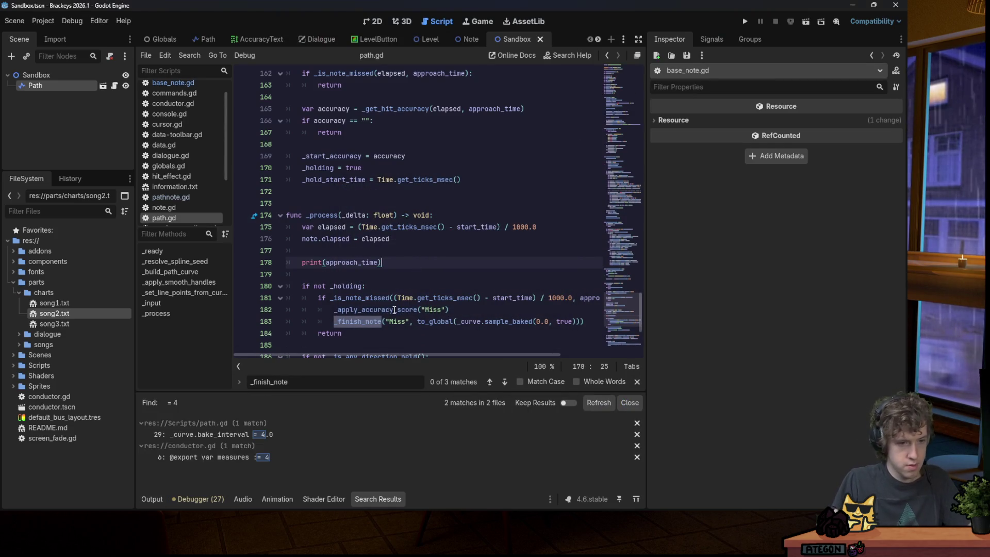
scroll(438, 264, "down", 1)
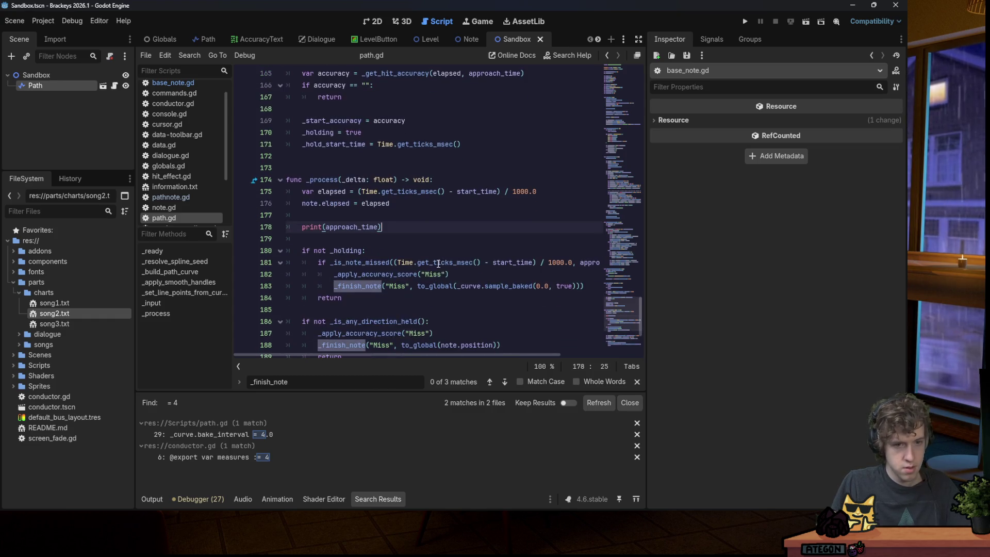
left_click(77, 87)
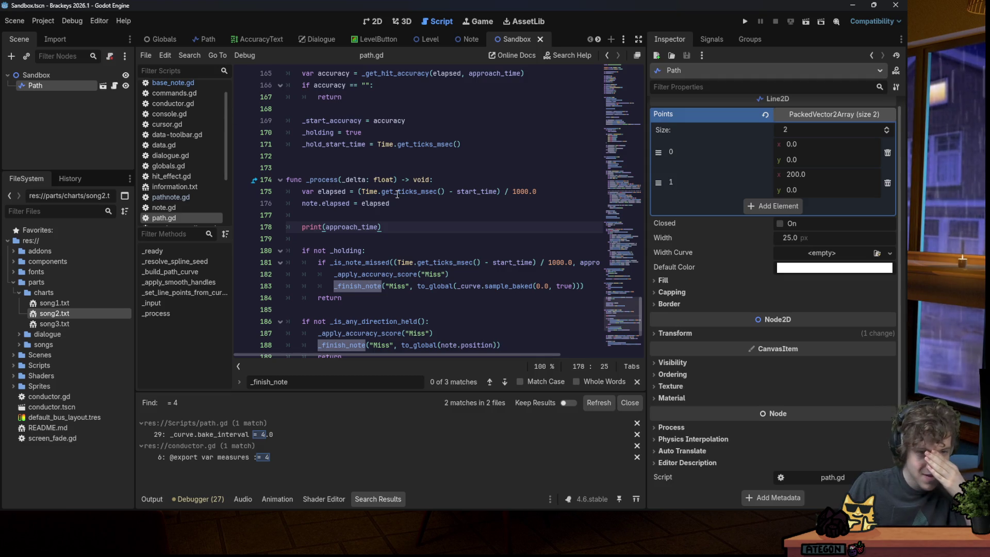
scroll(397, 194, "down", 2)
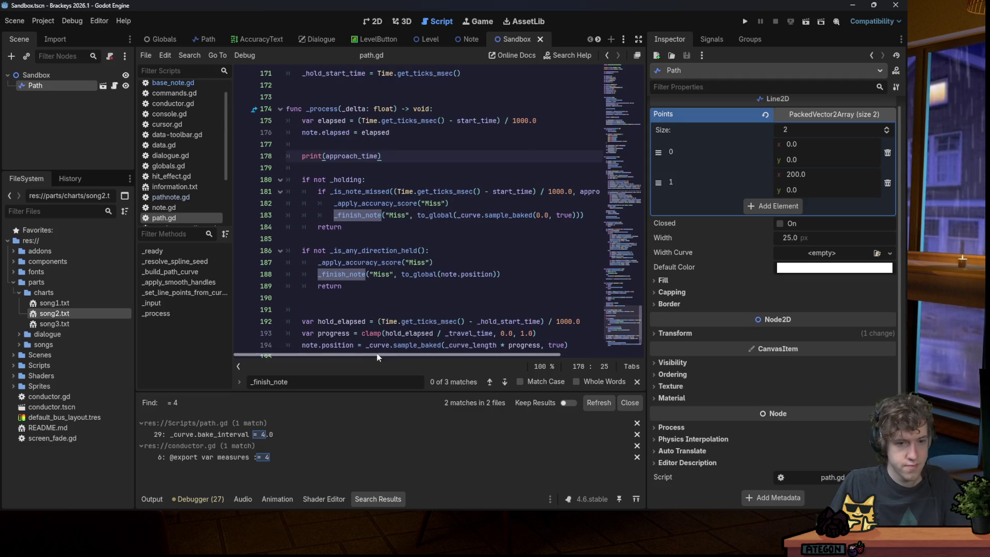
left_click_drag(379, 357, 396, 356)
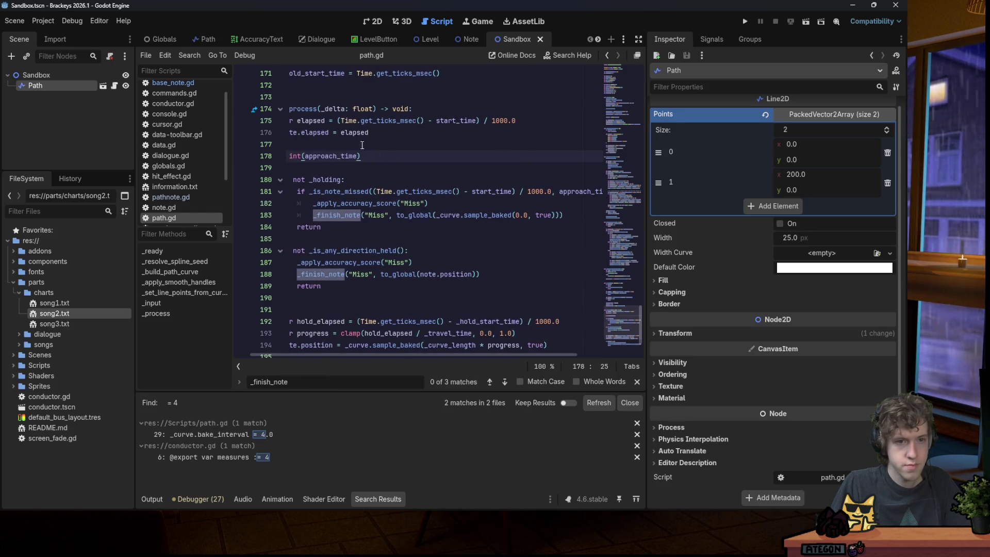
Step through each approach_time match in path.gd until reaching print(approach_time).
double_click(342, 156)
key("ctrl+f")
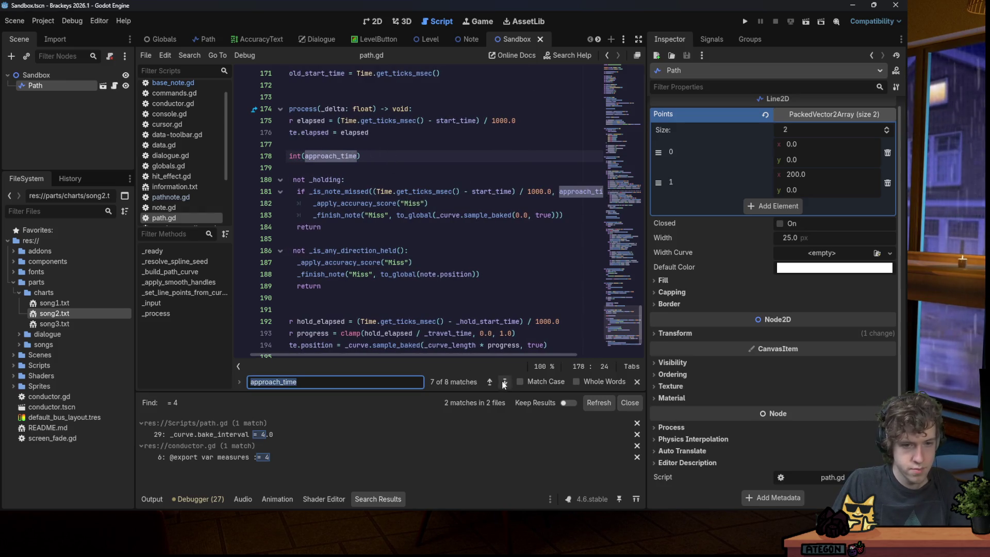
left_click(505, 382)
left_click(505, 383)
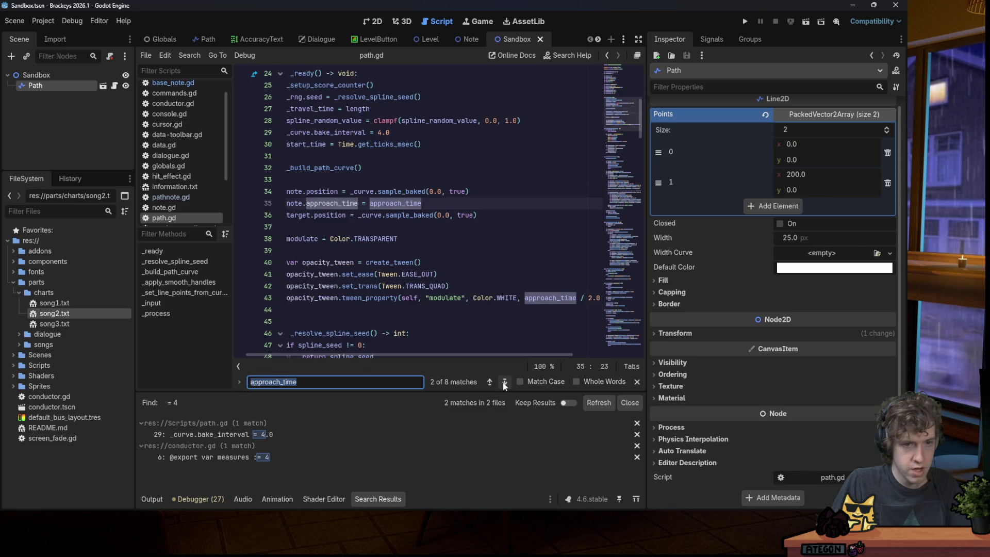
left_click(505, 382)
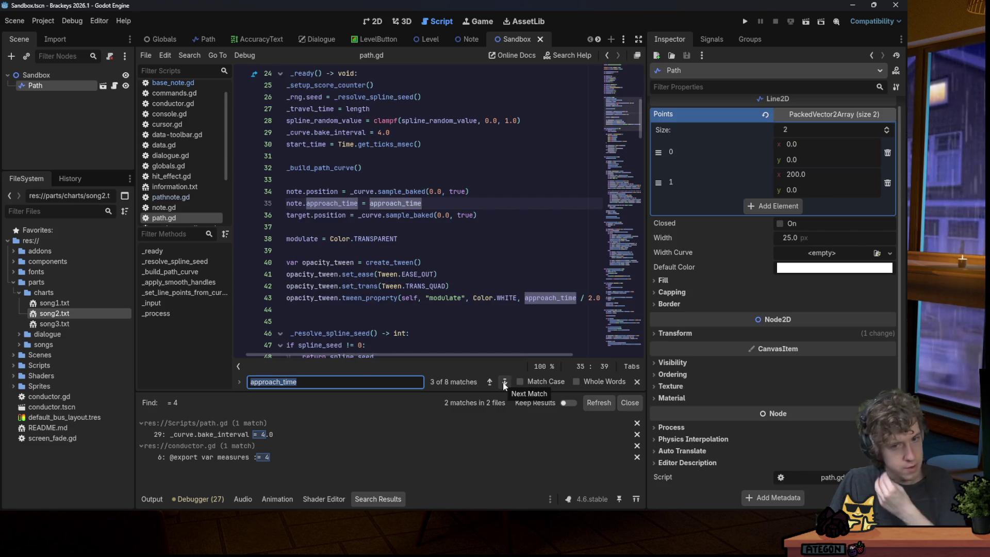
left_click(505, 382)
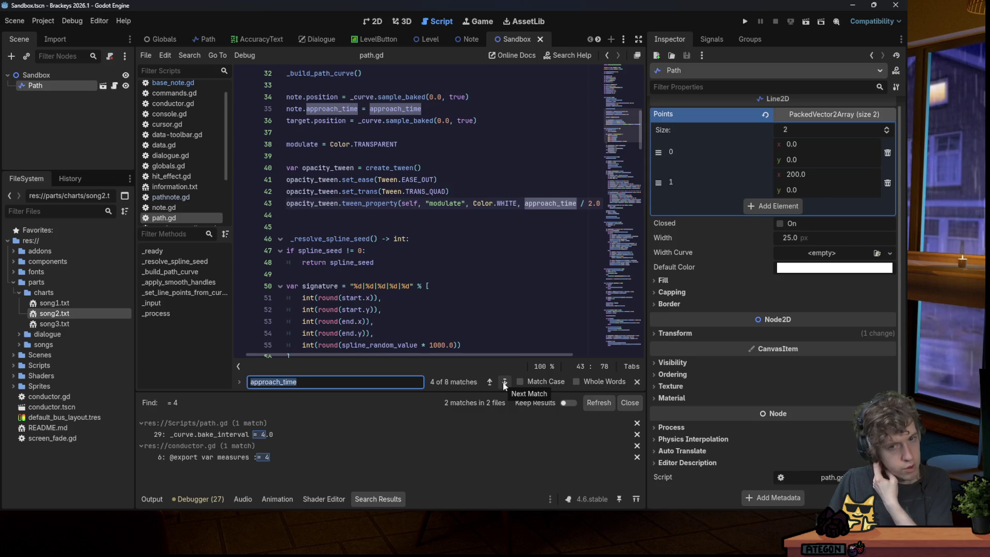
left_click(504, 382)
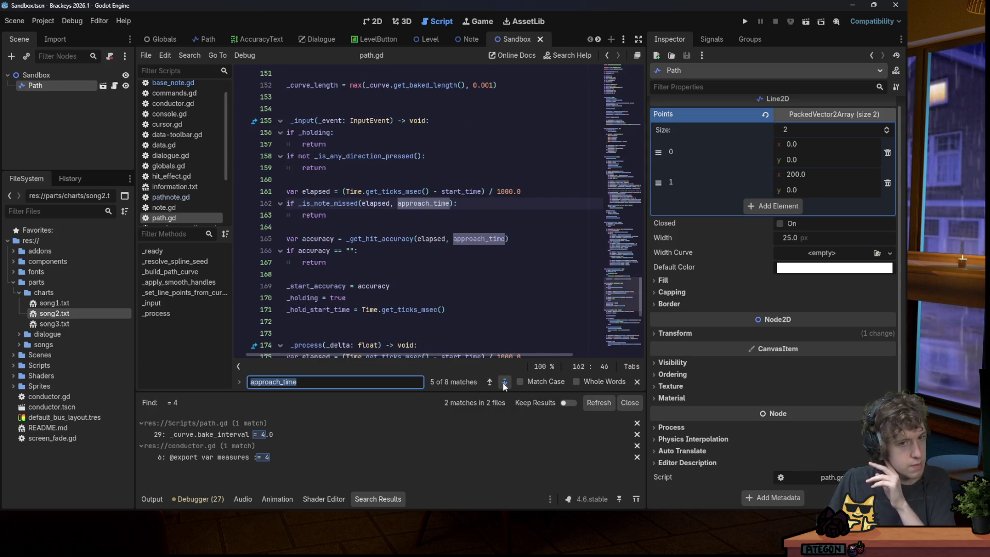
left_click(505, 382)
left_click(505, 382)
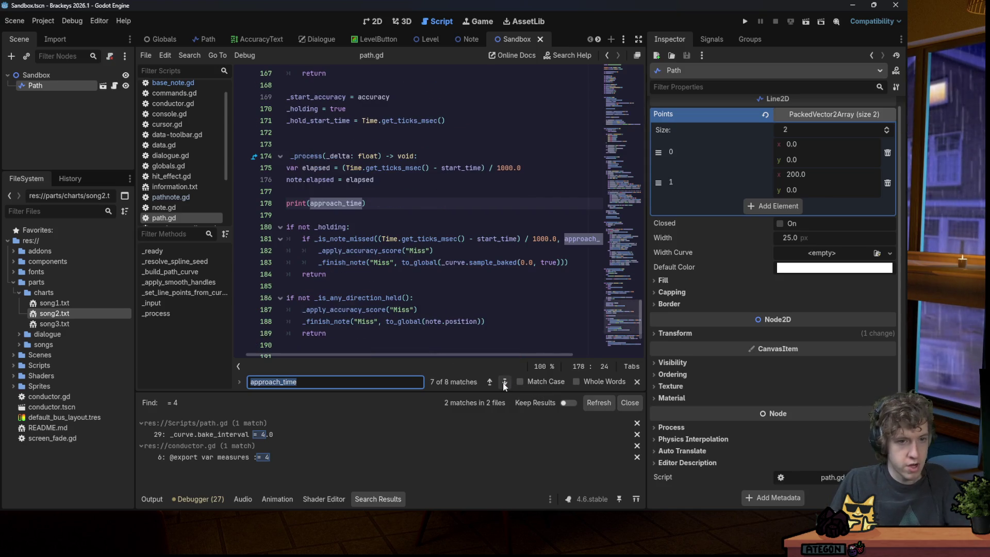
Delete the print(approach_time) debug line and start a Find in Files search for PATH.
left_click(394, 216)
key("shift+Up")
key("shift+Up")
key("BackSpace")
key("BackSpace")
key("ctrl+shift+f")
type("PATH.")
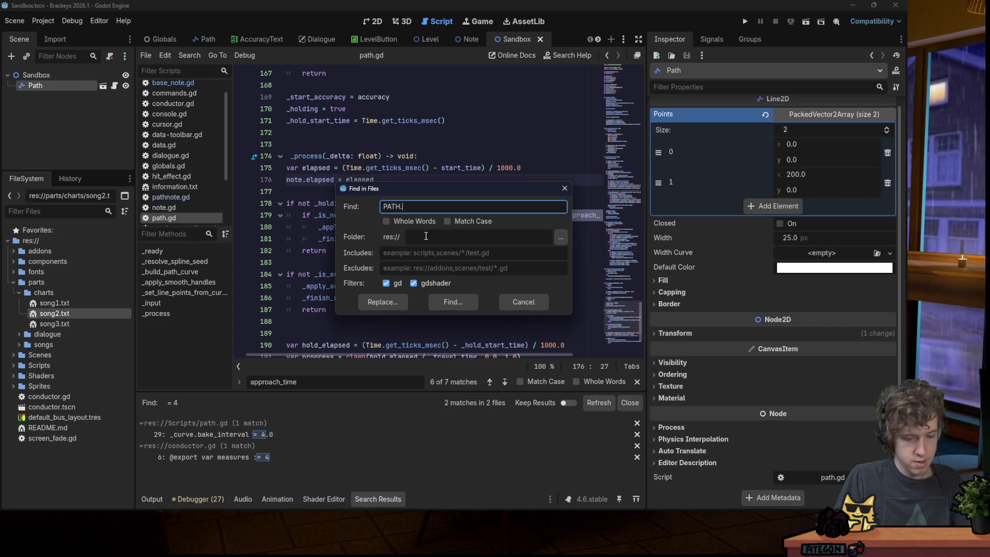
Open main.gd at the PATH.instantiate() match, glance at song2.txt and path.gd, and return to line 50.
key("Return")
left_click(290, 435)
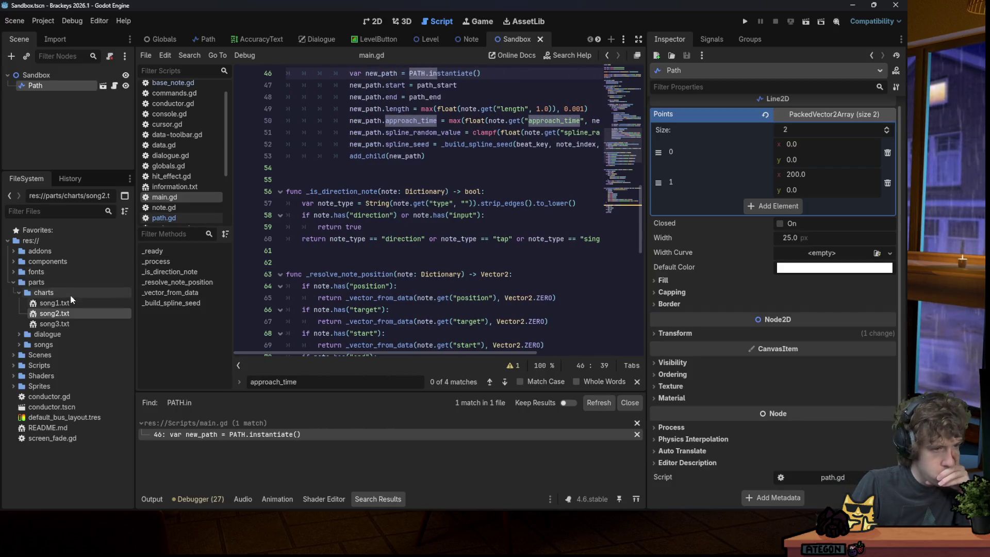
double_click(65, 313)
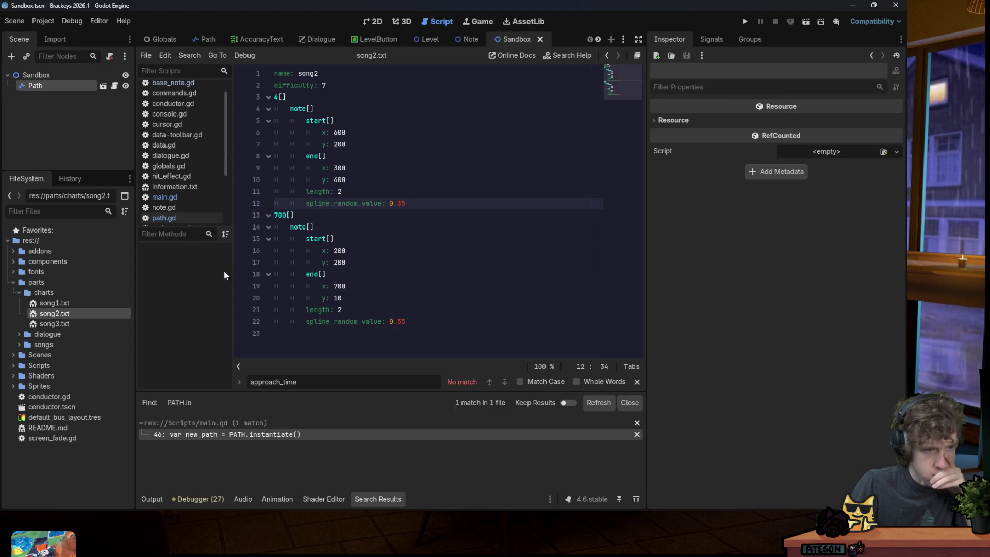
left_click(115, 86)
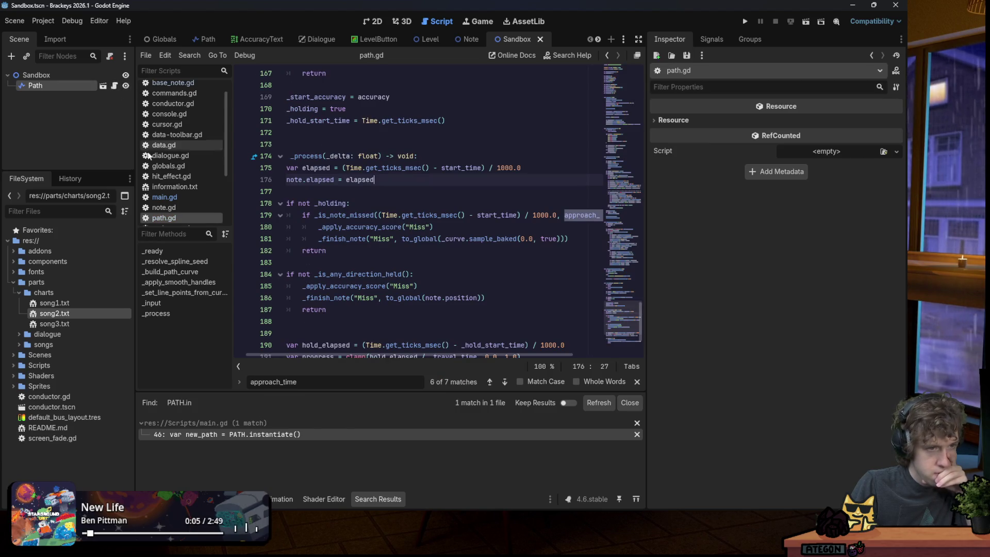
left_click(182, 198)
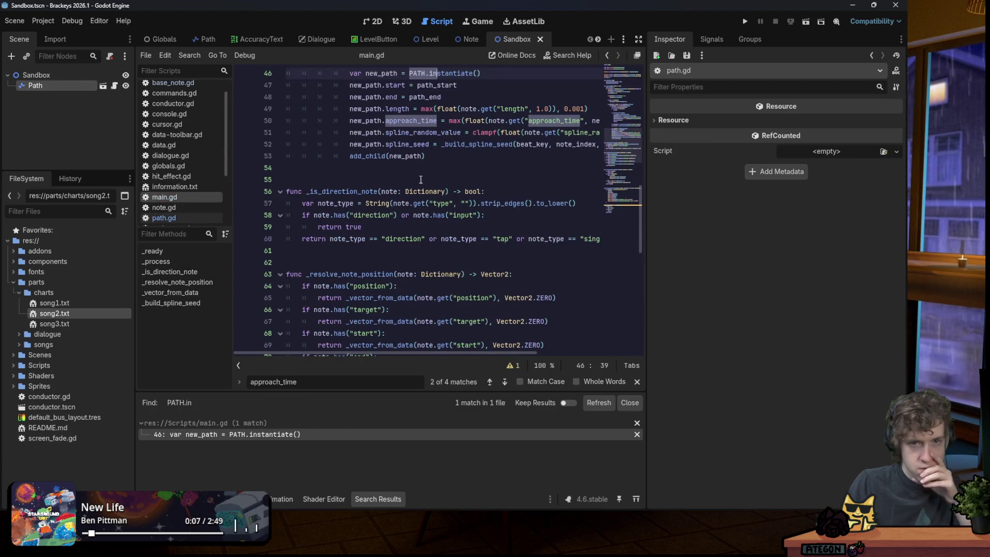
scroll(390, 192, "up", 1)
left_click_drag(445, 354, 544, 347)
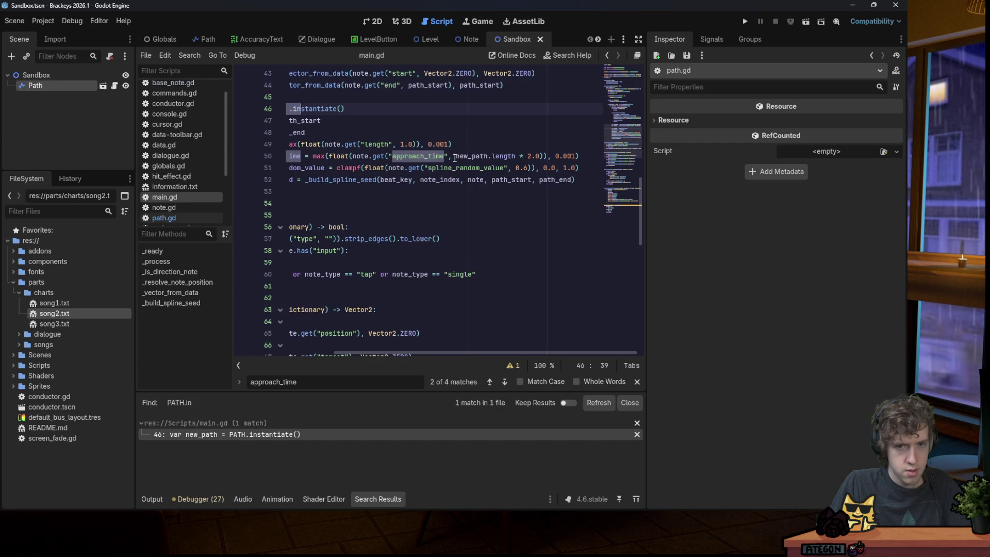
Remove ', new_path.length * 2.0' from main.gd line 50 and save.
left_click_drag(448, 157, 539, 156)
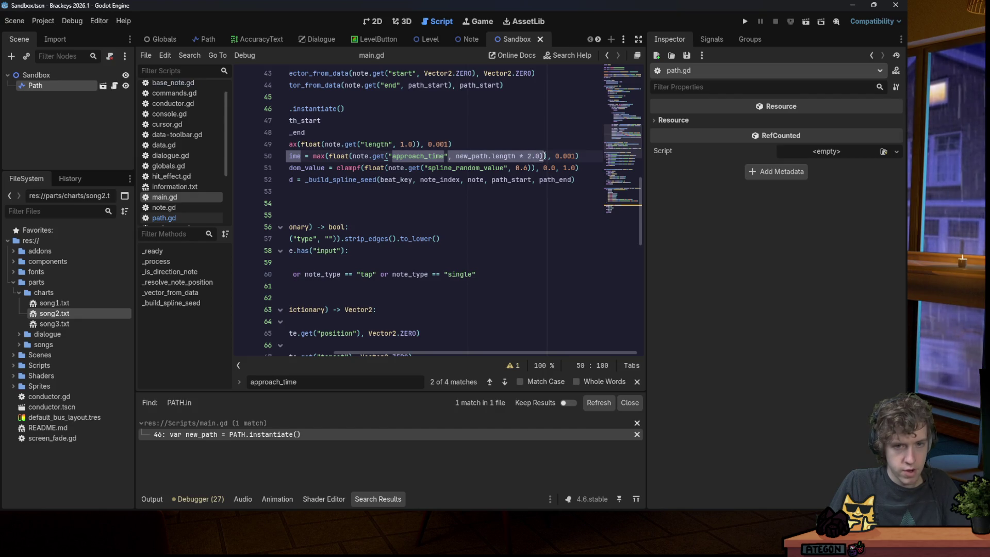
key("BackSpace")
key("ctrl+s")
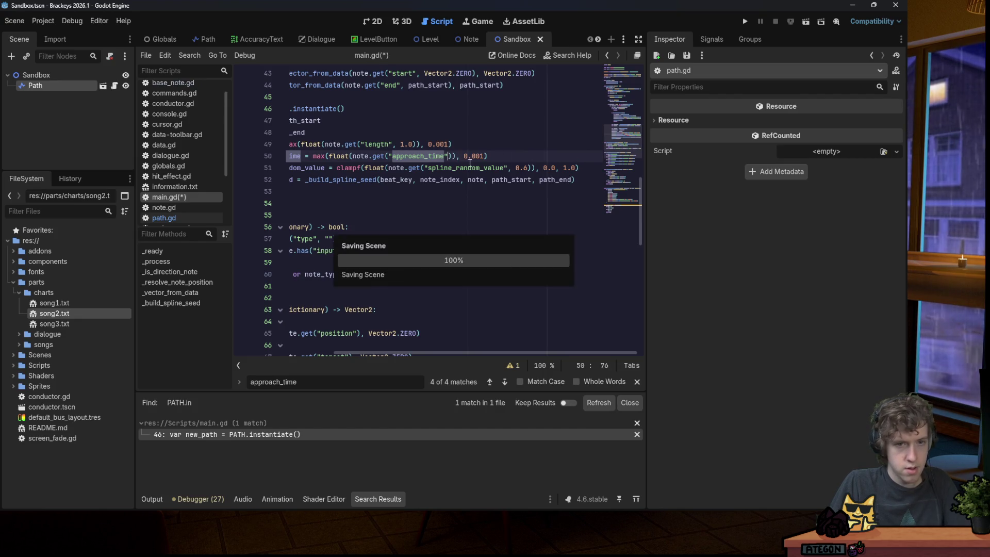
left_click_drag(453, 157, 288, 159)
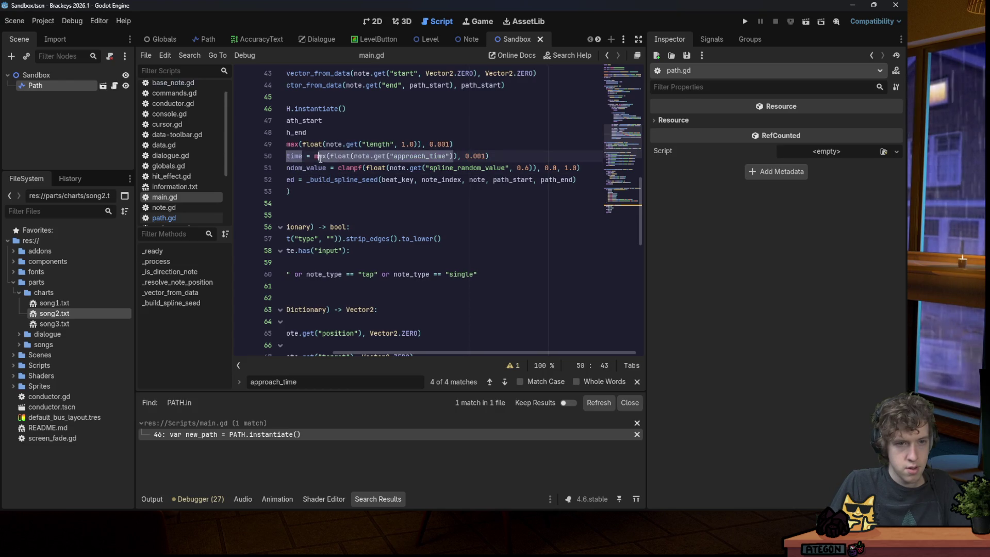
left_click(350, 157)
key("ctrl+Left")
key("BackSpace")
key("BackSpace")
key("BackSpace")
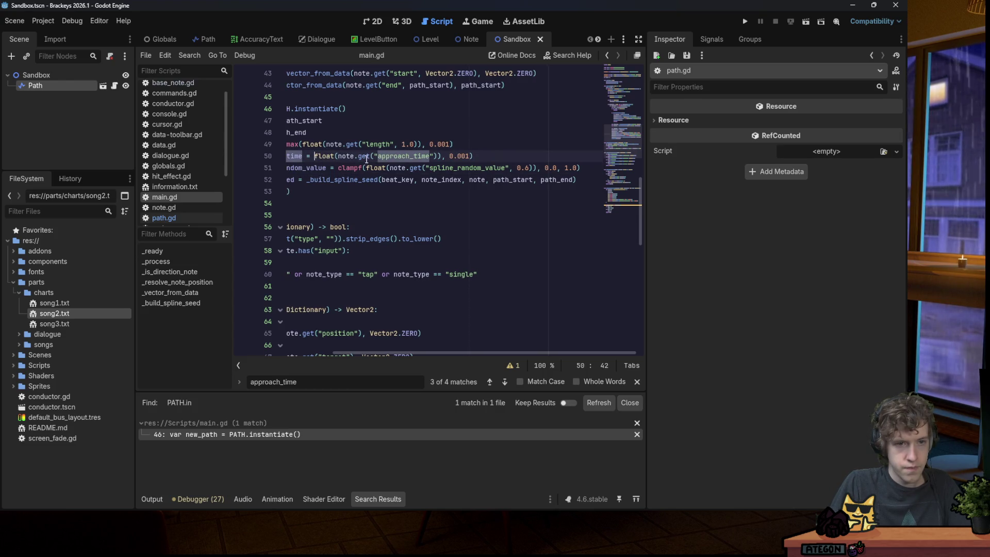
key("ctrl+z")
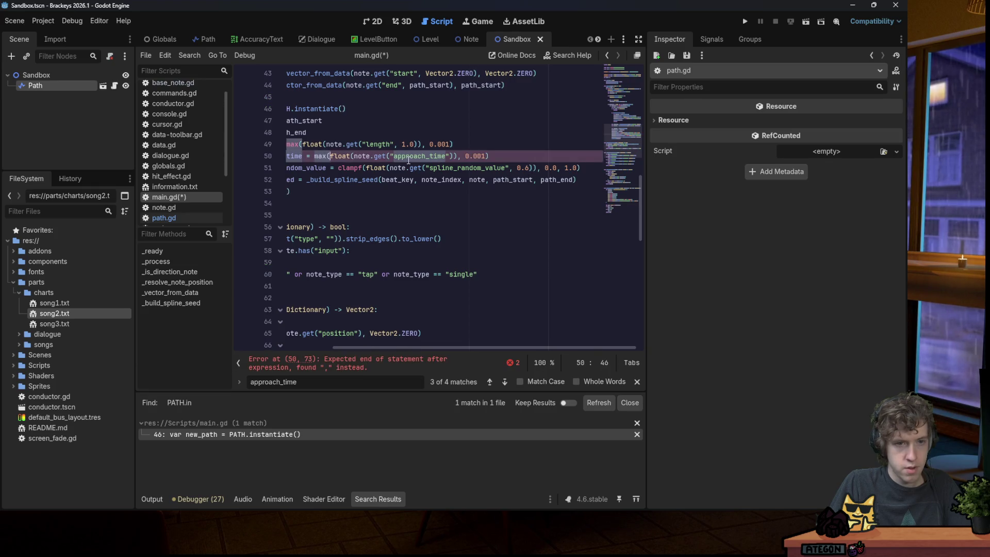
left_click_drag(452, 144, 320, 148)
scroll(412, 134, "left", 3)
left_click(407, 145)
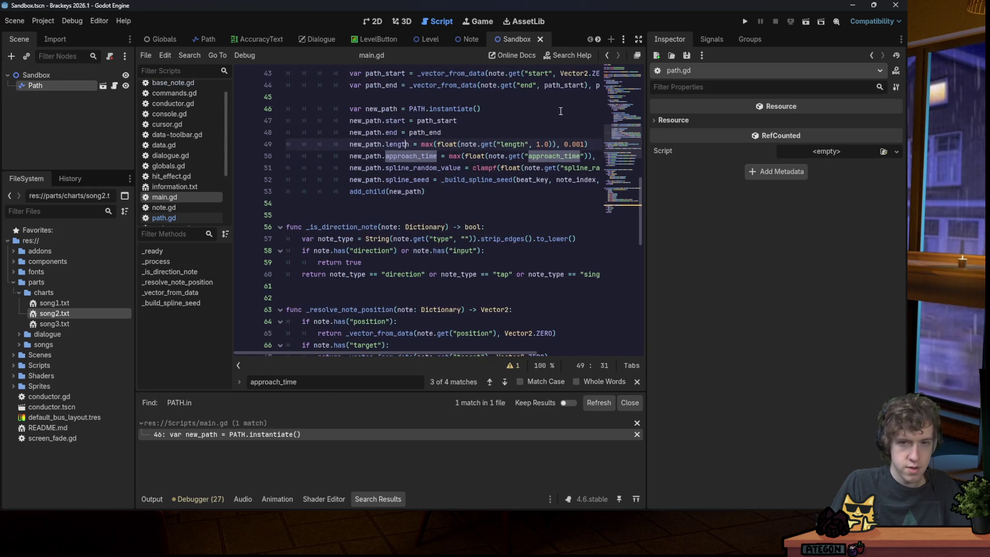
Test the game, then add a ', 1.0' default to the approach_time lookup and rerun.
left_click(745, 22)
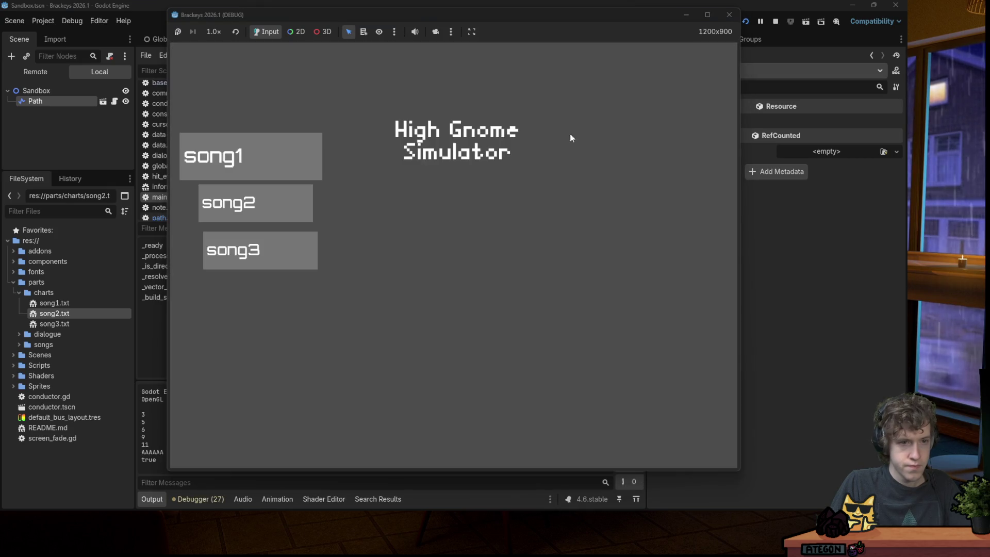
key("Return")
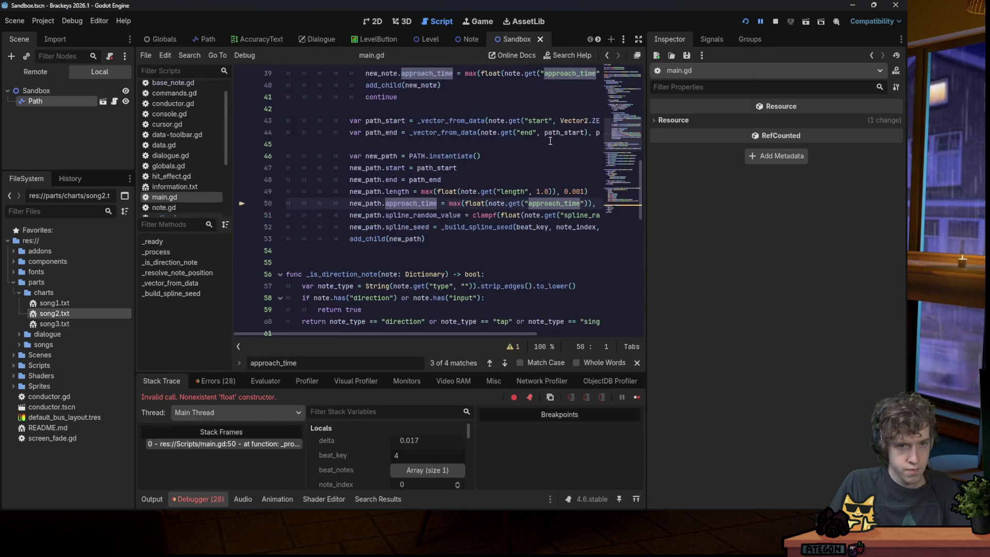
scroll(505, 334, "right", 3)
left_click(453, 215)
left_click(520, 204)
type(", 1.0")
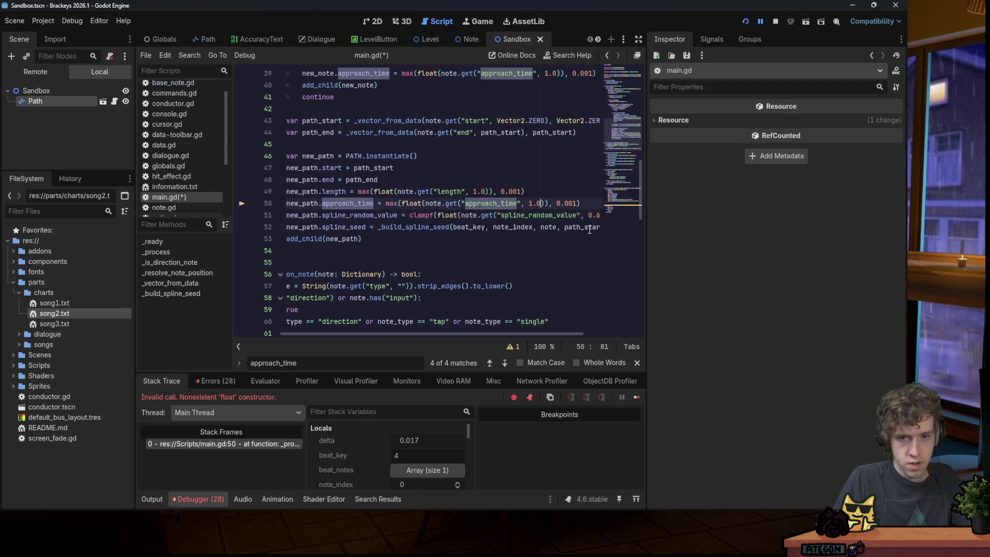
left_click(749, 23)
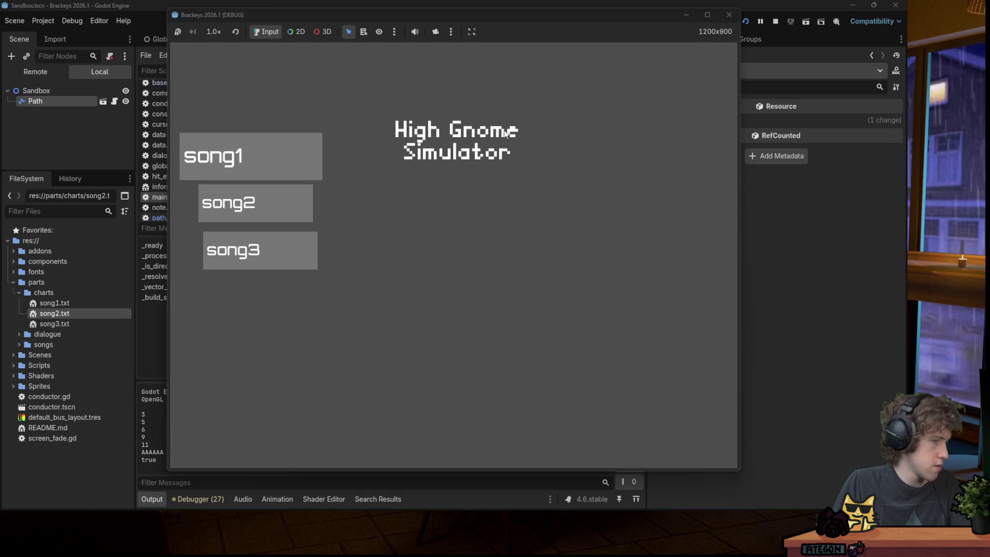
Play song2 from the menu twice, closing the game after each short run.
key("Down")
key("Return")
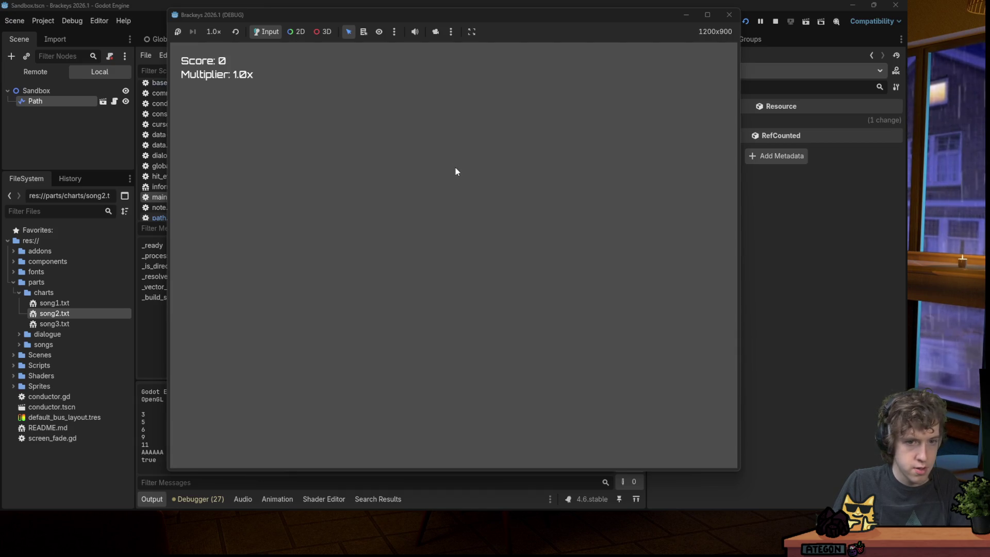
left_click(729, 15)
key("F5")
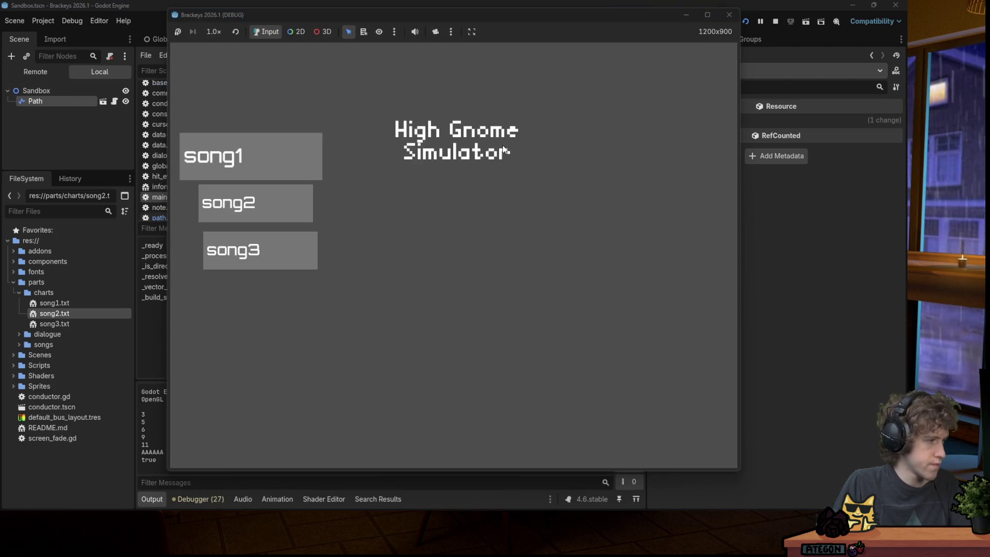
key("Down")
key("Return")
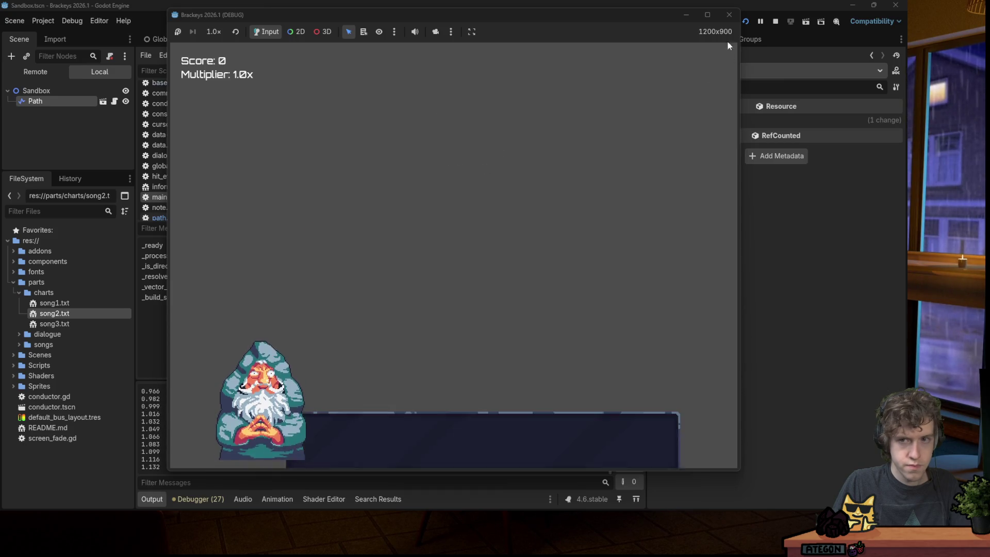
left_click(729, 15)
Relaunch and play song2 twice more, hitting the note, then stop and open the Path scene.
left_click(742, 21)
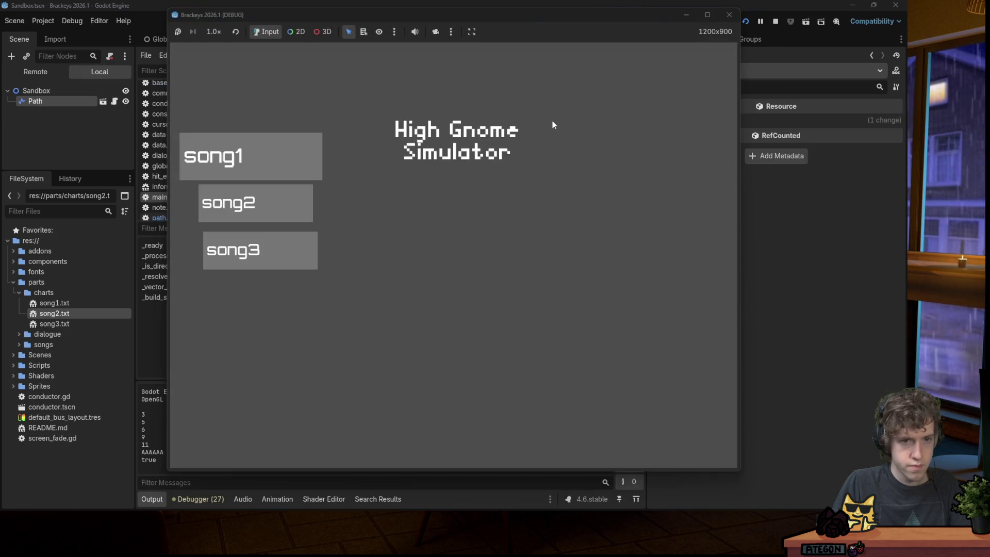
key("Return")
left_click(746, 20)
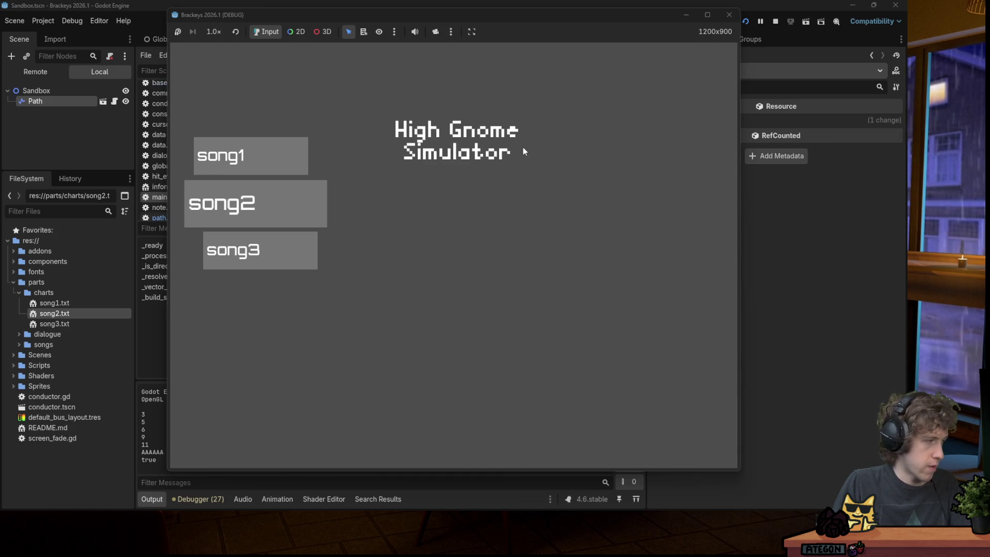
key("Return")
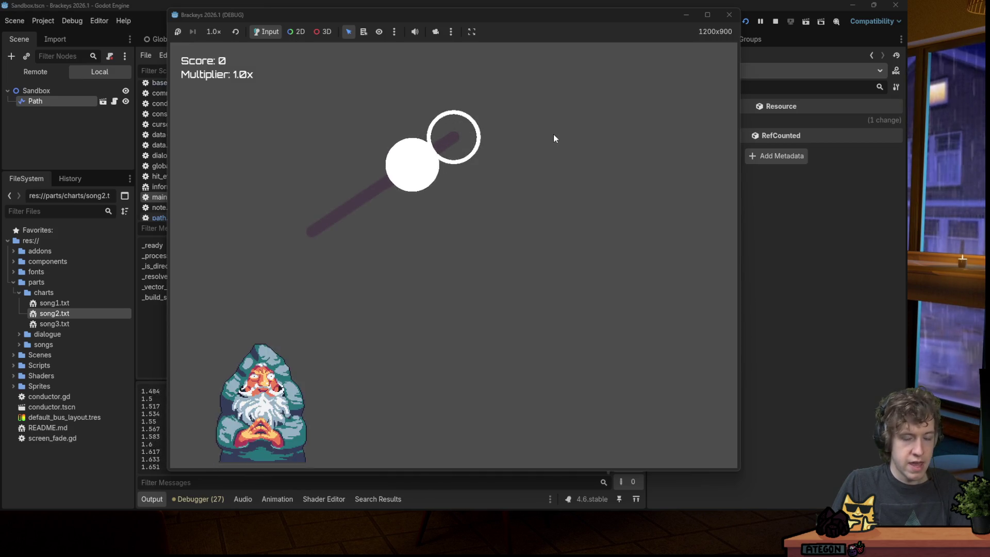
key("space")
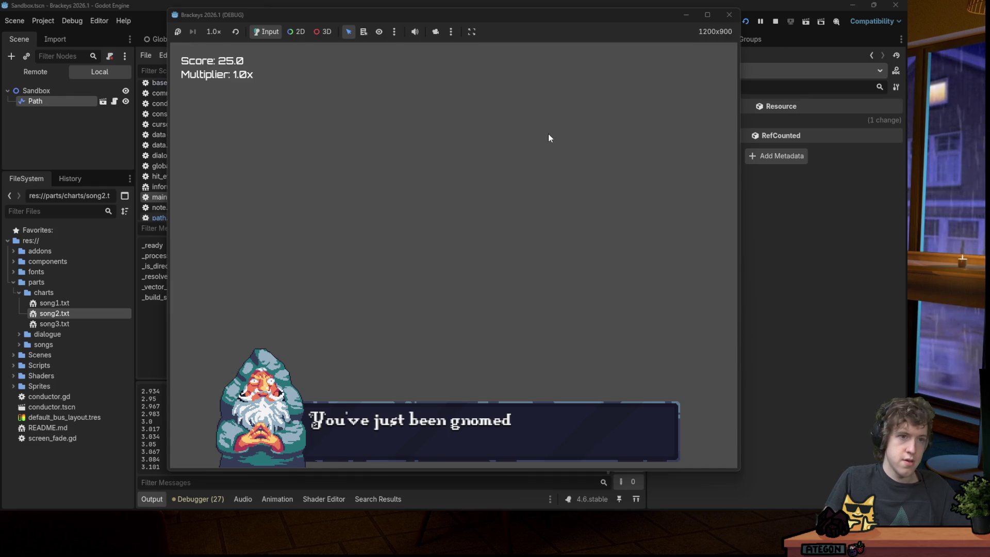
key("F5")
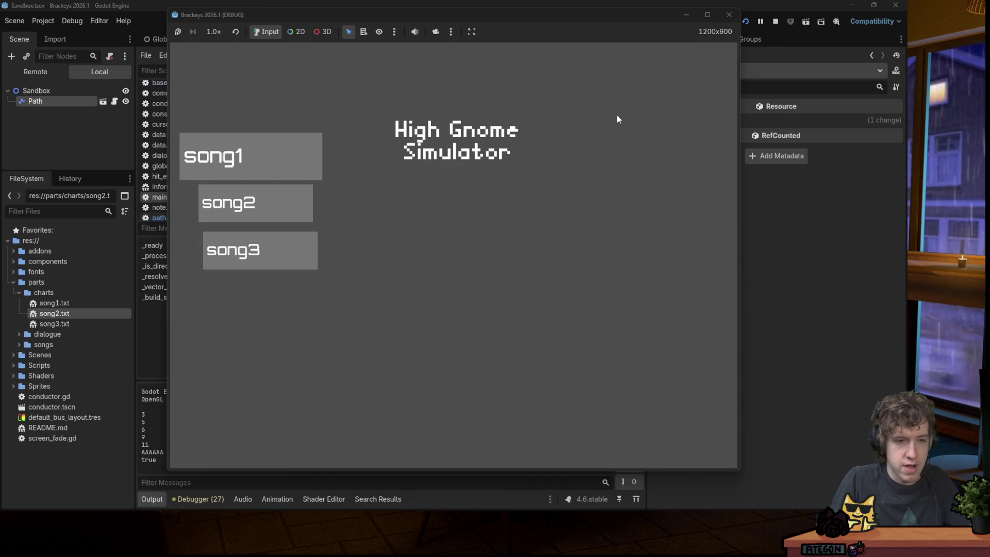
key("Return")
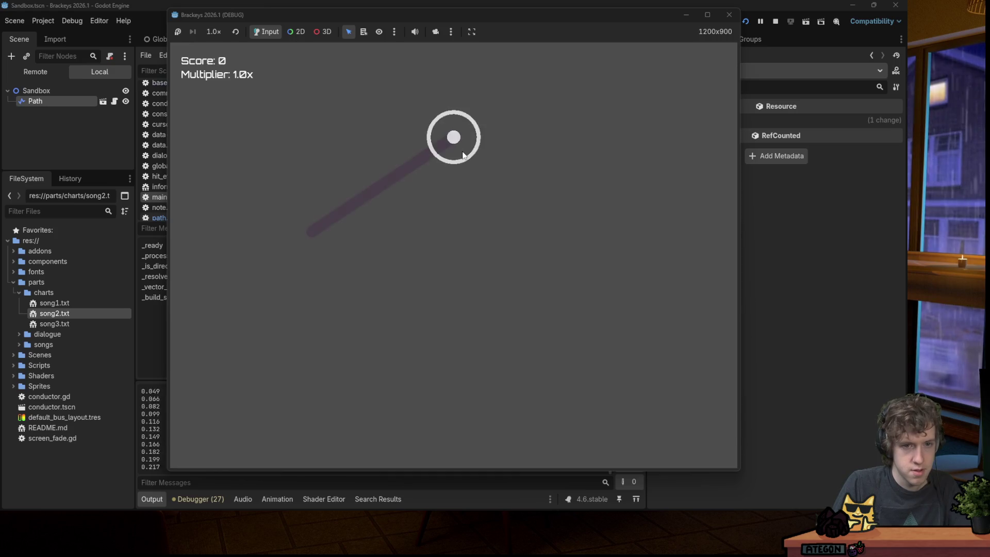
left_click(729, 14)
left_click(114, 86)
Make the Target sprite visible and darken its Modulate tint to grey (8a8a8a).
left_click(38, 96)
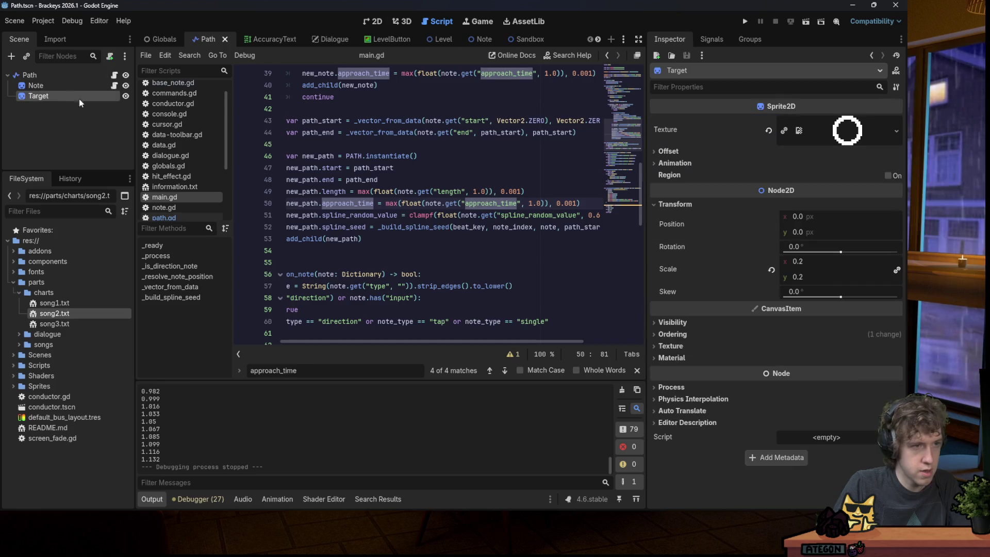
left_click(723, 335)
left_click(723, 335)
left_click(721, 324)
left_click(721, 324)
left_click(707, 324)
double_click(782, 334)
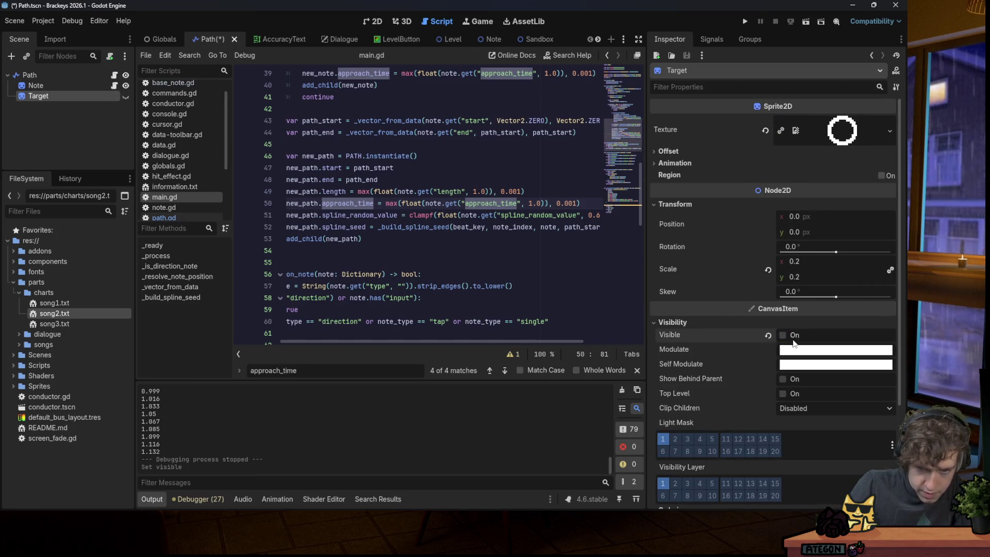
left_click(800, 353)
left_click_drag(894, 144, 893, 104)
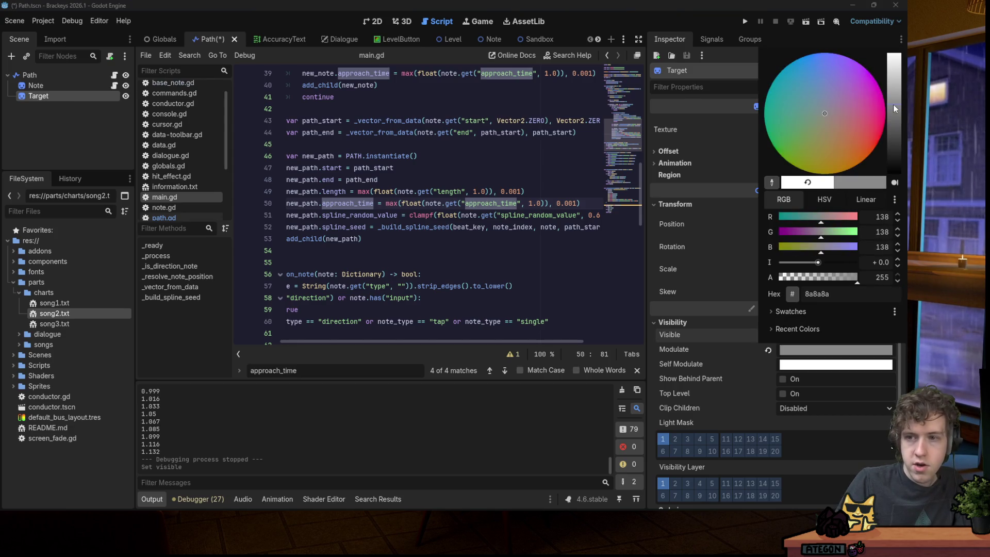
Save and test-play song2, hitting the note at the path's end, then stop the game.
left_click(742, 23)
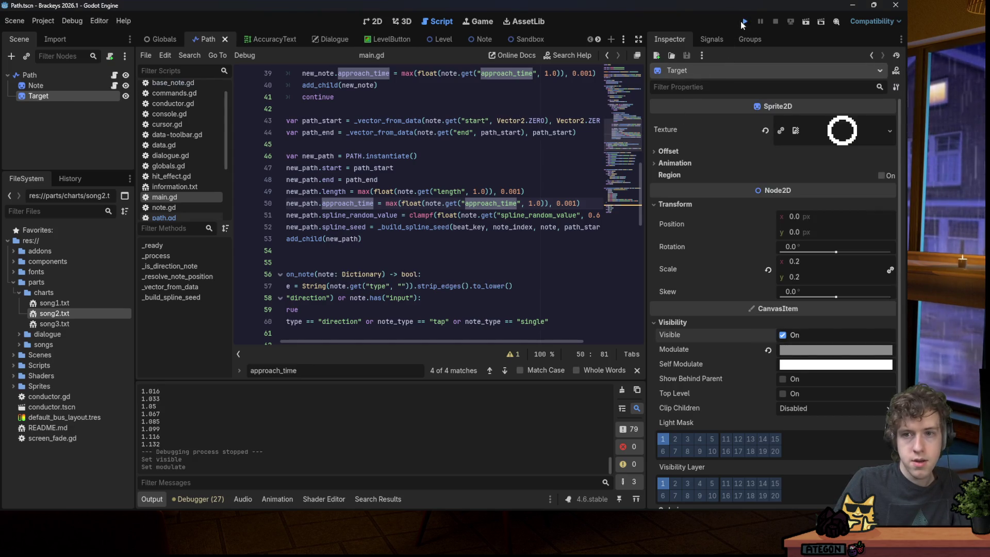
key("Down")
key("Return")
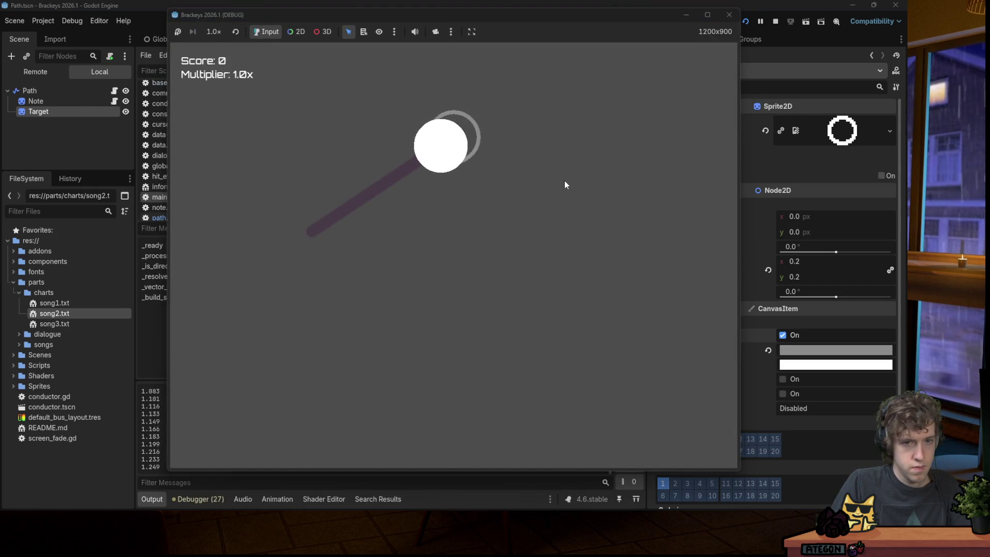
key("space")
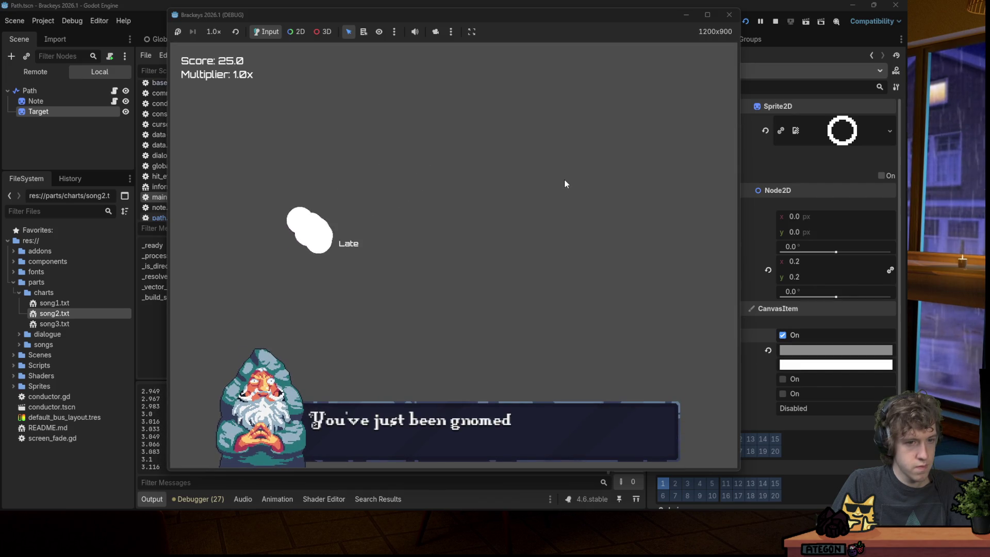
left_click(729, 14)
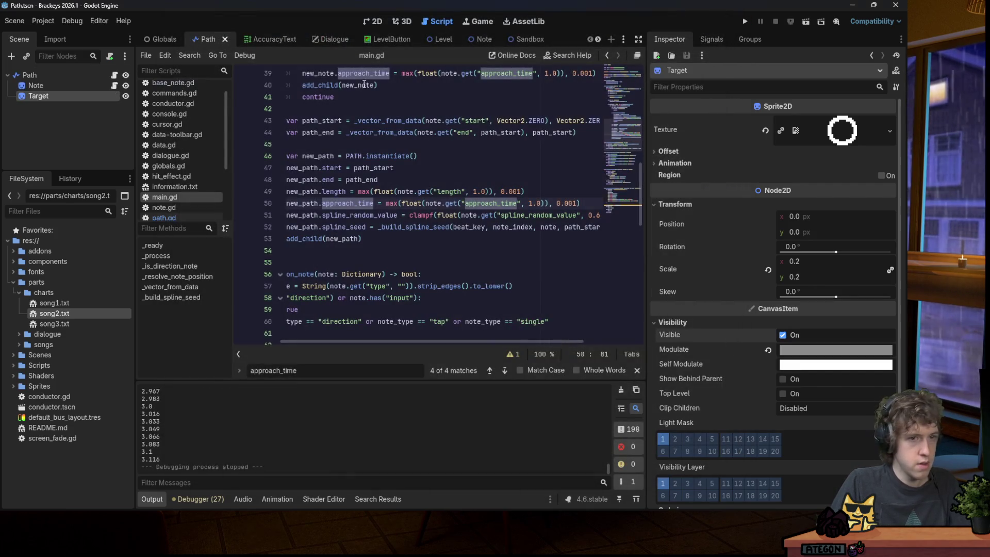
Put the script cursor on empty line 5, then duplicate Target into Target2 with Ctrl+D.
left_click(55, 113)
left_click(85, 98)
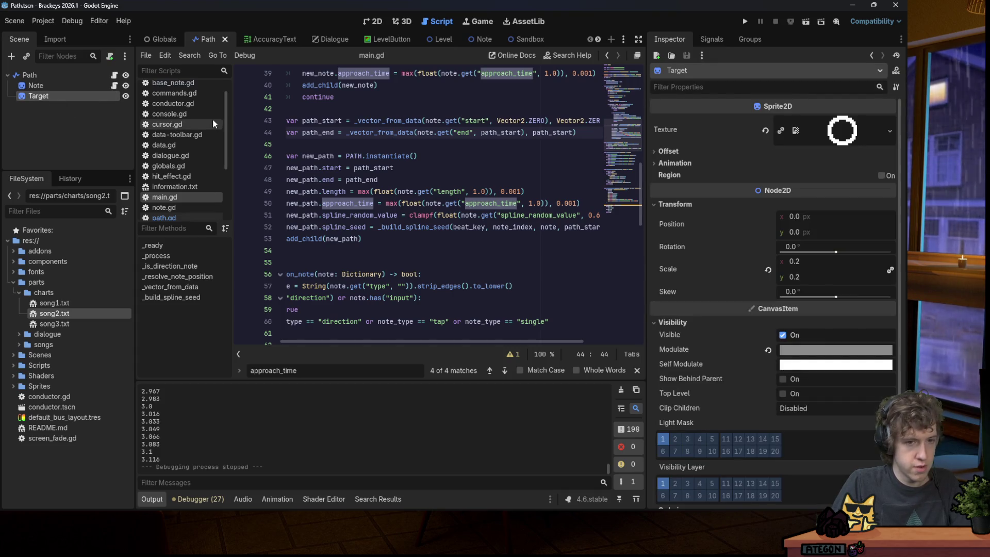
scroll(330, 154, "up", 12)
left_click(330, 110)
left_click(279, 121)
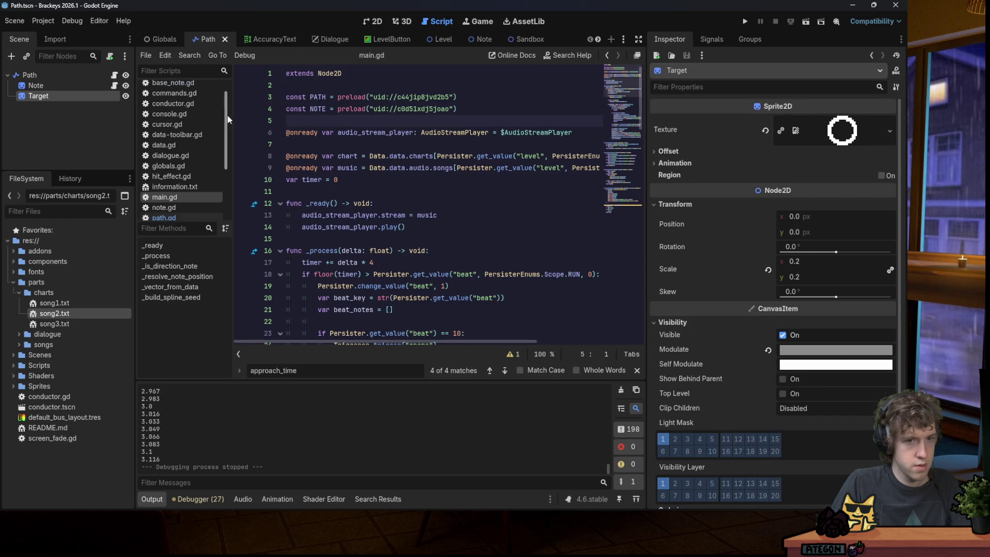
left_click(59, 99)
key("ctrl+d")
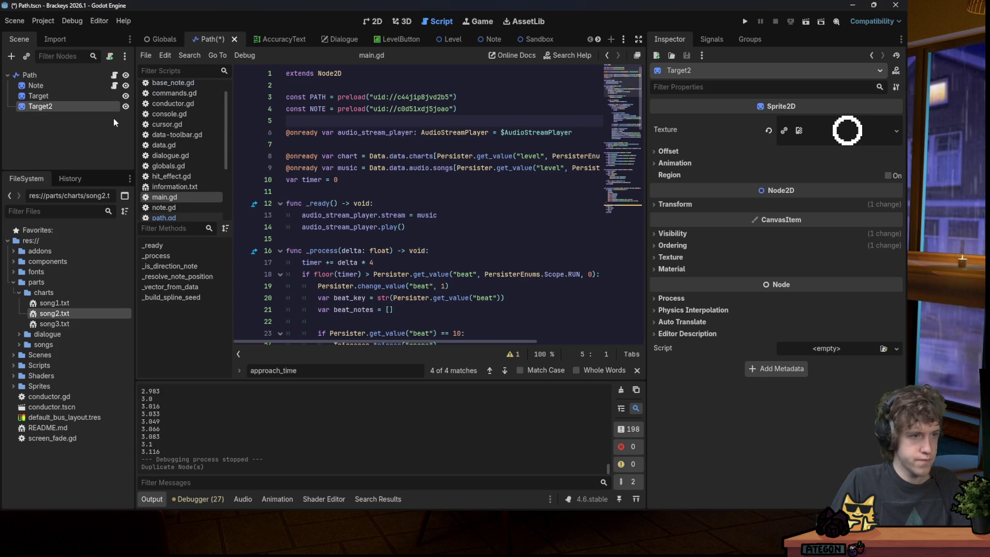
mouse_move(75, 109)
left_mouse_down()
mouse_move(344, 113)
mouse_move(335, 144)
mouse_move(318, 109)
mouse_move(310, 119)
mouse_move(63, 106)
mouse_move(80, 111)
left_mouse_up()
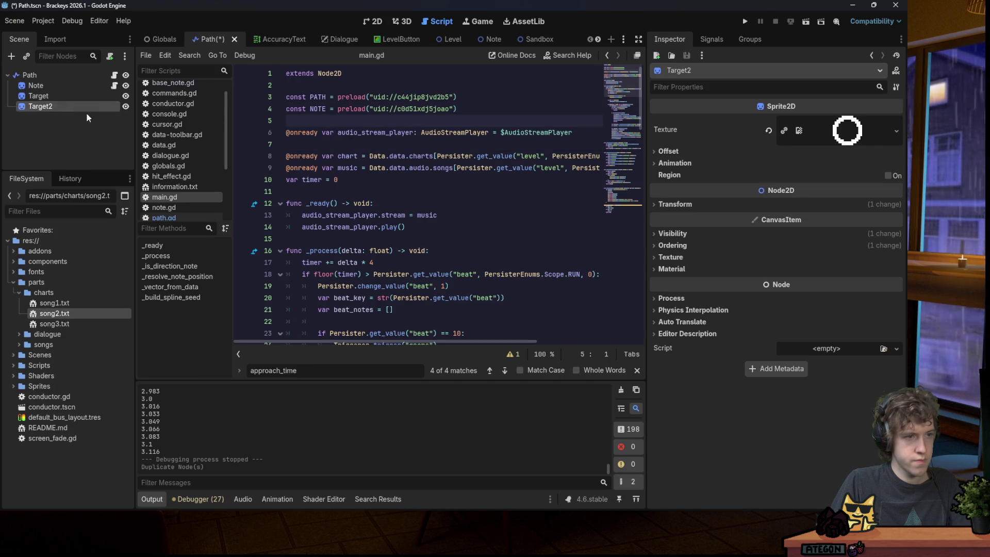
scroll(181, 146, "down", 3)
left_click(180, 167)
scroll(340, 135, "up", 20)
left_click(340, 124)
left_click_drag(68, 111, 309, 121)
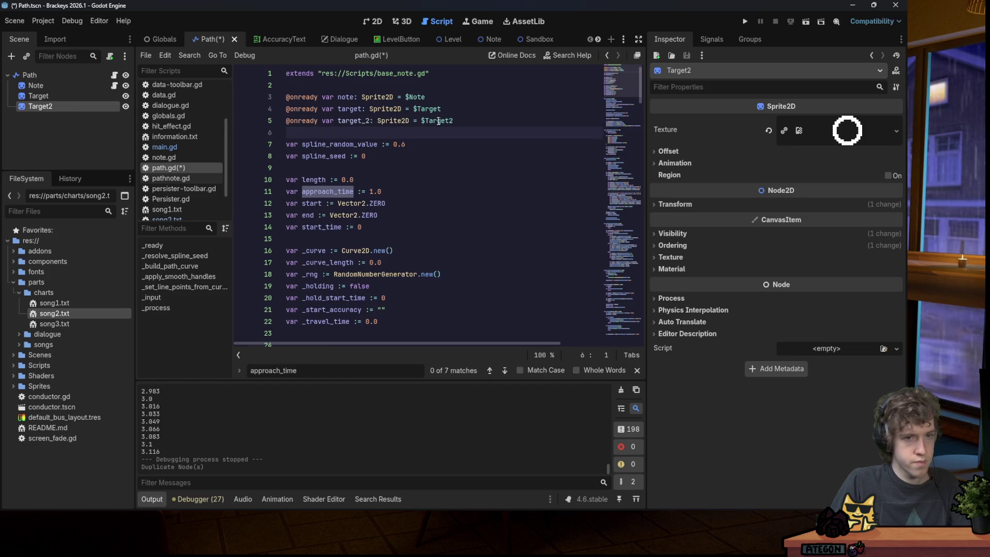
double_click(361, 122)
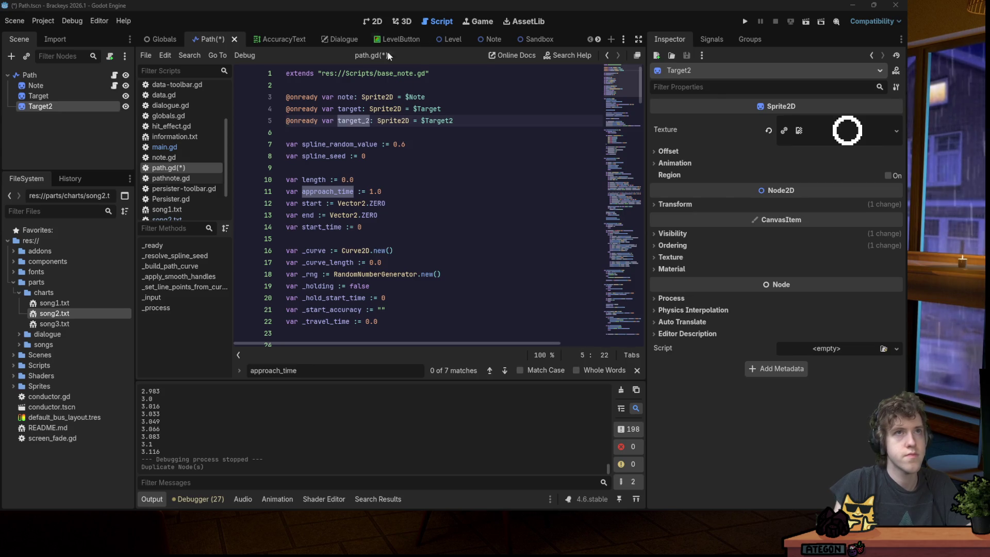
left_click(408, 180)
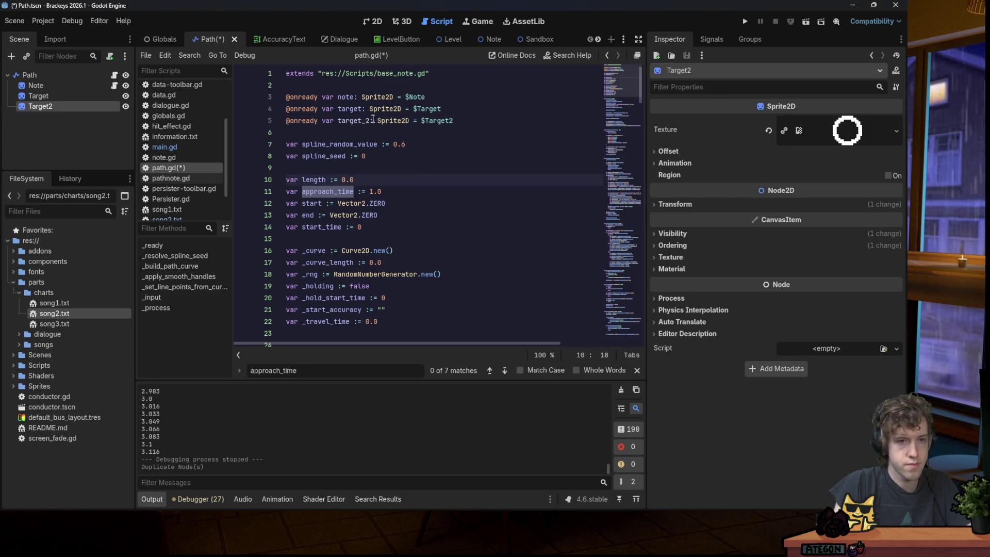
left_click(361, 109)
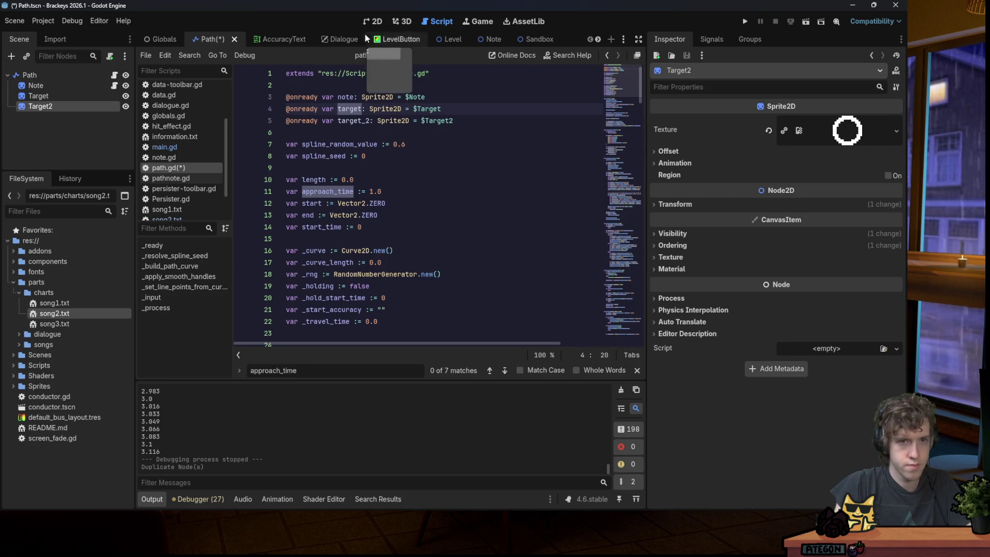
left_click(373, 21)
left_click(426, 23)
key("ctrl+s")
Find the target.position line and start line 38 below it with 'target_2.position ='.
left_click(418, 144)
key("ctrl+f")
type("target.")
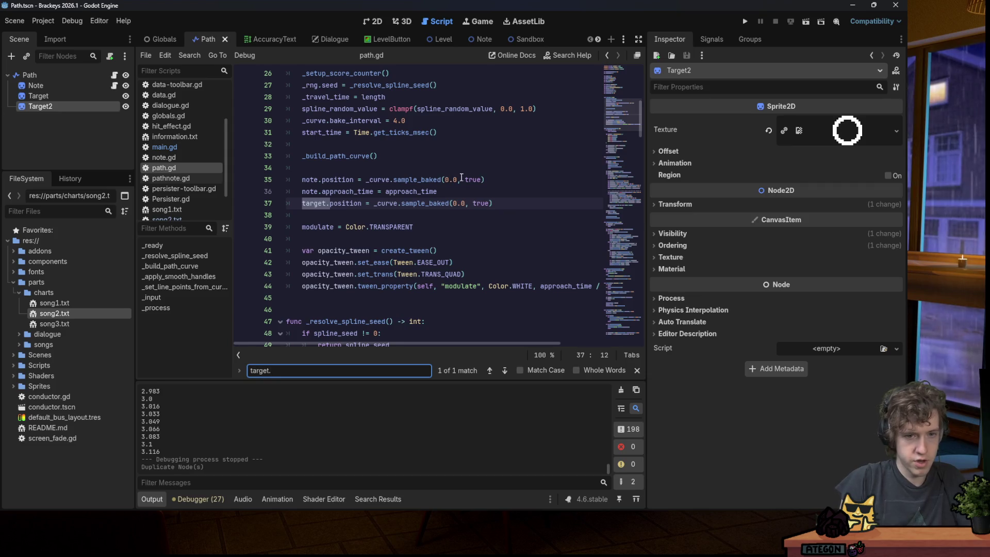
left_click(516, 205)
key("Return")
type("target_2")
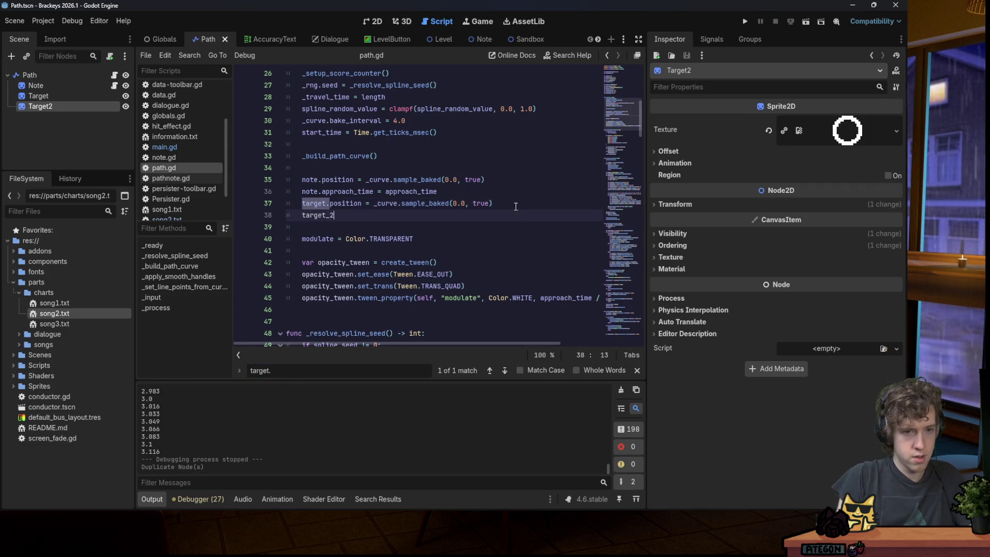
type(".pots")
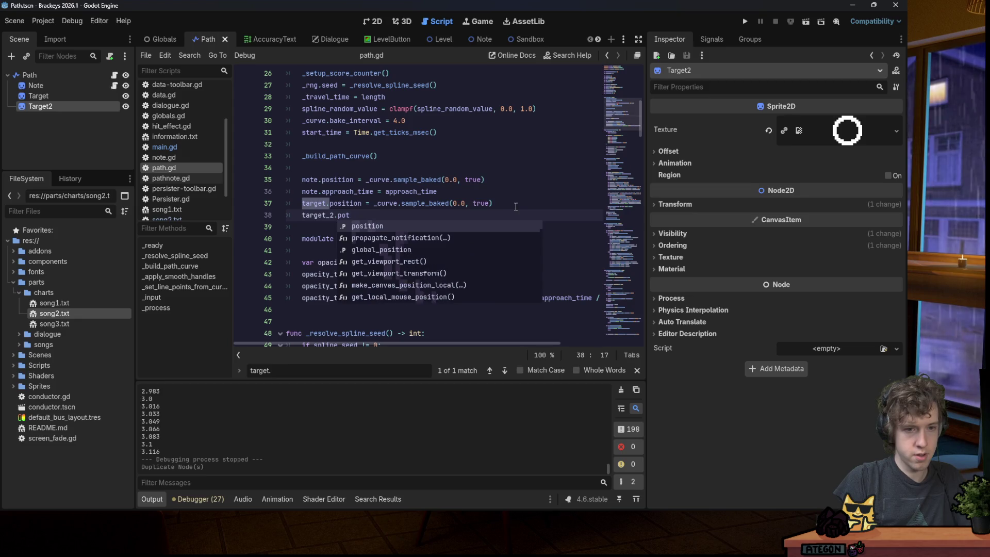
key("BackSpace")
key("BackSpace")
type("i")
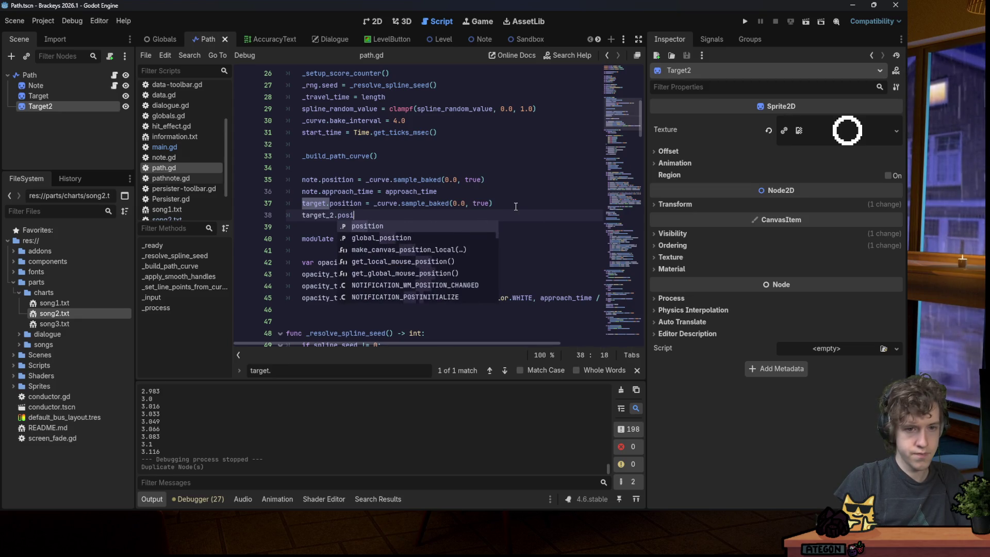
type("tion =")
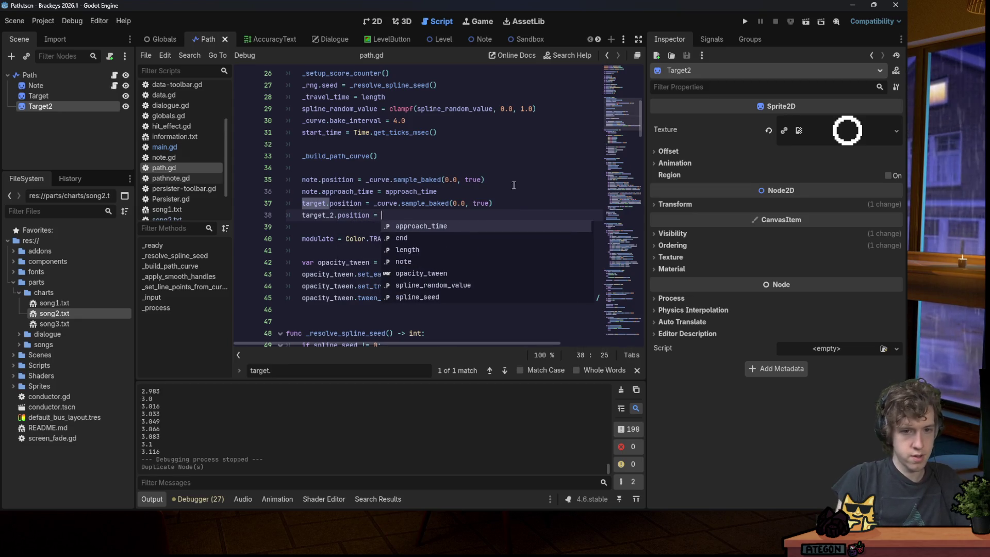
Finish line 38 as _curve.sample_baked(1.0, true), save path.gd, and run the game.
left_click_drag(493, 203, 375, 203)
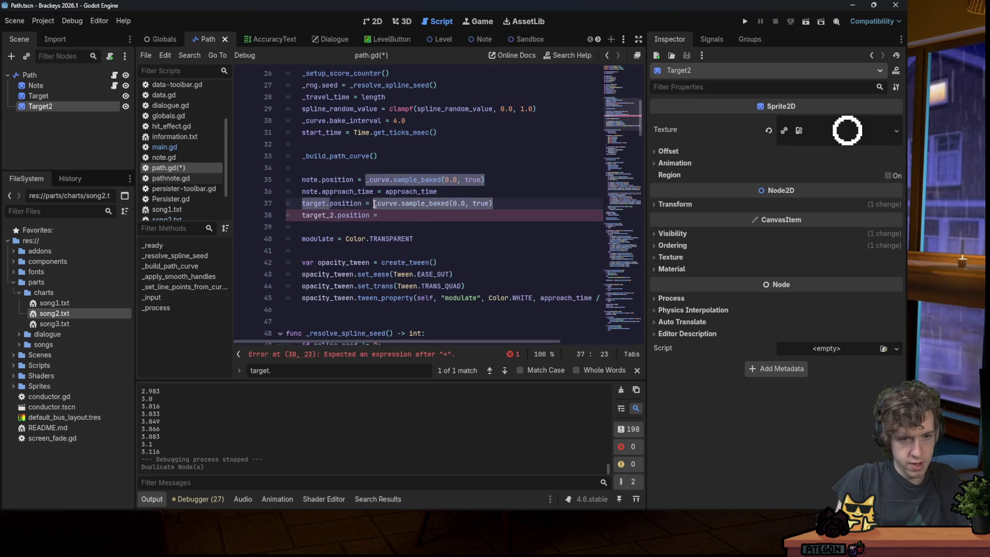
key("ctrl+c")
left_click(385, 215)
key("ctrl+v")
double_click(462, 215)
type("1")
key("ctrl+s")
left_click(745, 21)
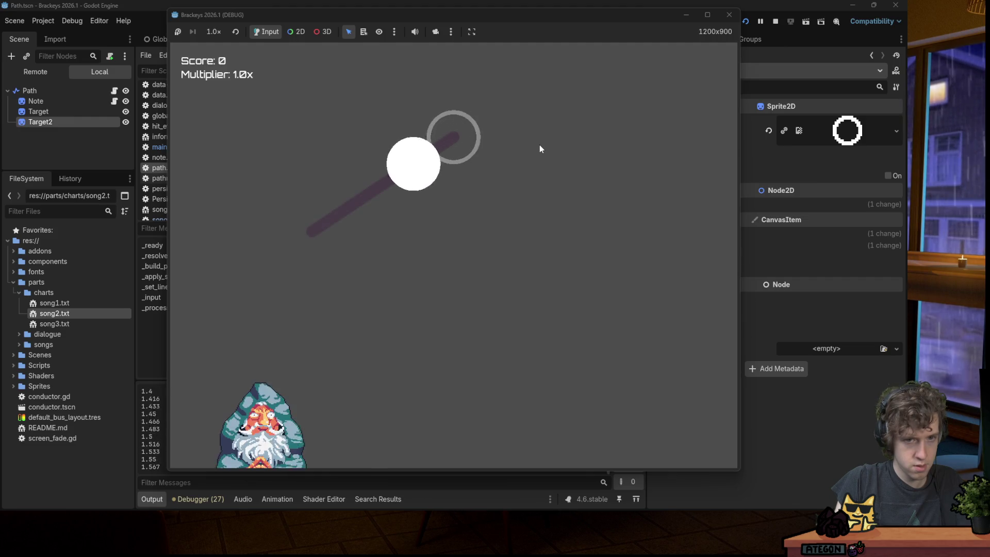
Hit the note, then restart and play song2 twice more from the song menu.
key("space")
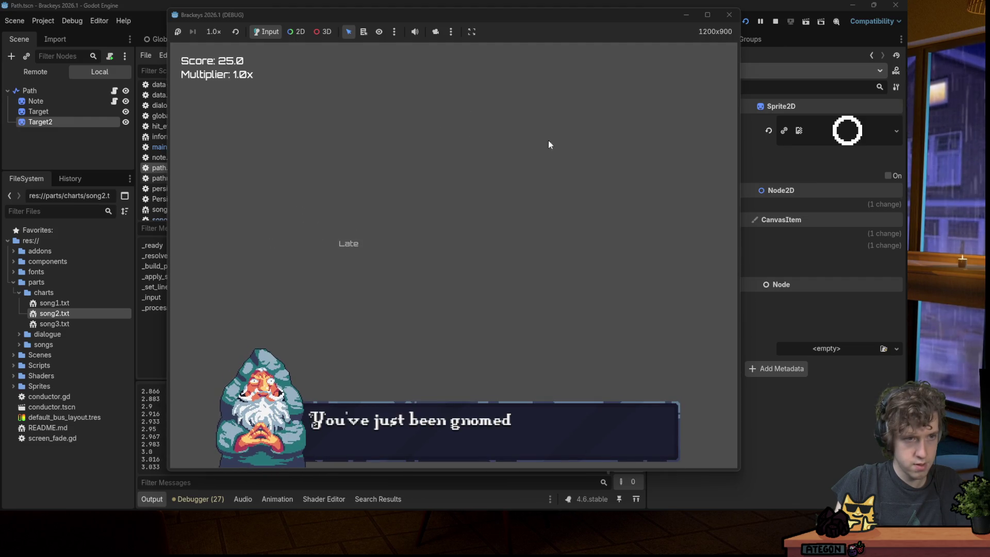
left_click(745, 21)
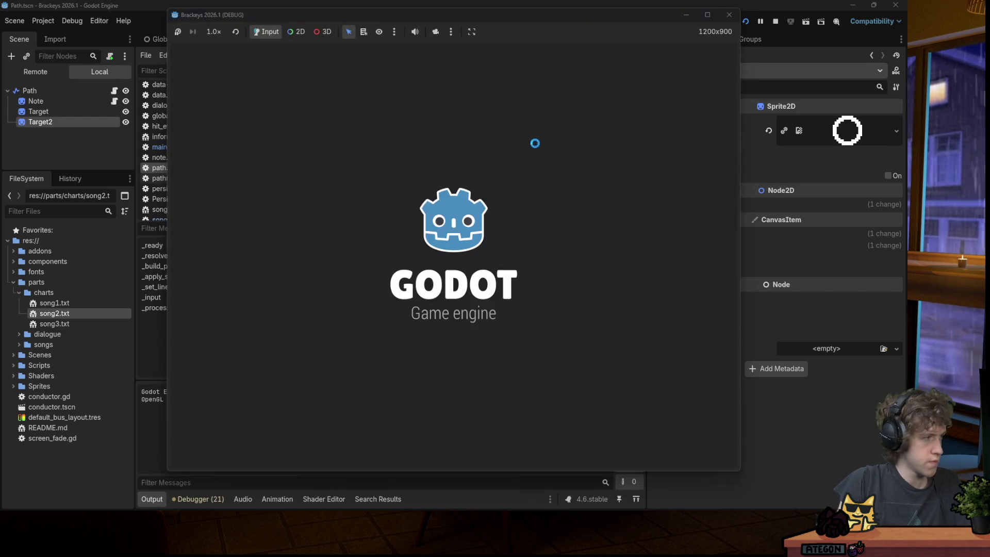
key("Down")
key("Return")
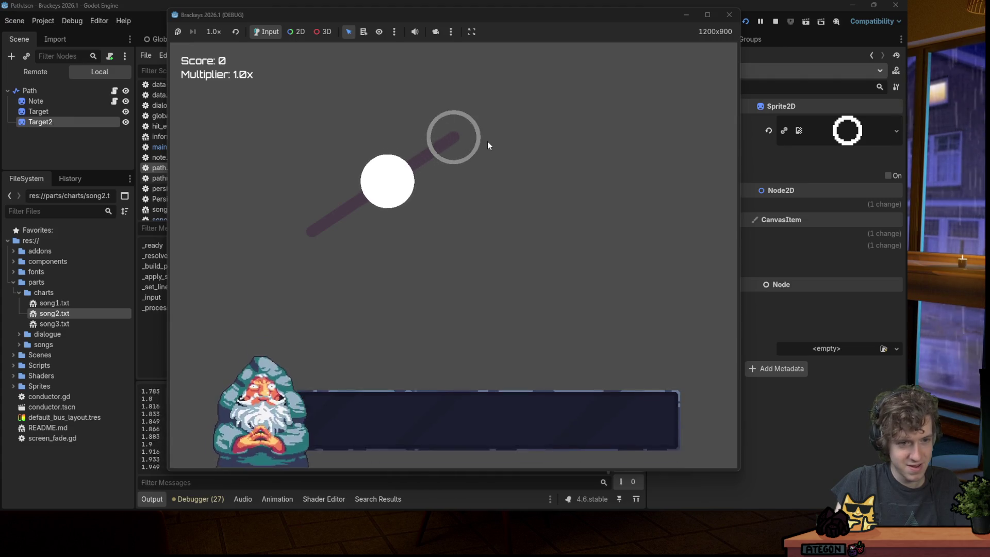
key("space")
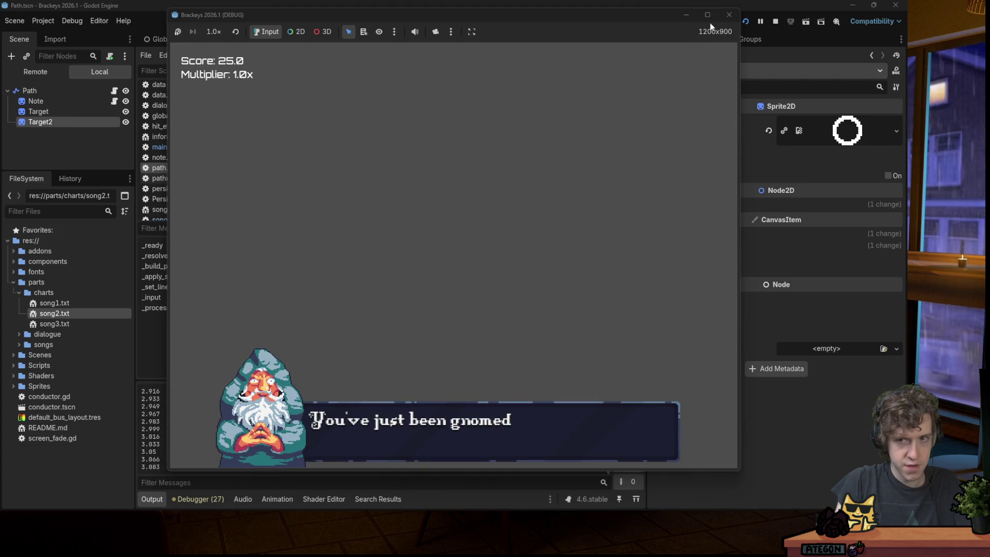
key("F5")
key("Down")
key("Return")
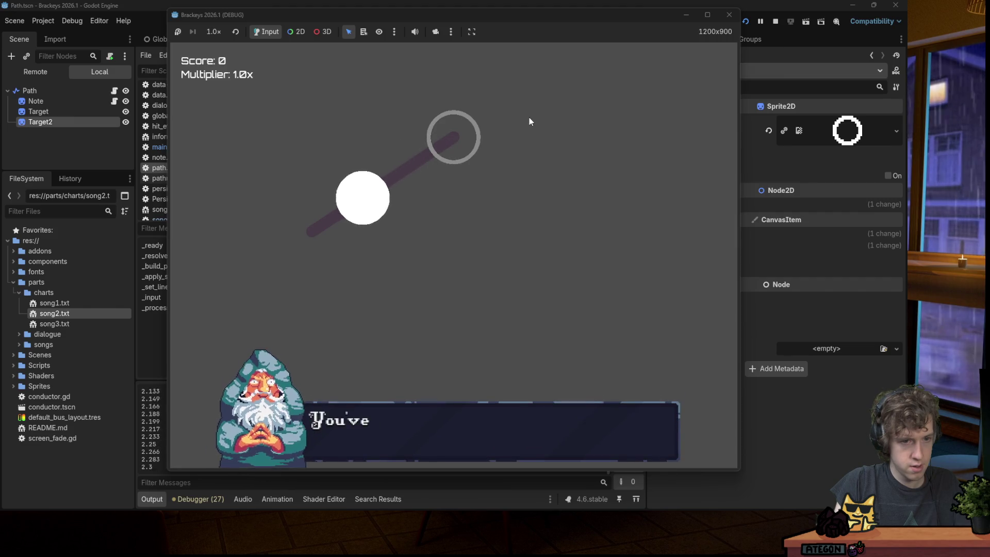
Relaunch twice, playing song2 each time, then stop the running game.
left_click(729, 14)
key("F5")
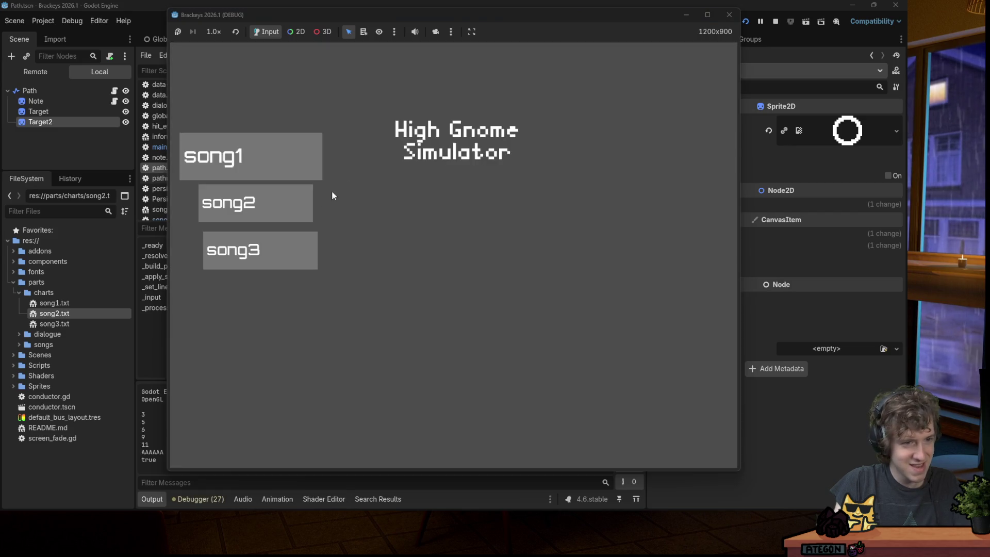
left_click(307, 203)
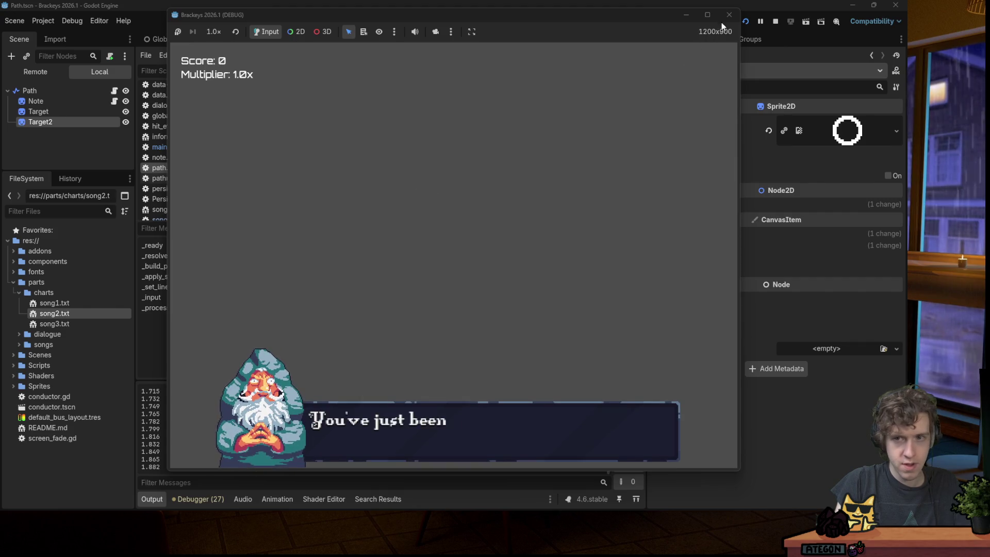
left_click(749, 21)
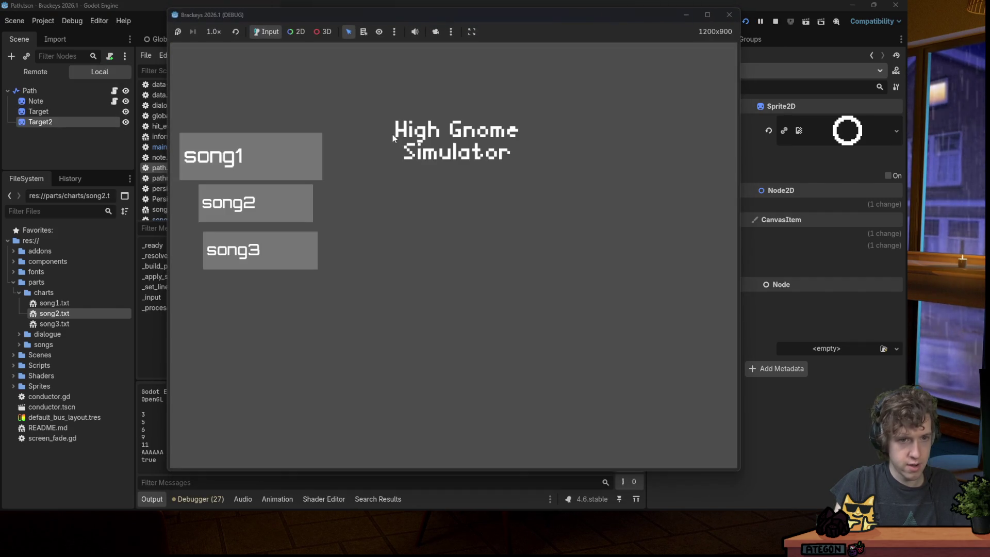
left_click(300, 194)
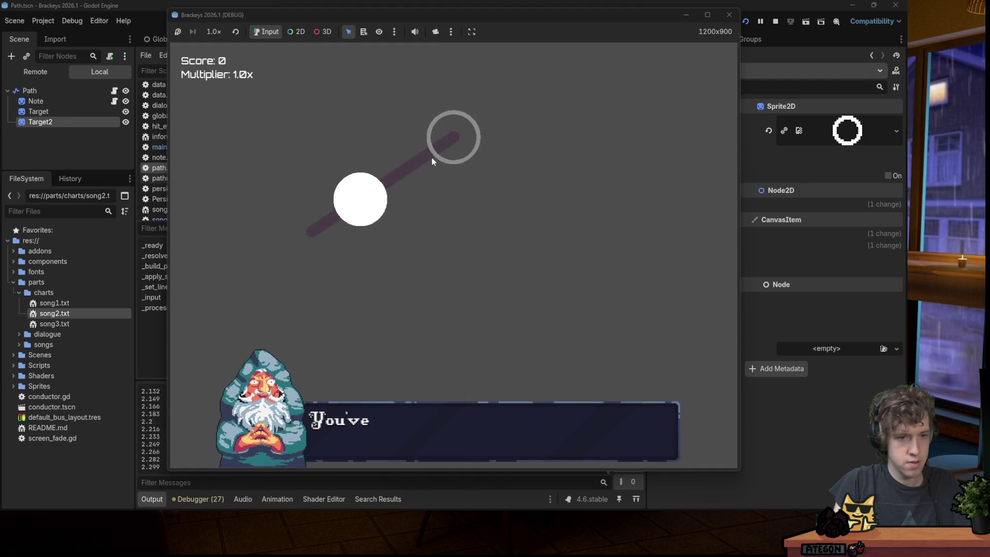
left_click(728, 16)
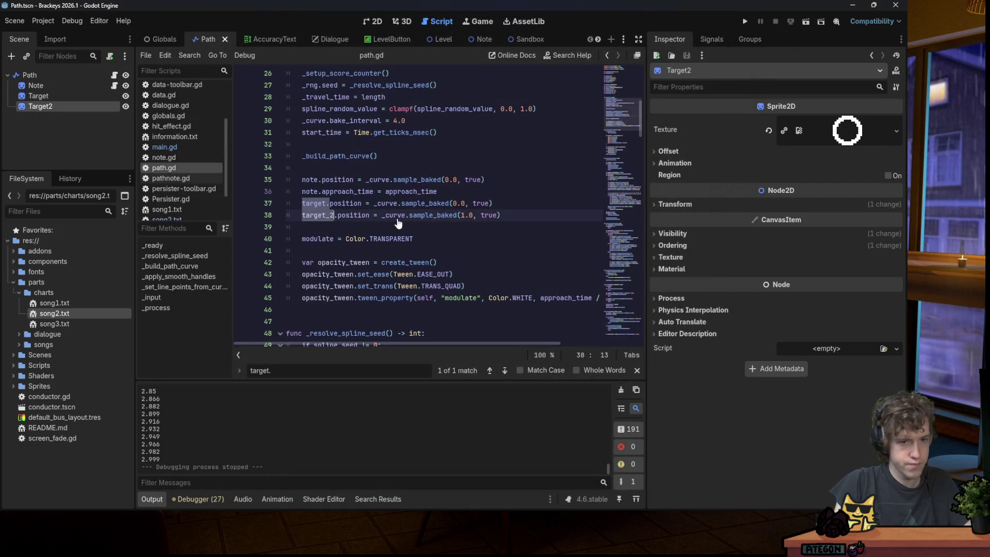
left_click(417, 215, "ctrl")
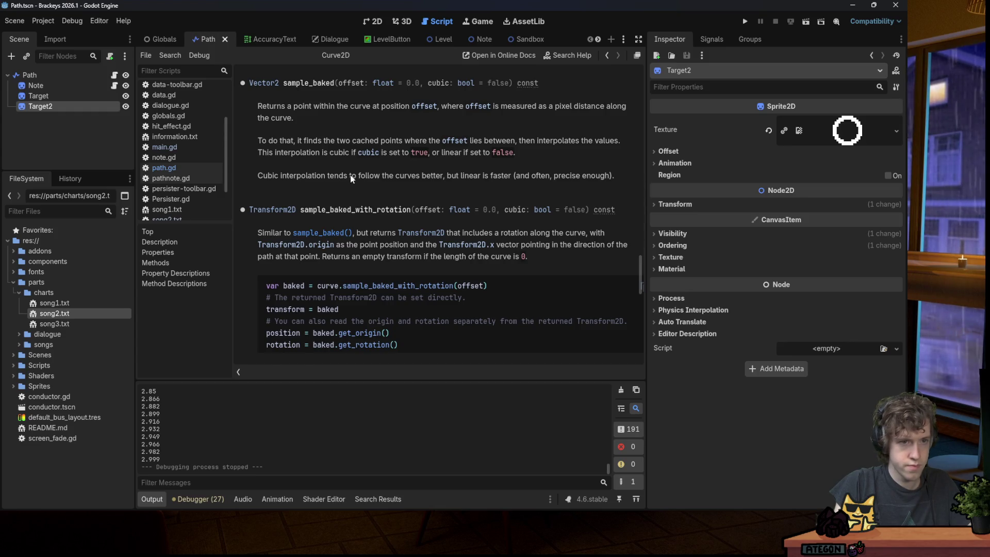
left_click(187, 168)
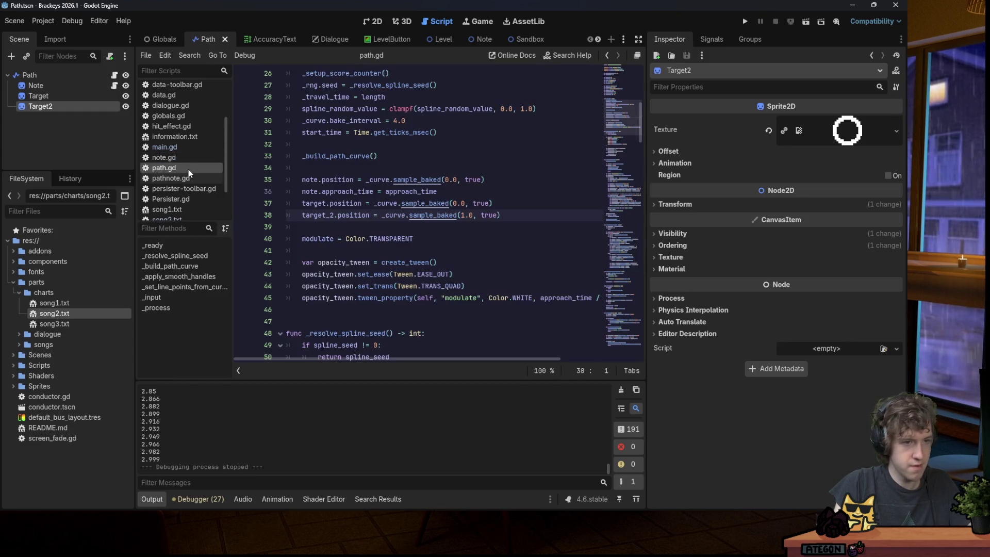
scroll(435, 206, "down", 2)
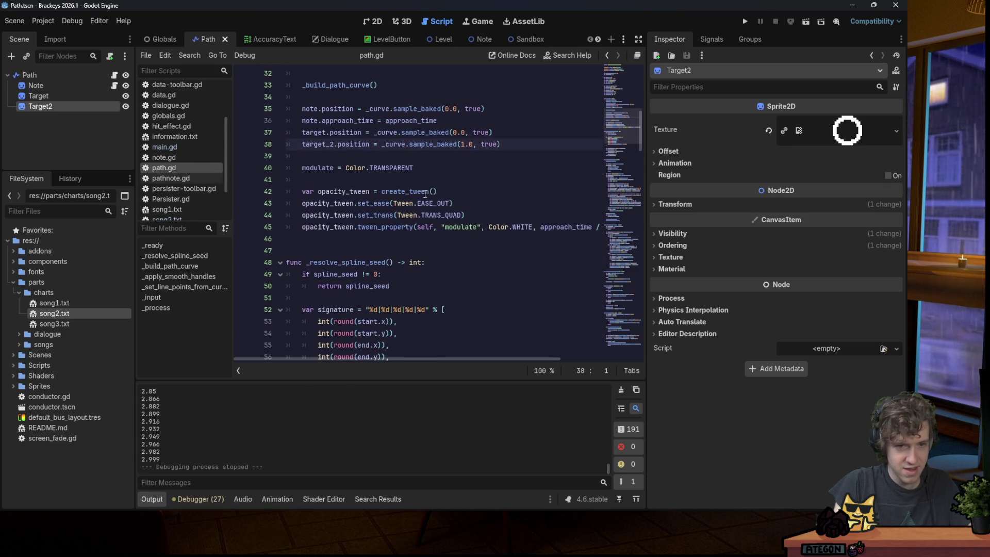
double_click(330, 145)
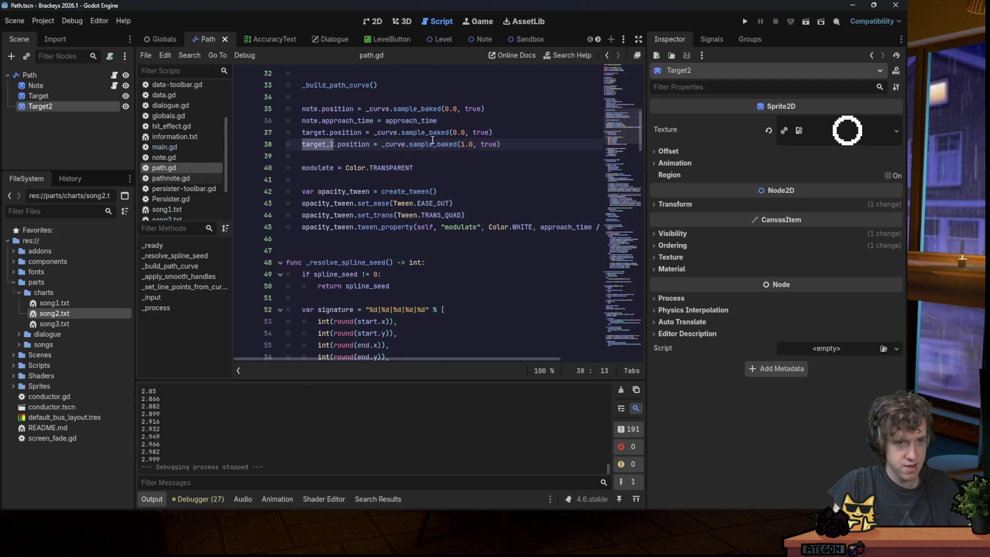
mouse_move(430, 135)
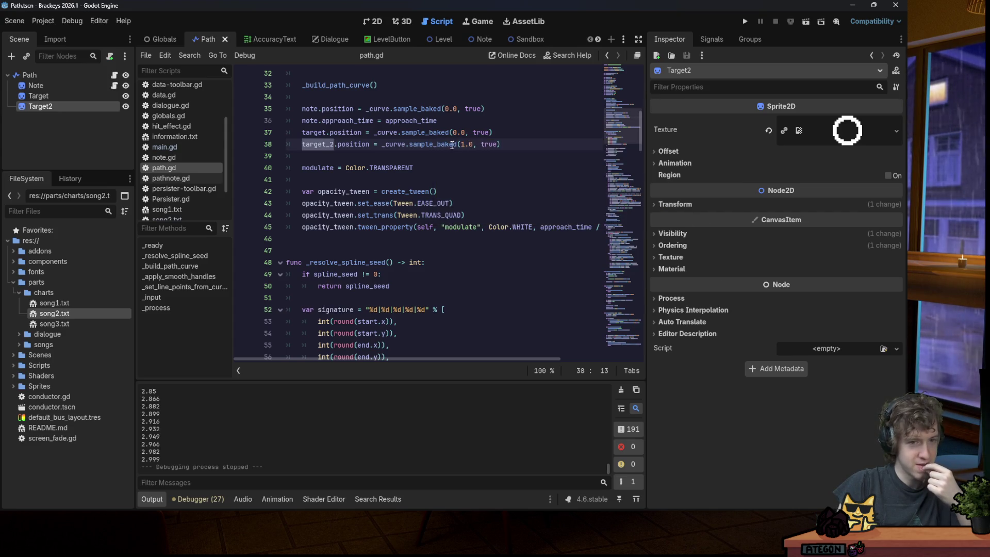
scroll(461, 148, "down", 2)
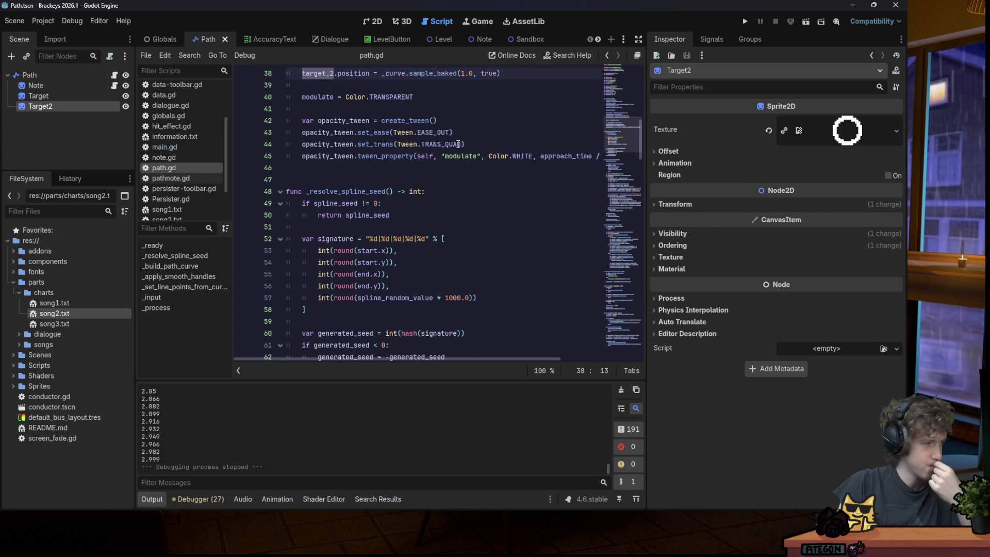
mouse_move(458, 144)
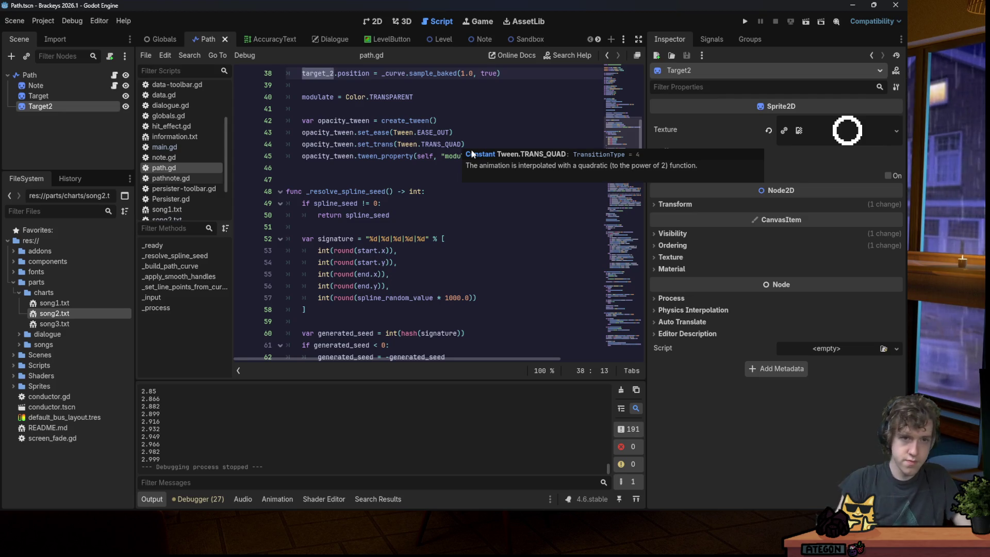
scroll(431, 111, "up", 2)
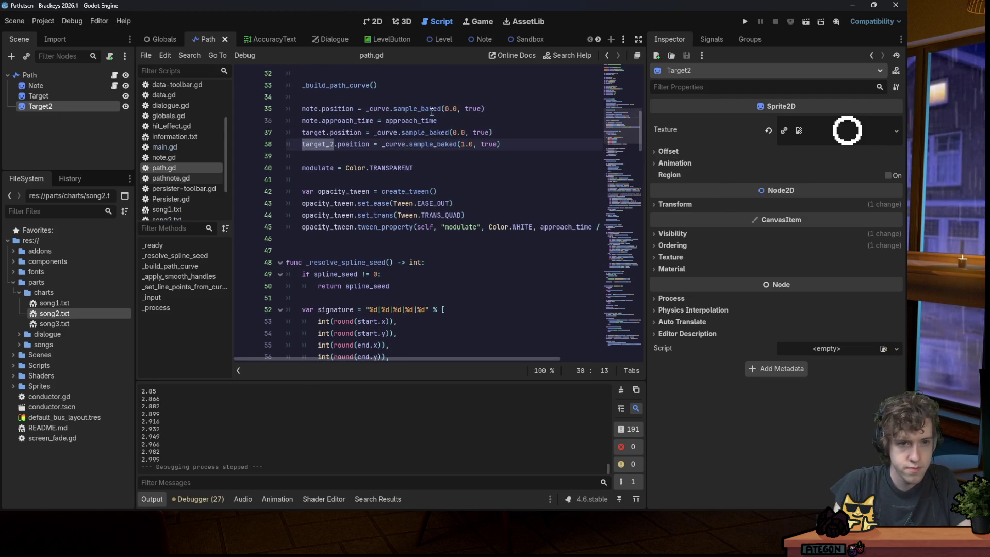
left_click(523, 146)
double_click(317, 140)
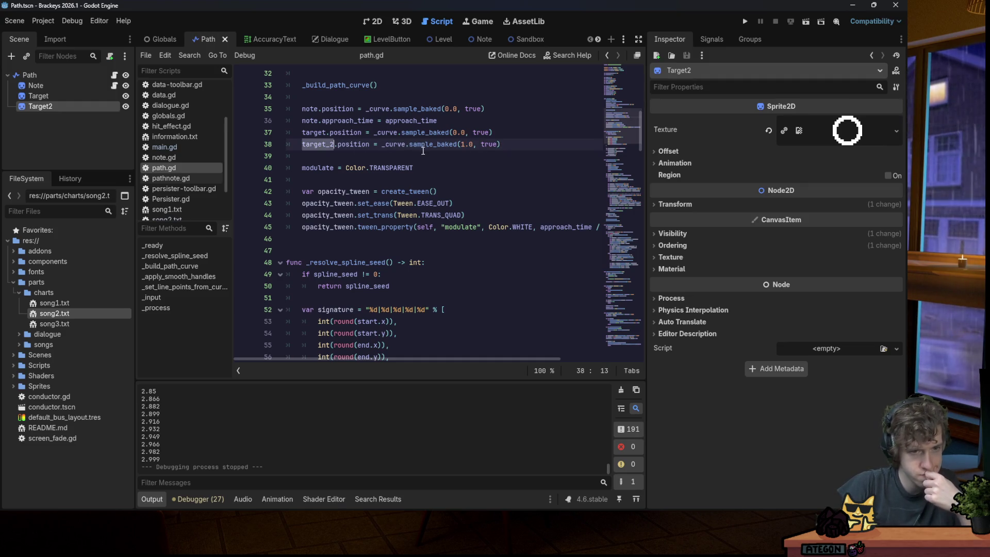
scroll(423, 151, "down", 5)
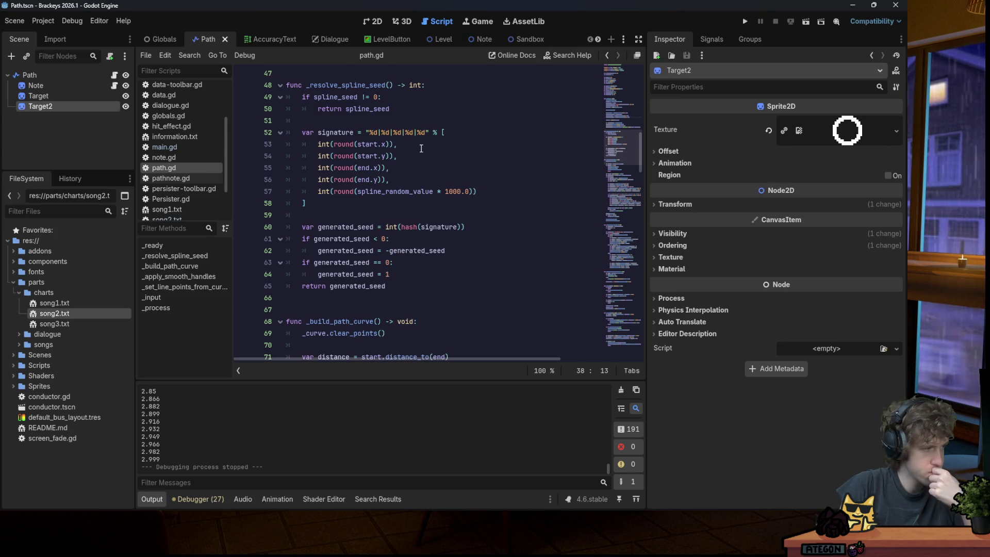
scroll(421, 149, "up", 1)
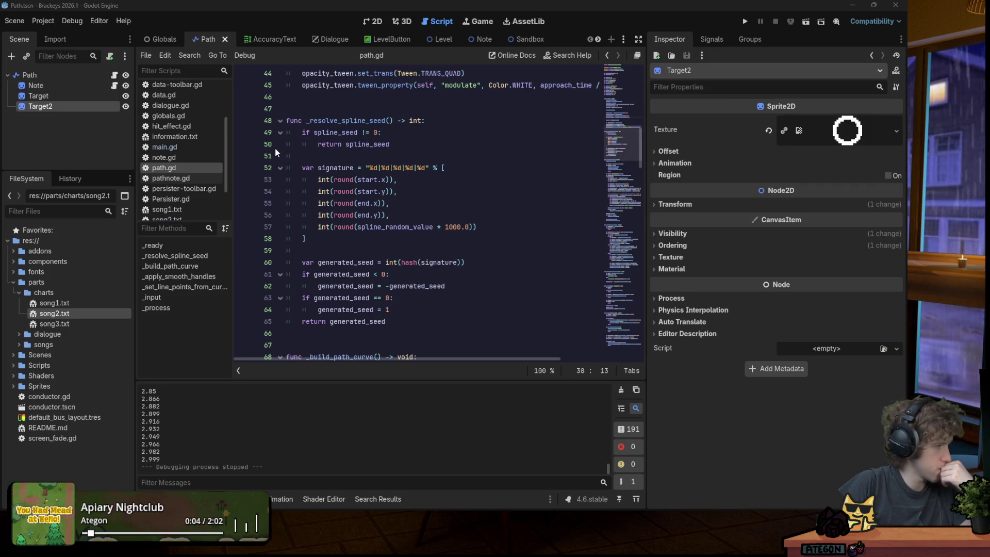
scroll(385, 153, "up", 3)
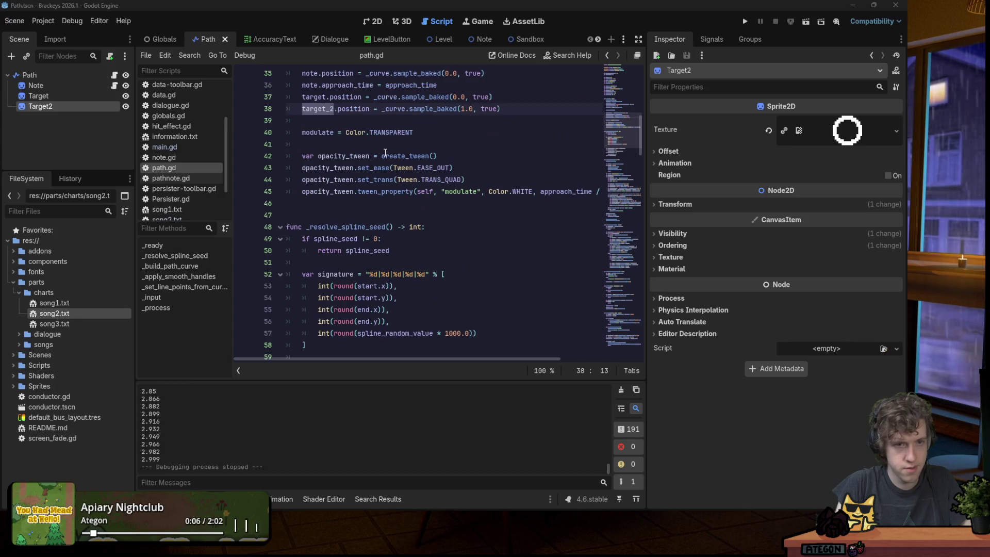
Replace the sample_baked call on line 38 with 'end' and save path.gd.
key("Down")
scroll(439, 136, "up", 2)
left_click_drag(503, 177, 381, 176)
scroll(622, 90, "up", 5)
scroll(622, 91, "up", 3)
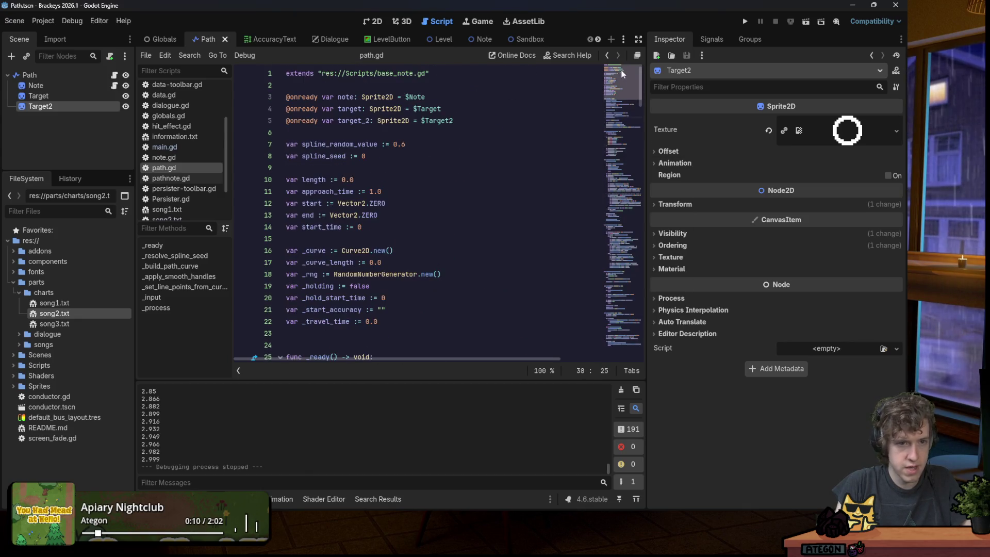
key("ctrl+x")
scroll(485, 116, "down", 1)
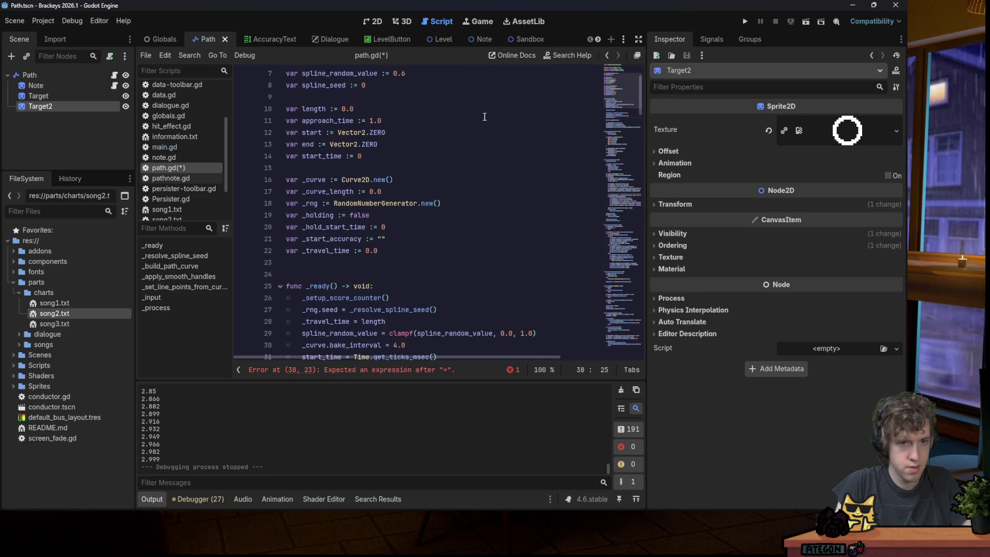
type("end")
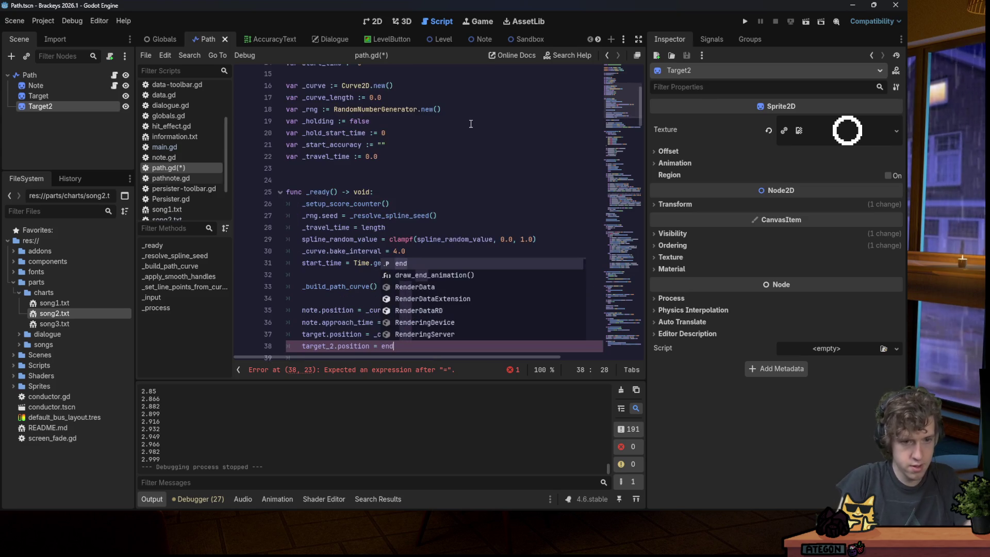
key("ctrl+s")
Briefly test-run the game, then bring the Gamedle browser window forward and maximise it.
left_click(745, 22)
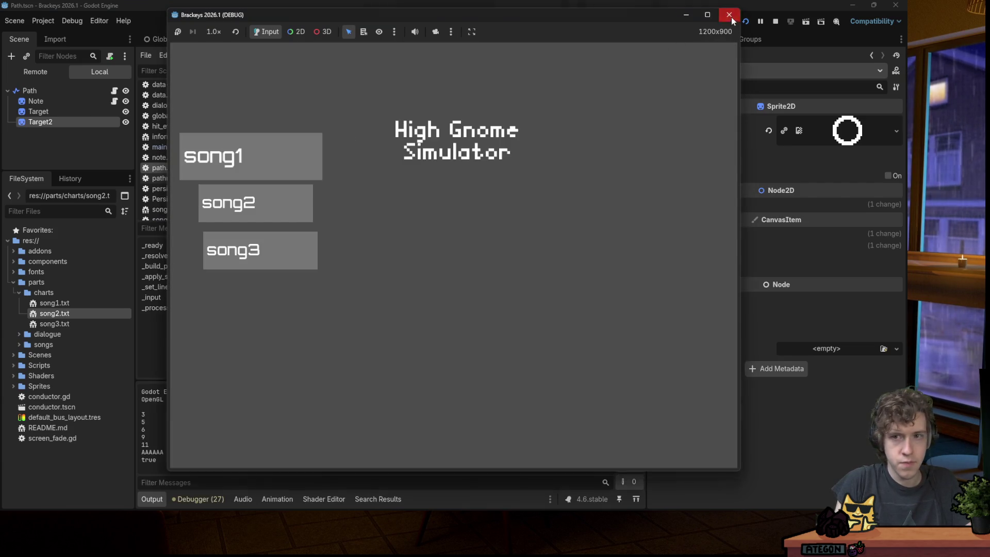
left_click(730, 16)
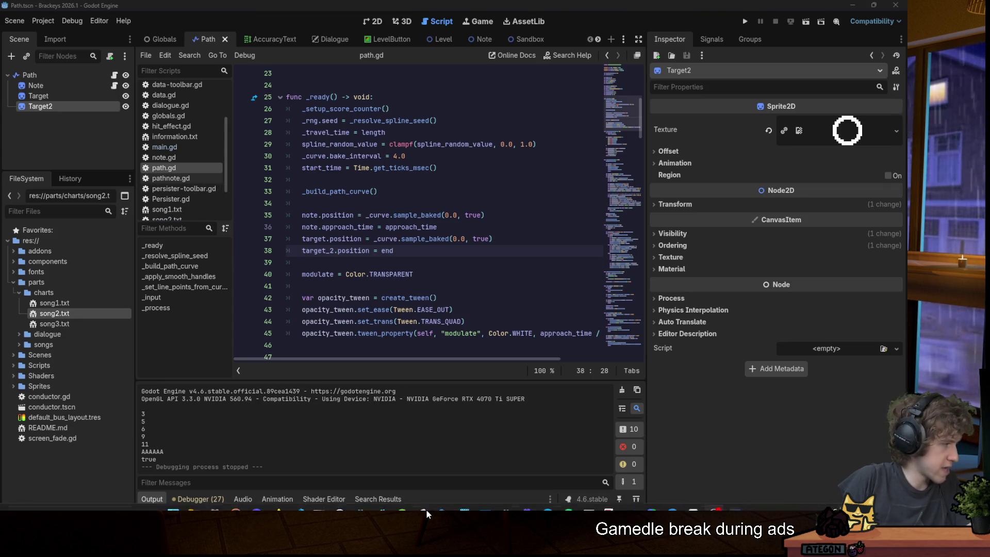
mouse_move(381, 498)
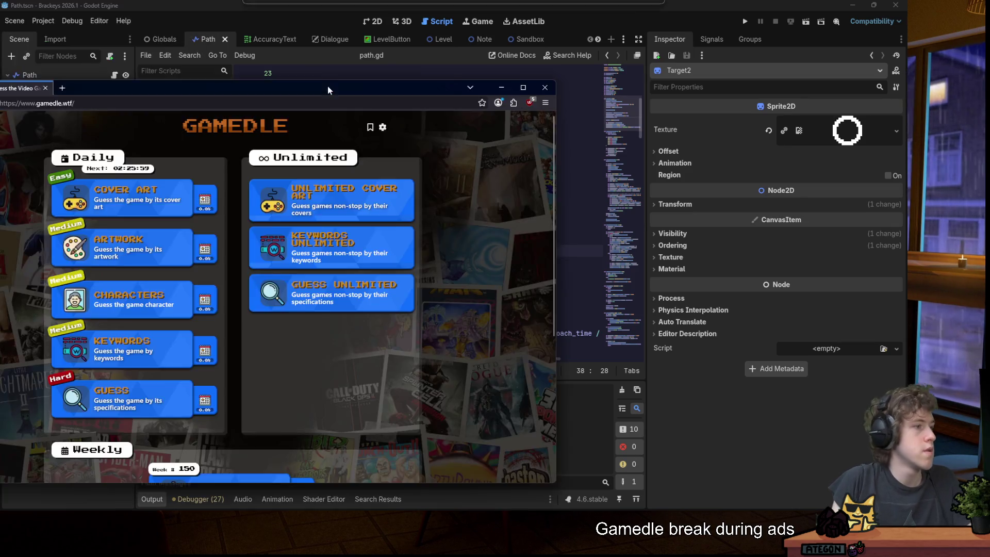
left_click_drag(326, 86, 539, 42)
double_click(539, 42)
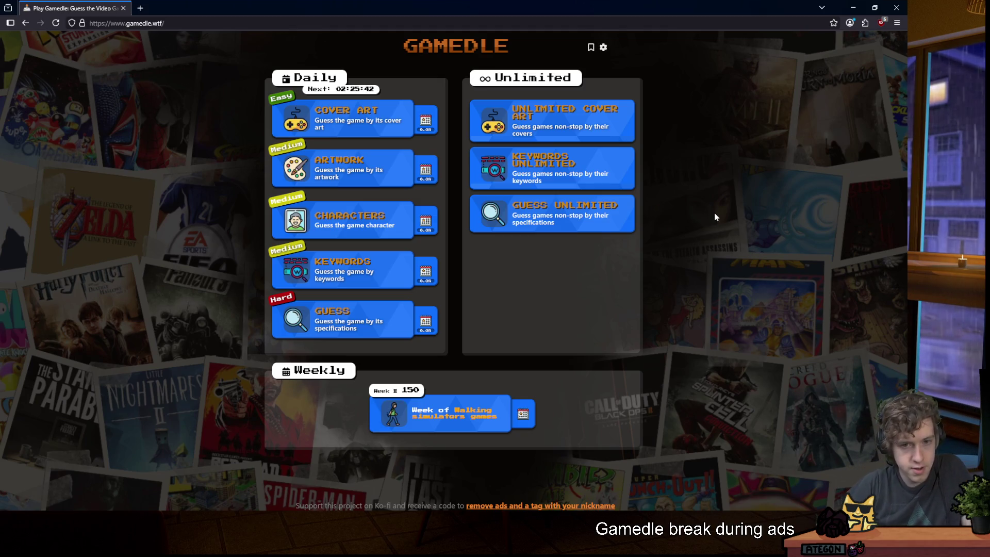
Open Gamedle's Guess Unlimited mode on Normal difficulty and submit 'frogger' as the guess.
left_click(613, 225)
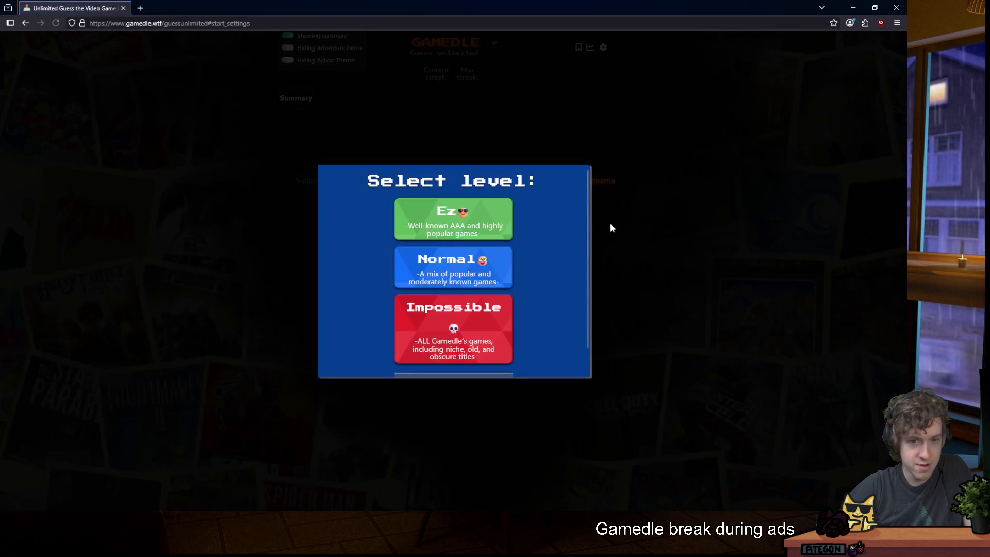
left_click(481, 267)
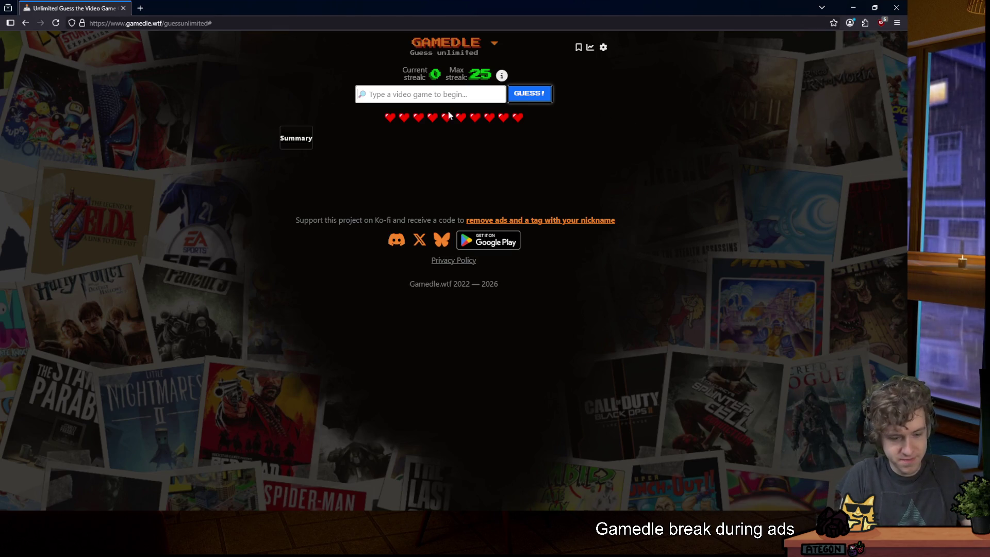
type("frogger")
key("Return")
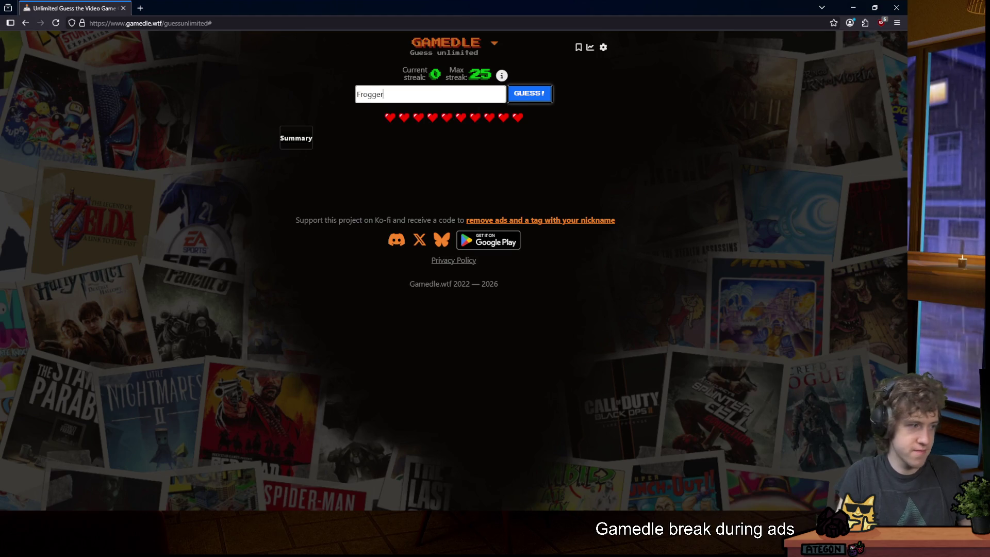
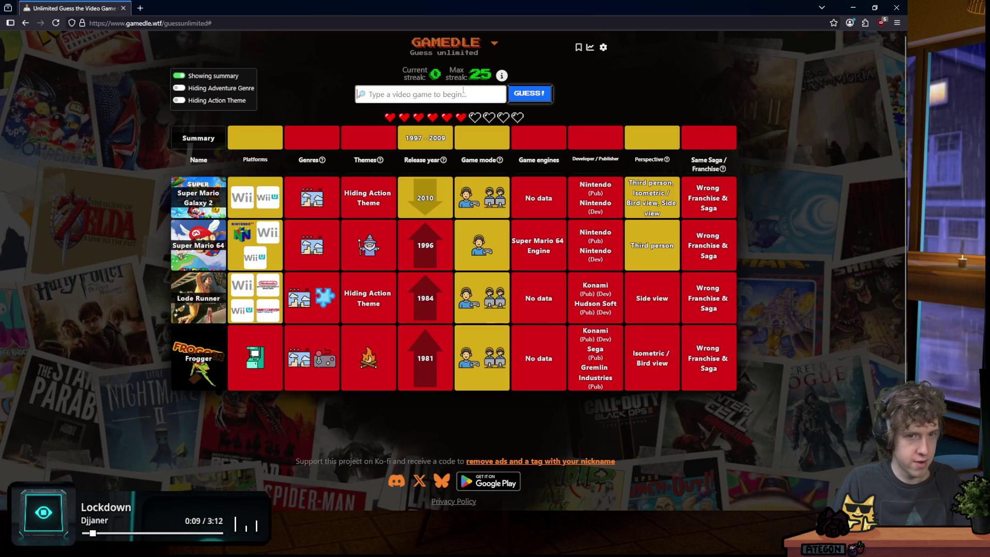
Guess Lost Planet 2 by typing 'lost planet' and choosing it from the suggestions.
type("los")
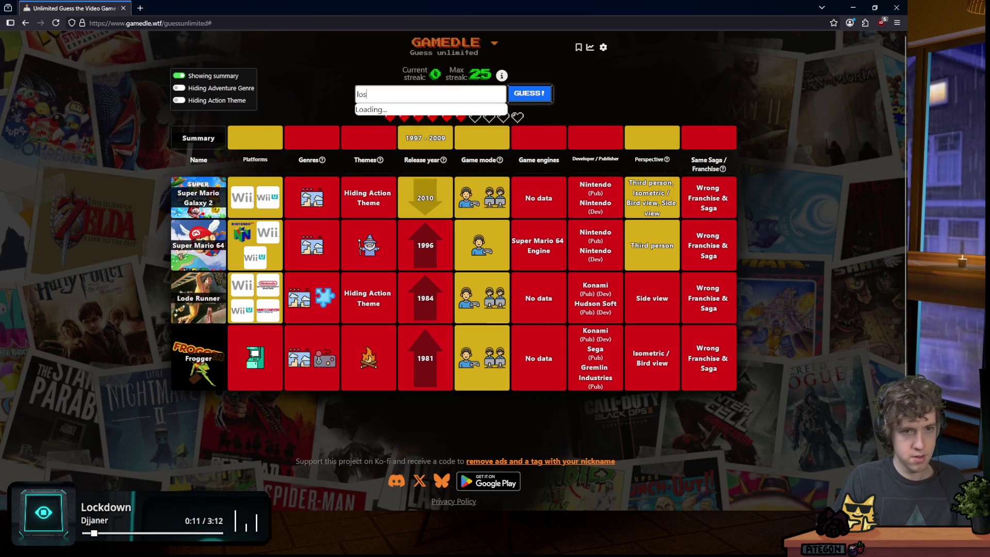
type("t planet")
key("Up")
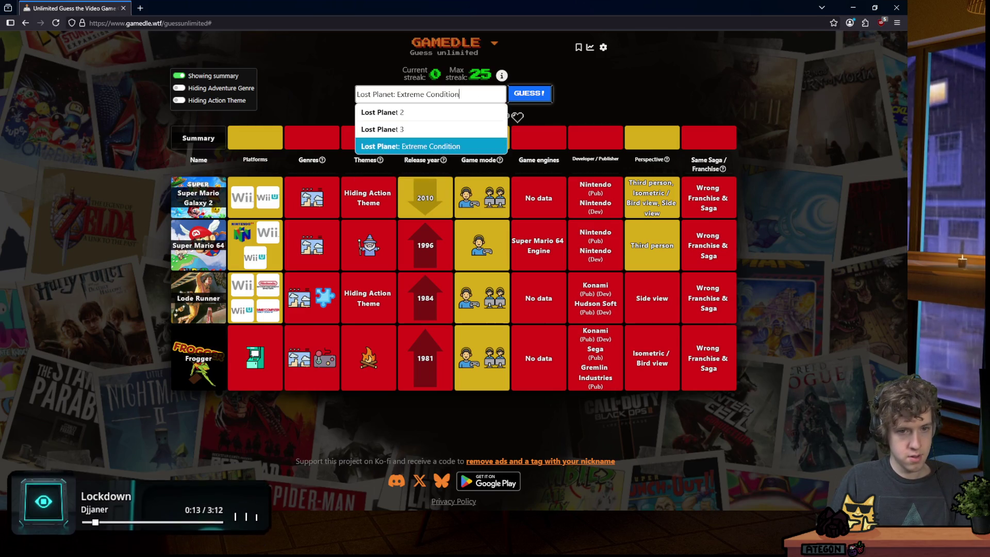
key("Up")
key("Up")
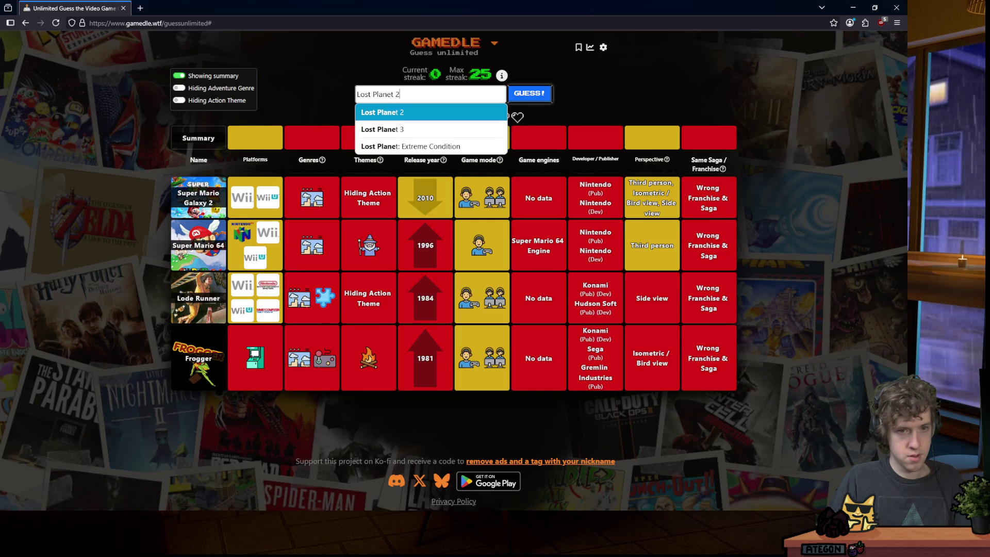
key("Return")
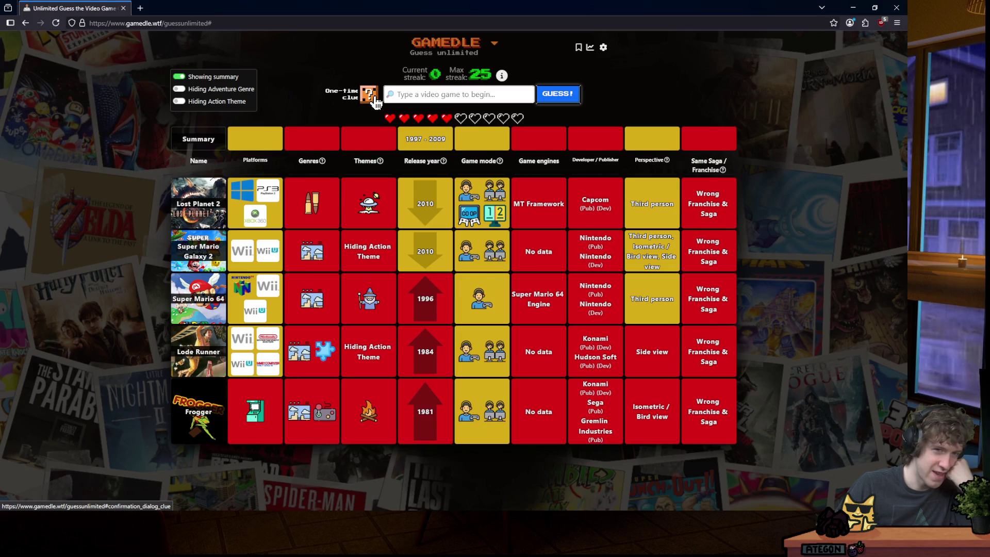
Spend the one-time genre clue, guess TrackMania (original), then type 'need for speed'.
left_click(373, 98)
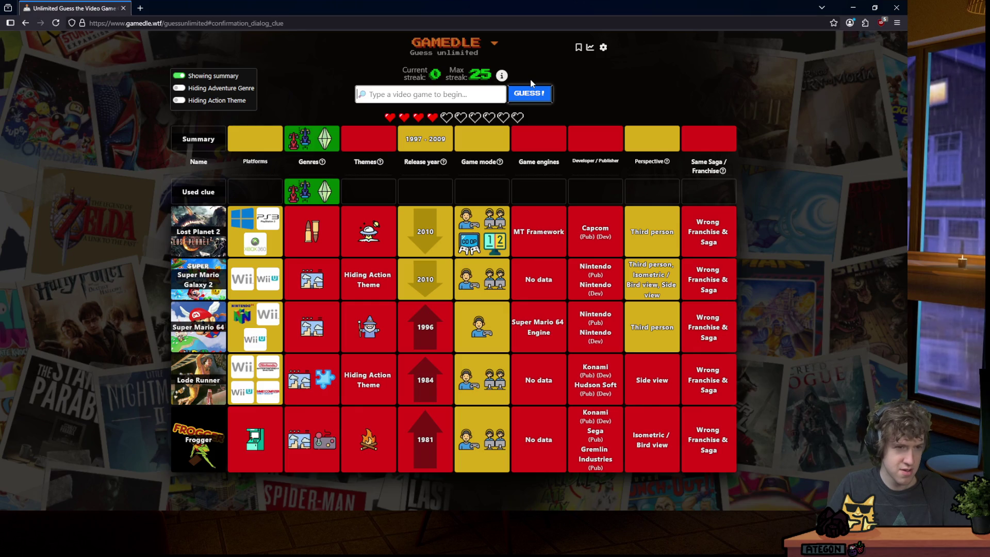
type("trackmania")
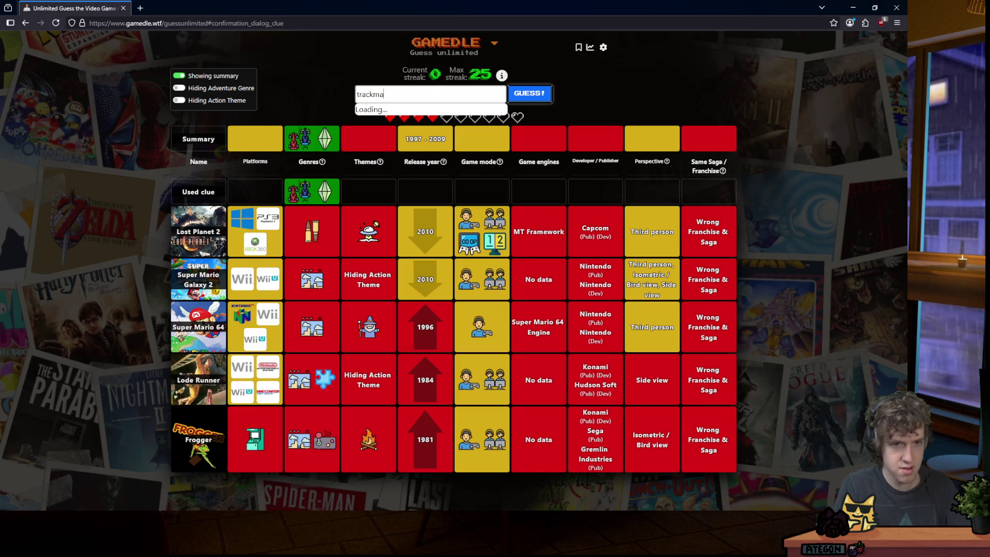
key("Down")
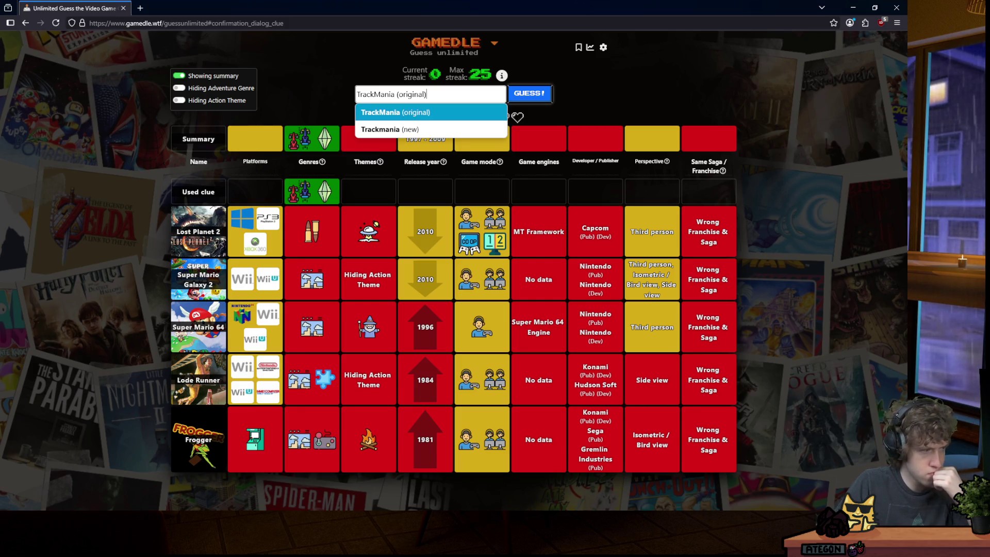
key("Return")
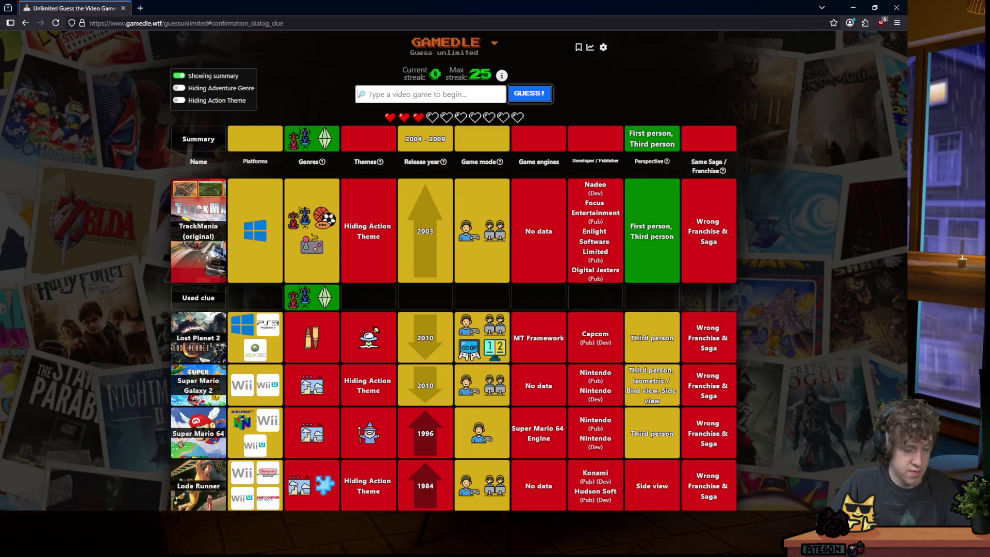
type("need for ")
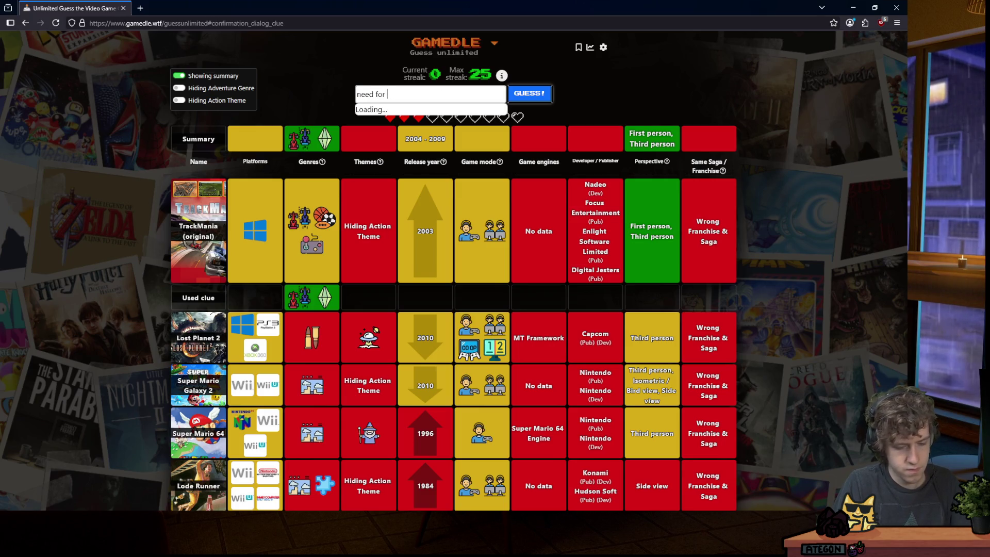
type("speed")
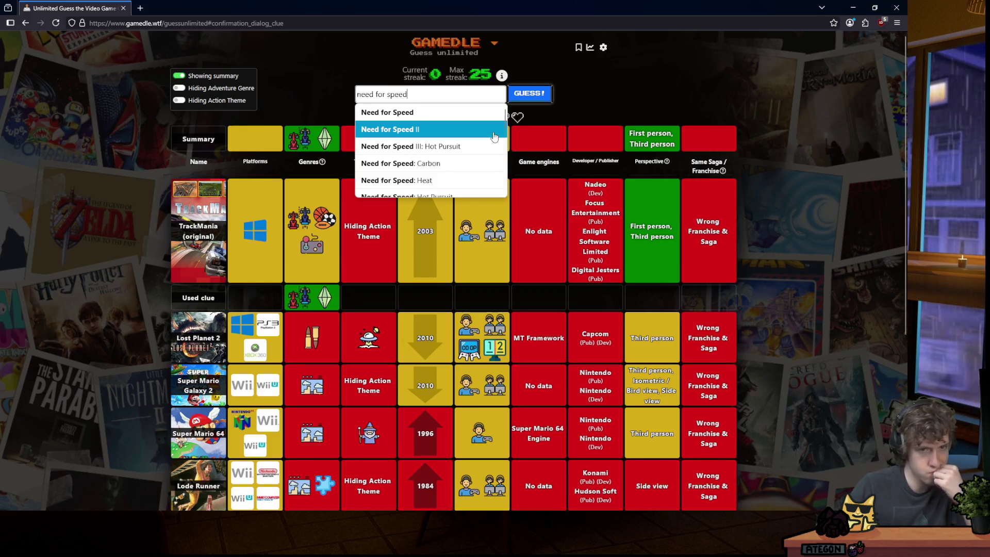
Pick Need for Speed III: Hot Pursuit from the suggestions and submit it with GUESS!
scroll(478, 150, "down", 2)
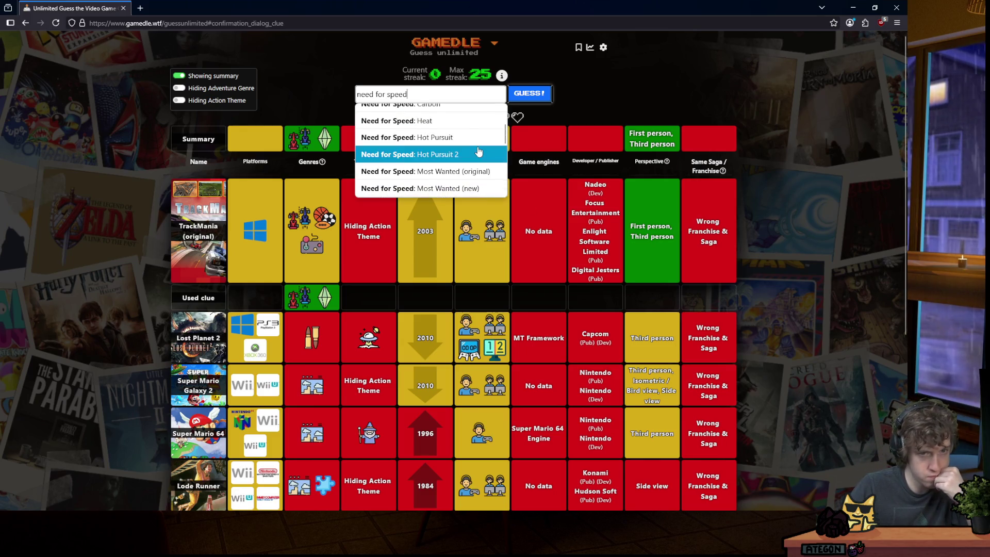
scroll(479, 151, "down", 5)
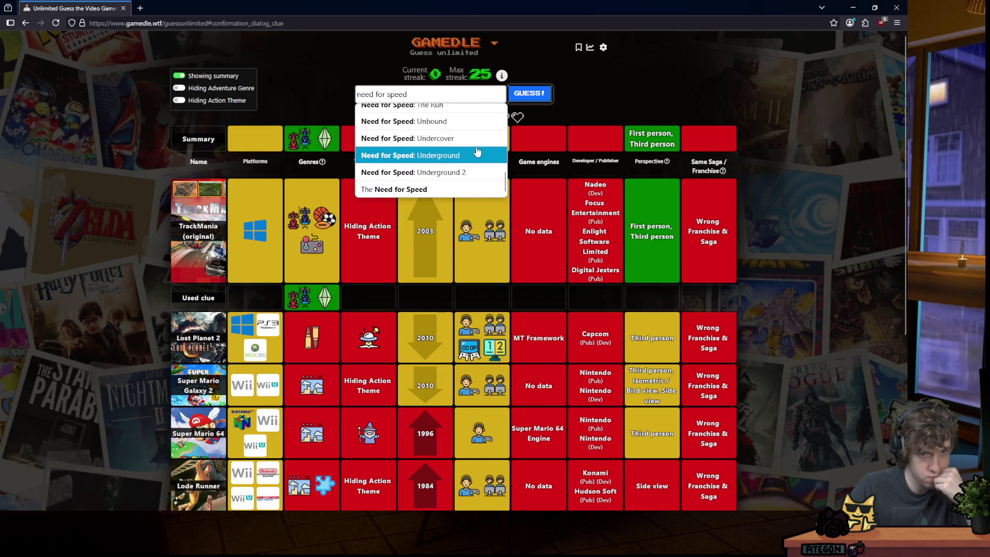
scroll(477, 151, "up", 7)
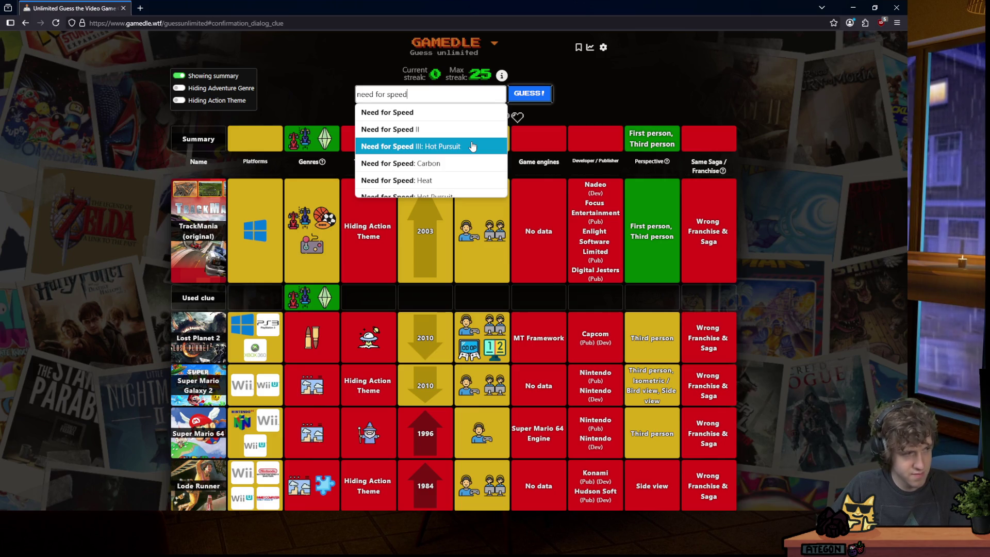
left_click(472, 147)
left_click(529, 93)
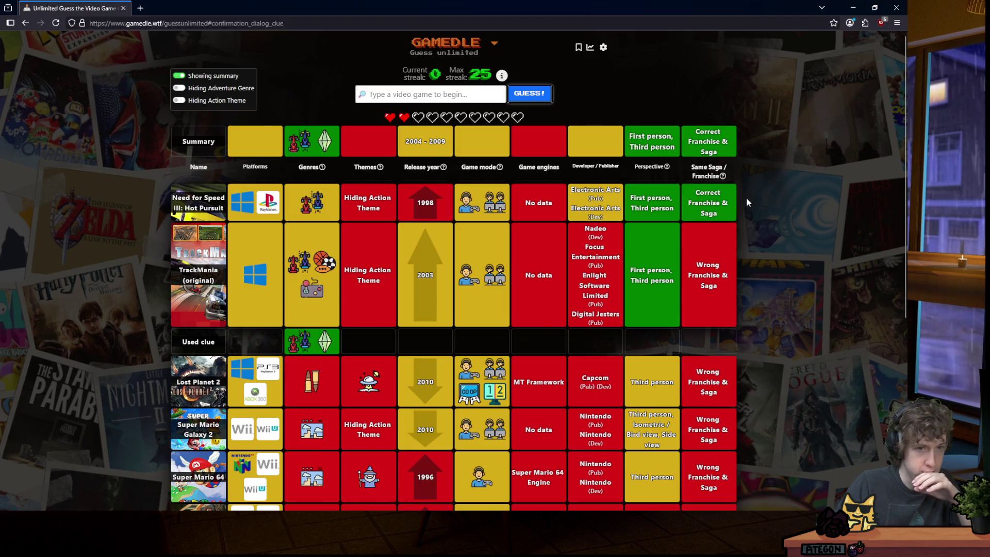
type("need")
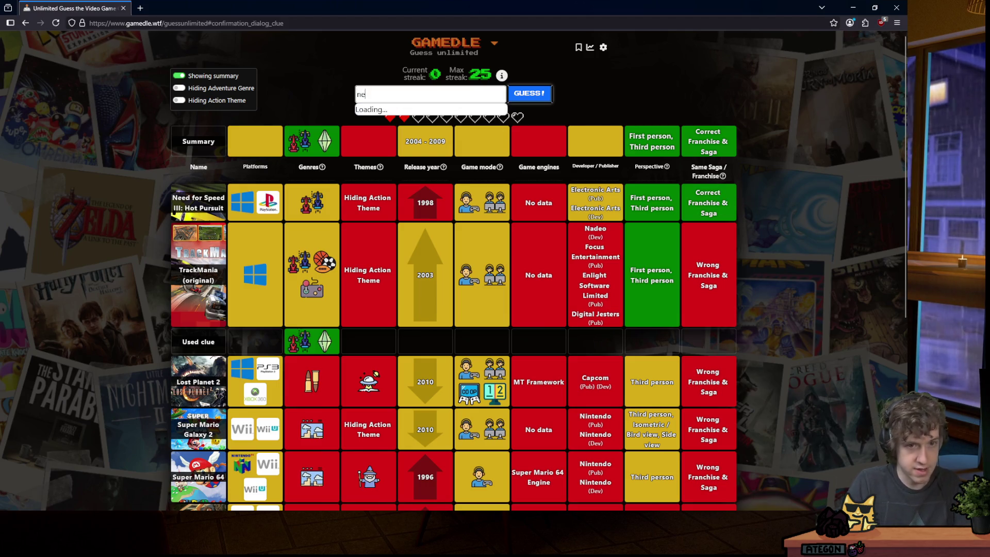
scroll(449, 134, "down", 2)
key("Down")
key("Down")
key("Down")
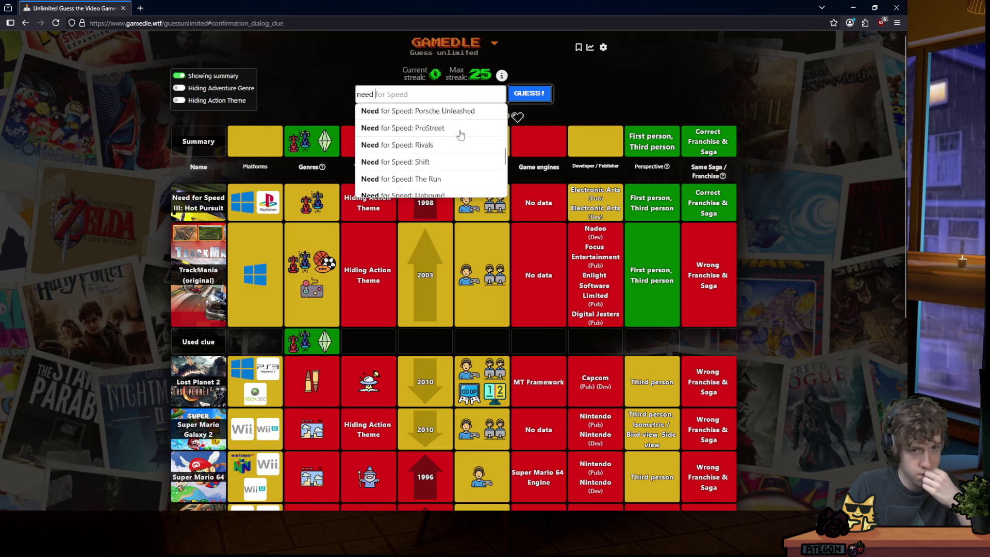
scroll(460, 135, "up", 5)
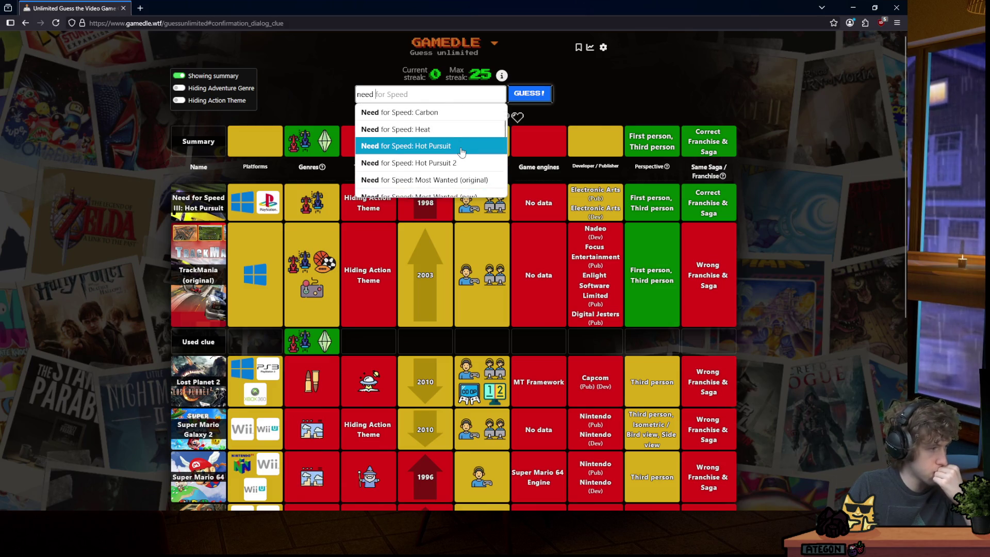
key("ctrl+a")
key("BackSpace")
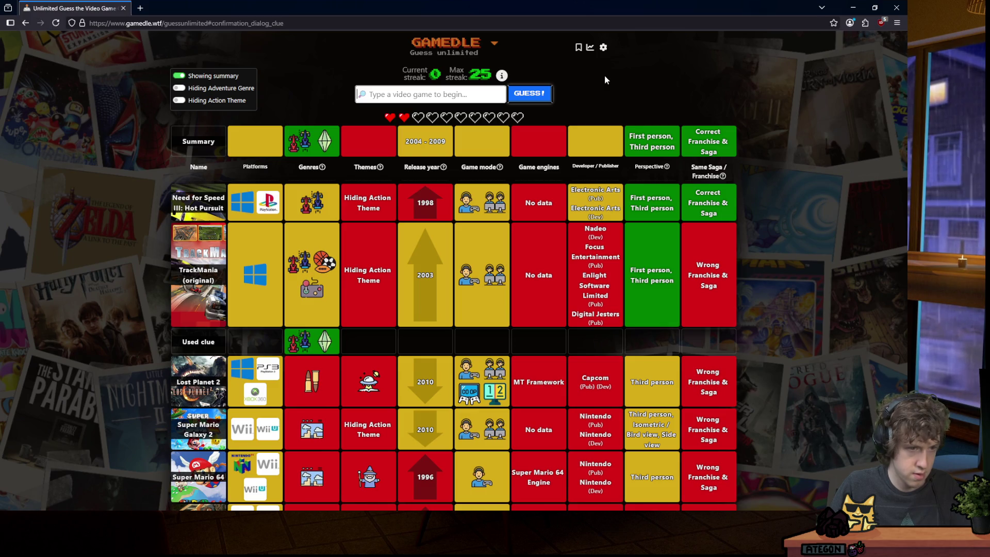
Type 'need for speed', find Need for Speed: Underground in the suggestions and submit it.
type("need for spe")
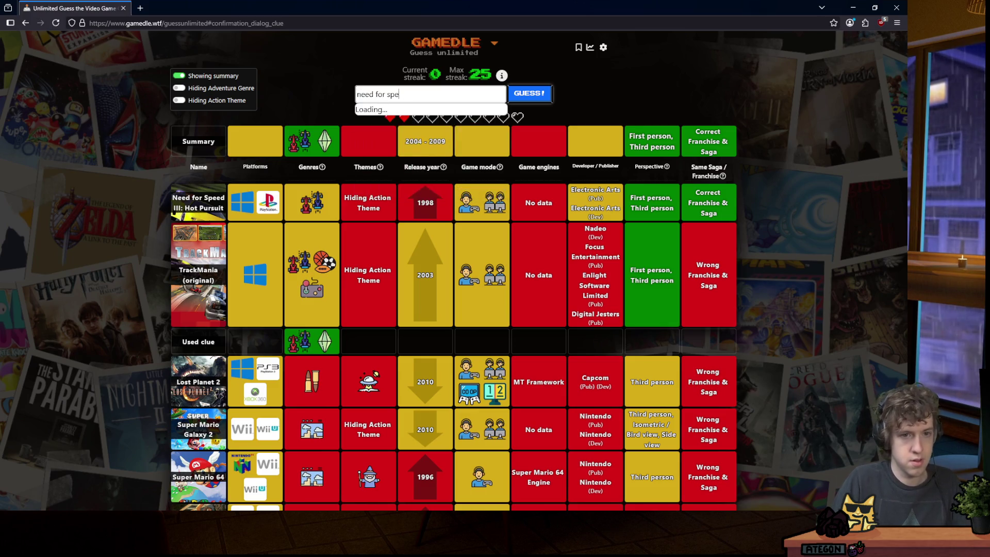
type("ed")
scroll(466, 133, "down", 5)
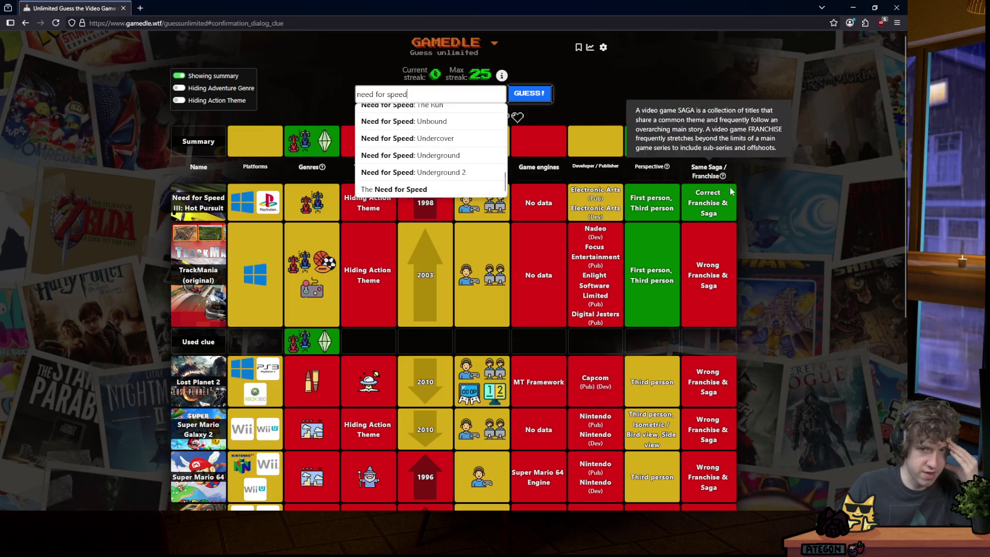
scroll(468, 161, "up", 2)
scroll(468, 161, "up", 4)
scroll(455, 157, "up", 3)
scroll(455, 157, "down", 3)
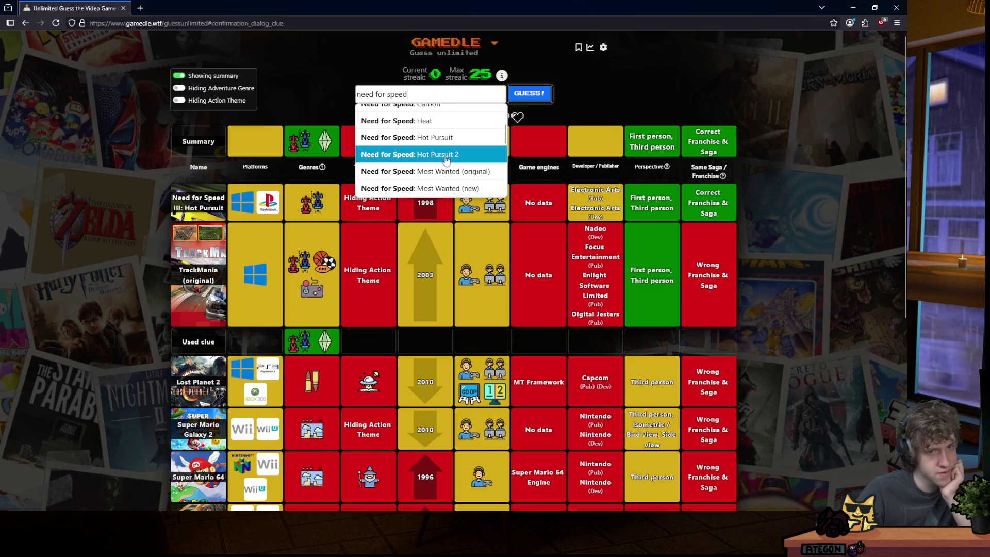
scroll(443, 161, "down", 3)
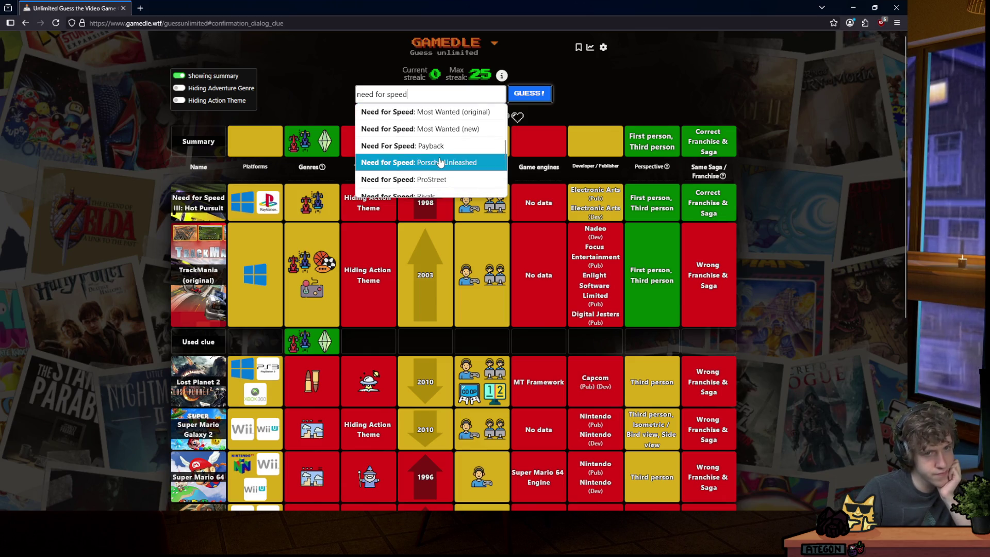
scroll(451, 148, "down", 5)
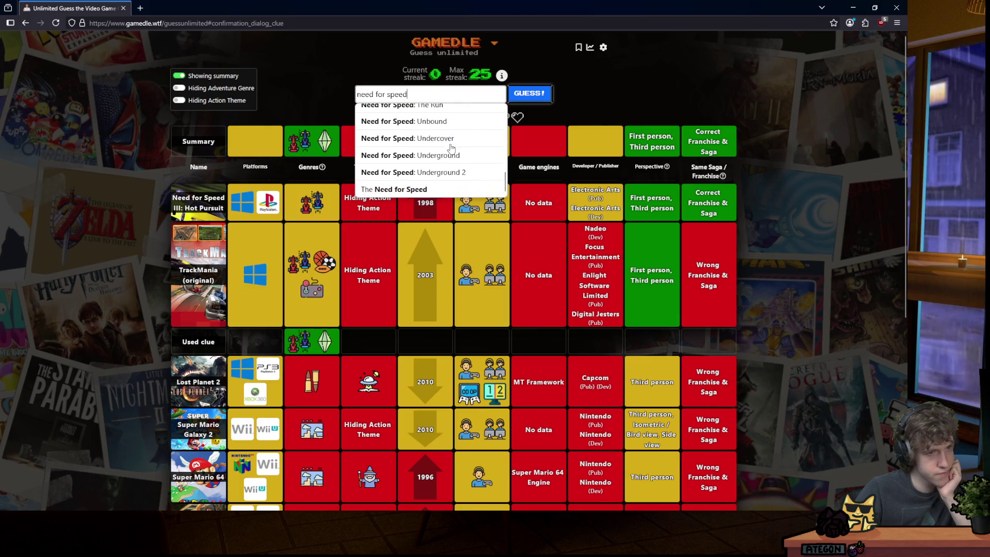
scroll(450, 149, "up", 5)
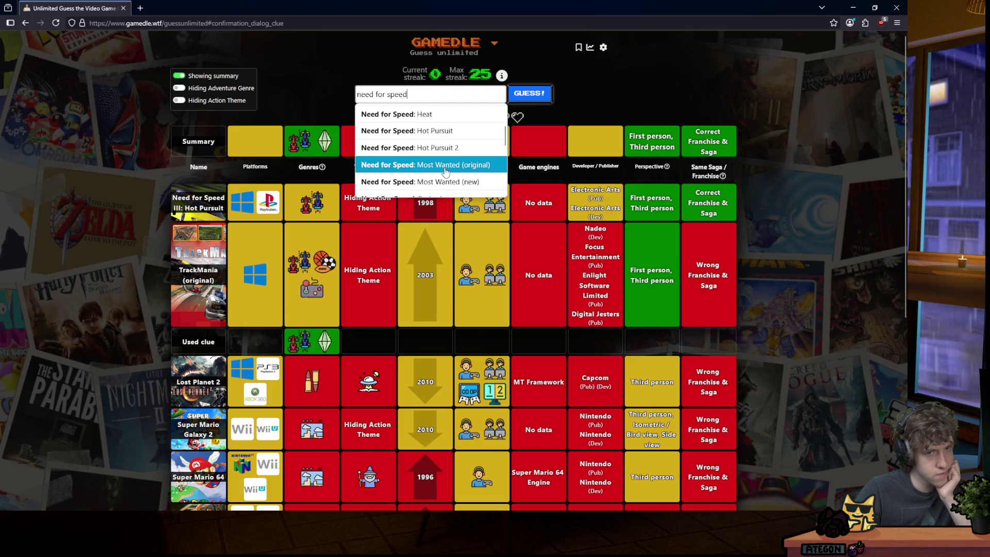
scroll(445, 169, "up", 3)
scroll(444, 169, "down", 4)
scroll(444, 169, "up", 2)
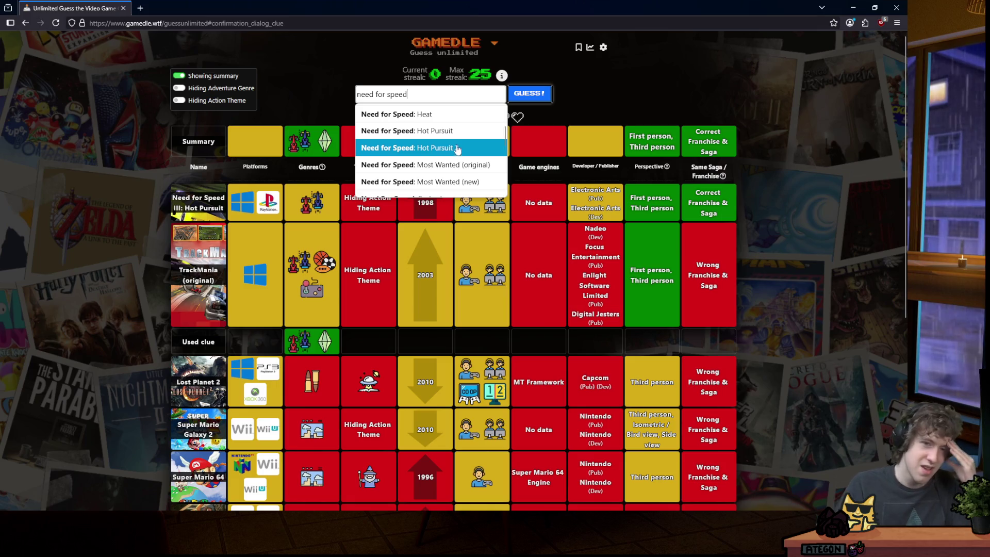
scroll(451, 142, "down", 3)
scroll(448, 147, "down", 4)
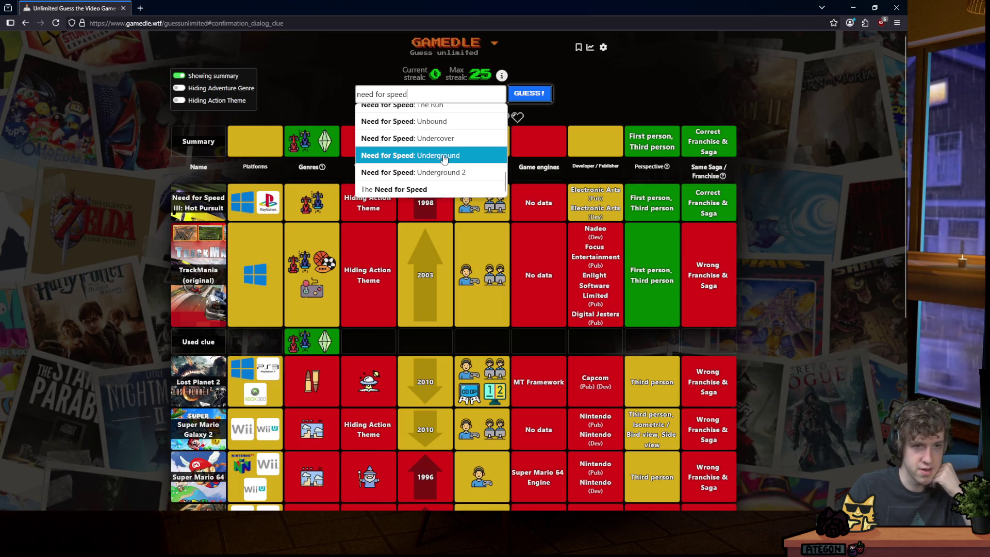
left_click(444, 157)
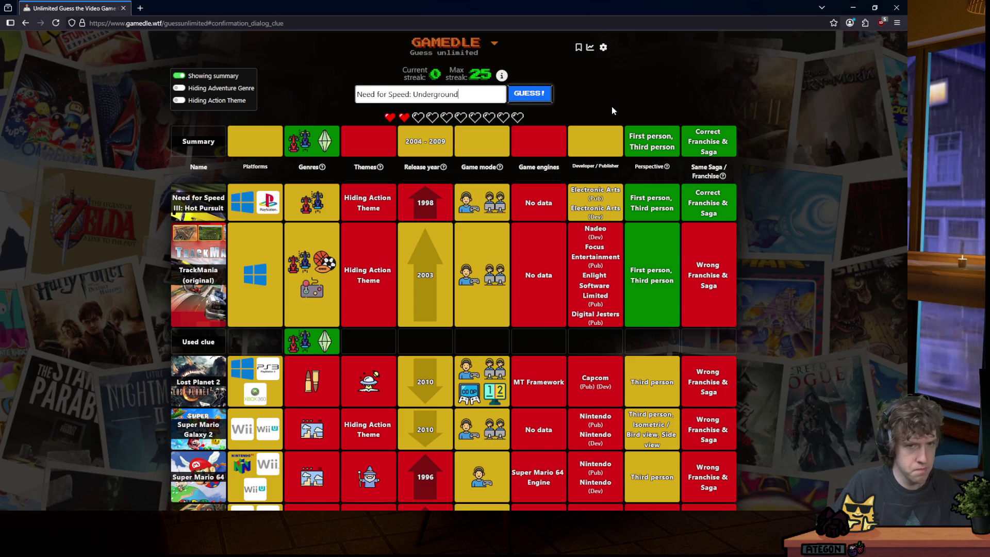
key("Return")
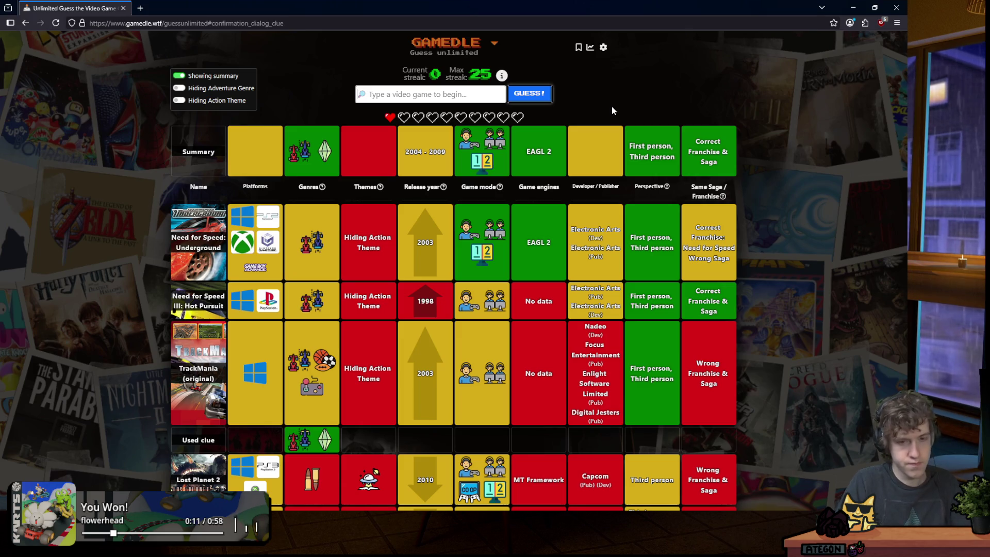
Enter 'need for speed' without guessing, close the suggestions, and move the browser aside to show Godot.
type("need")
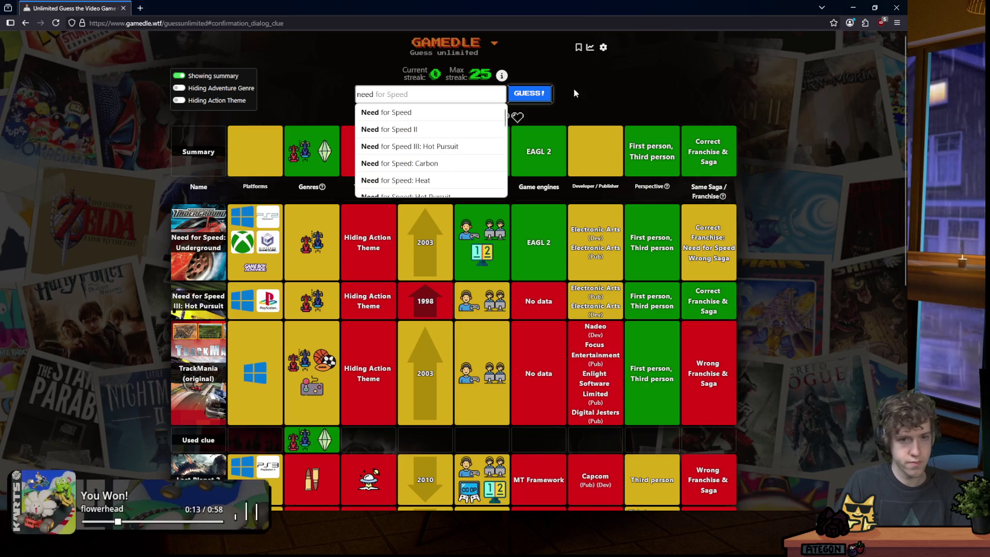
scroll(471, 140, "down", 3)
scroll(449, 136, "down", 5)
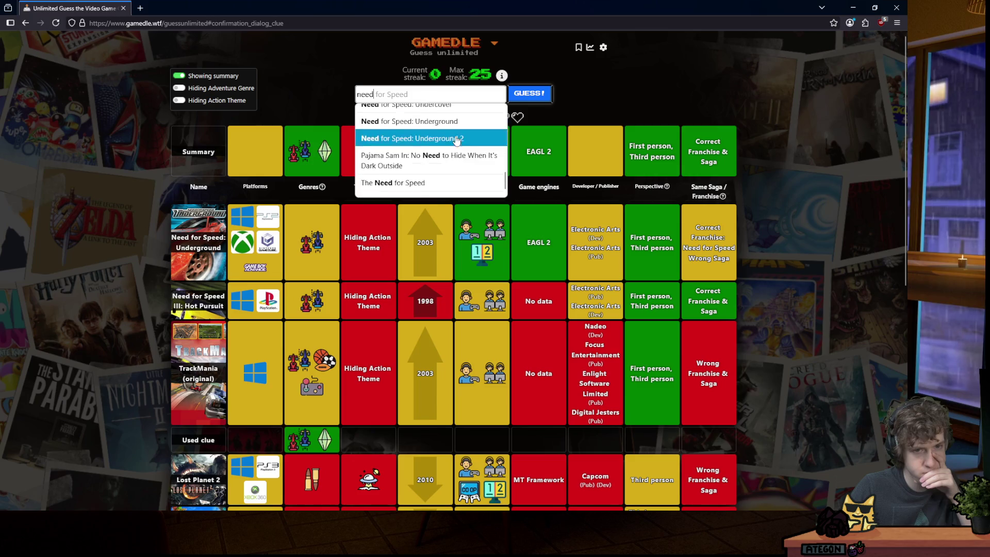
scroll(449, 155, "up", 8)
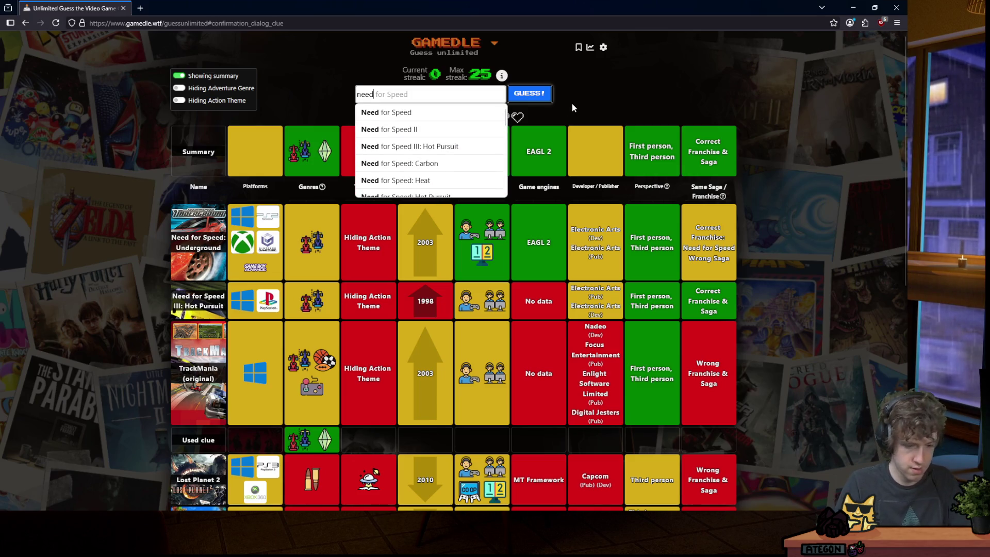
type("for speed")
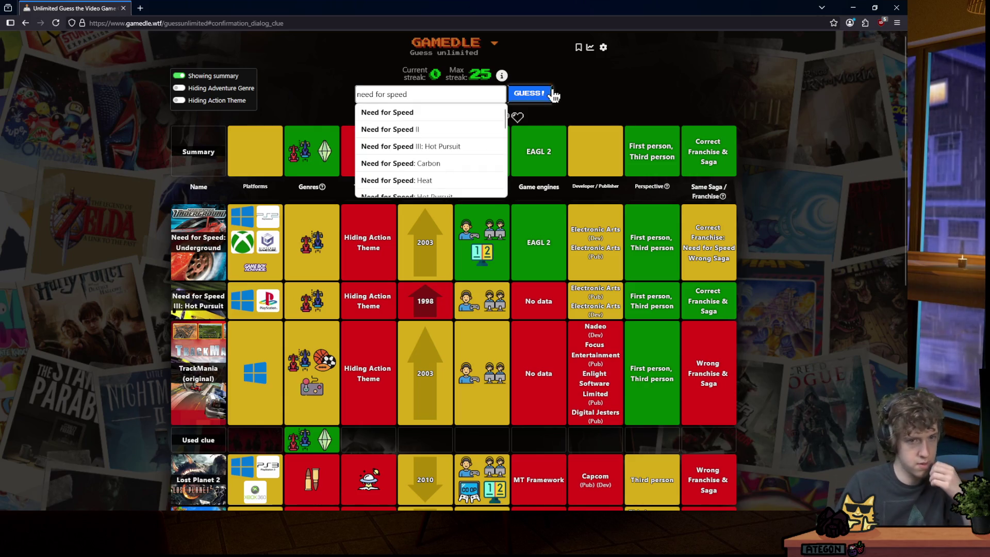
scroll(468, 129, "down", 2)
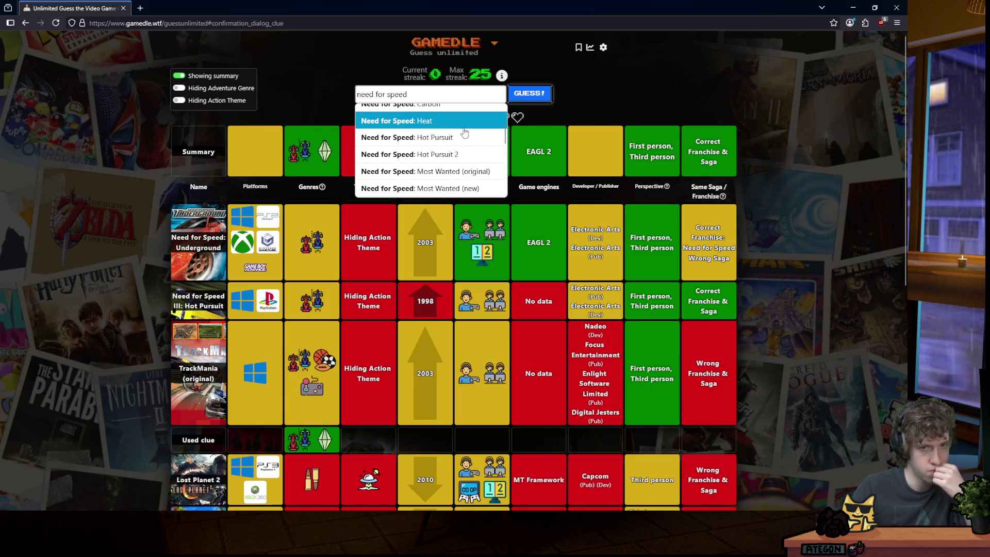
scroll(465, 133, "up", 1)
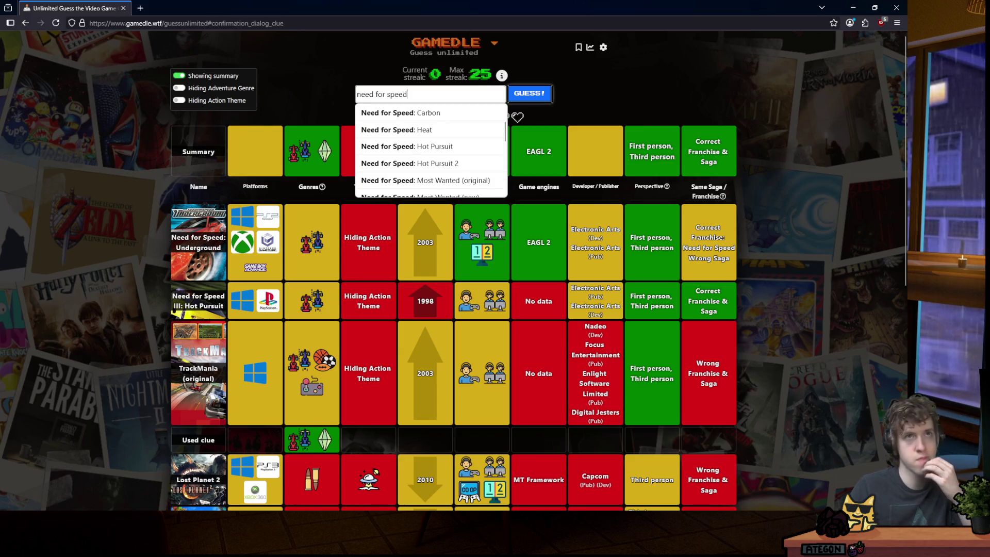
key("Escape")
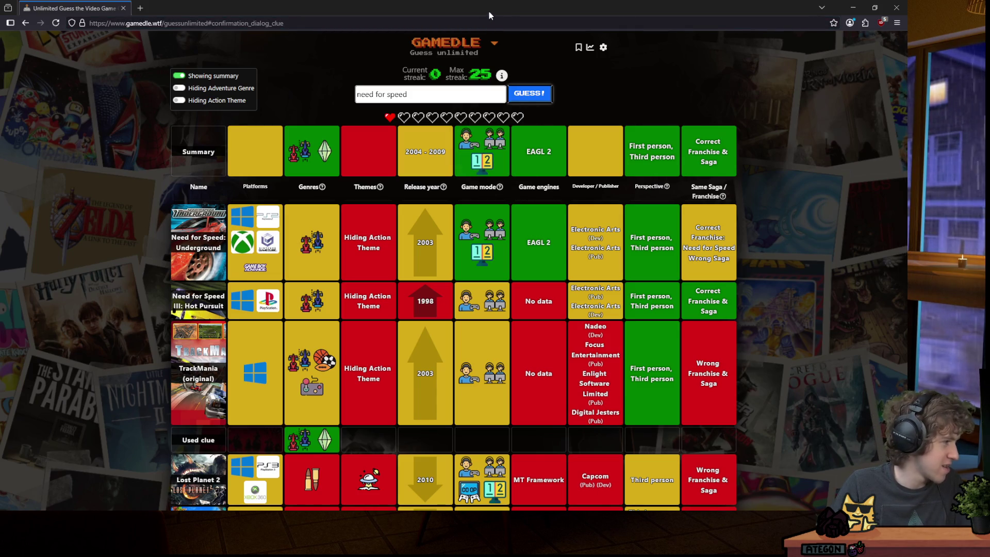
mouse_move(489, 11)
left_mouse_down()
mouse_move(483, 52)
mouse_move(537, 84)
mouse_move(989, 103)
left_mouse_up()
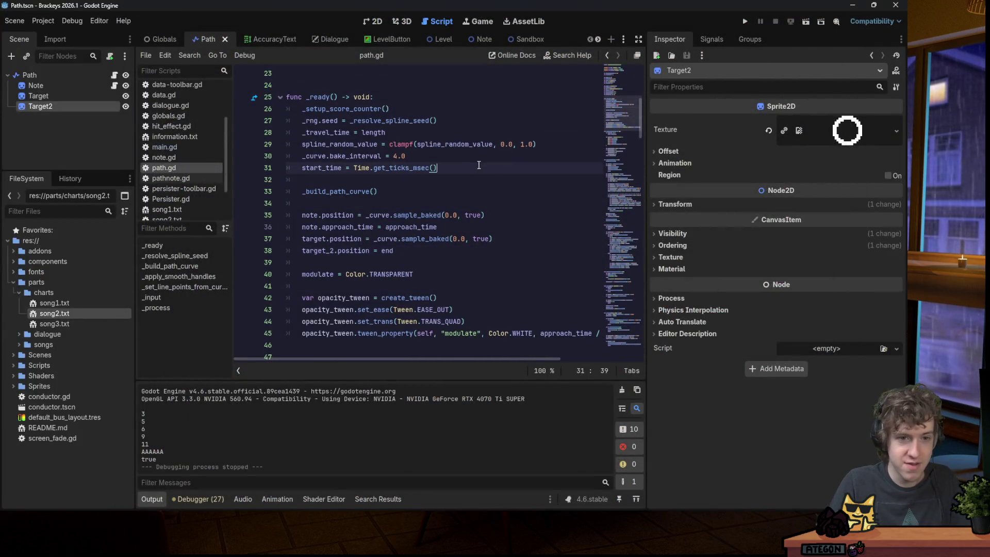
Launch the game, start a song and hit the space, right and left notes.
left_click(746, 22)
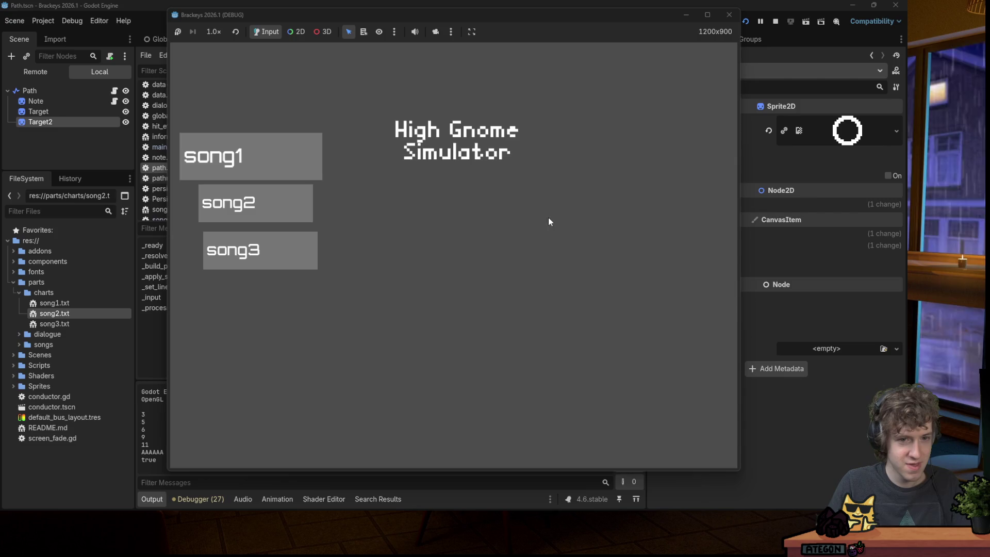
key("Return")
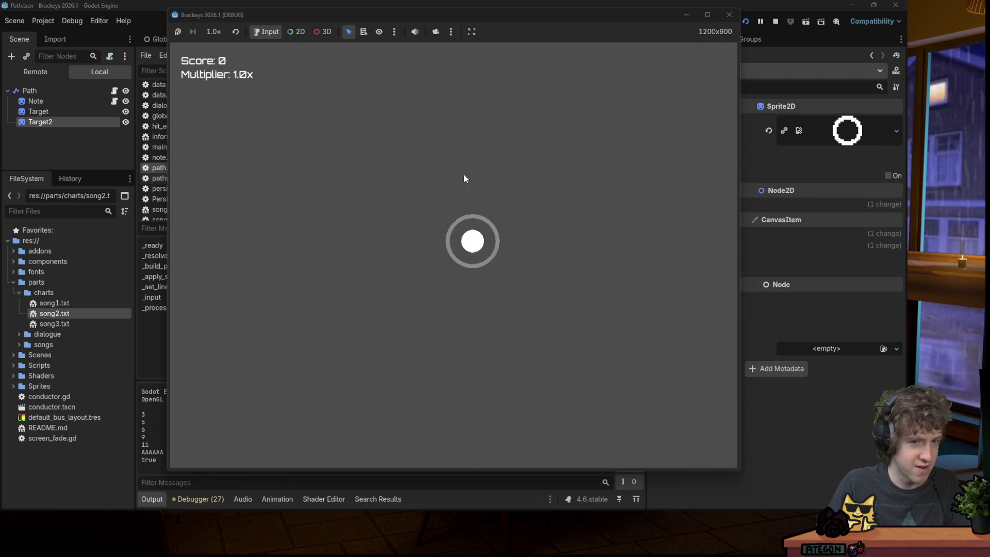
key("space")
key("Right")
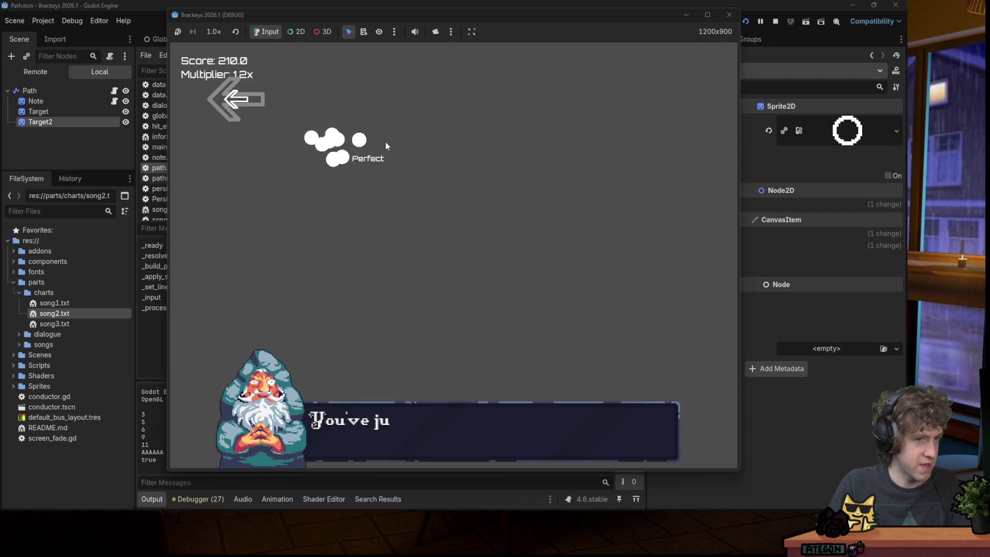
key("Left")
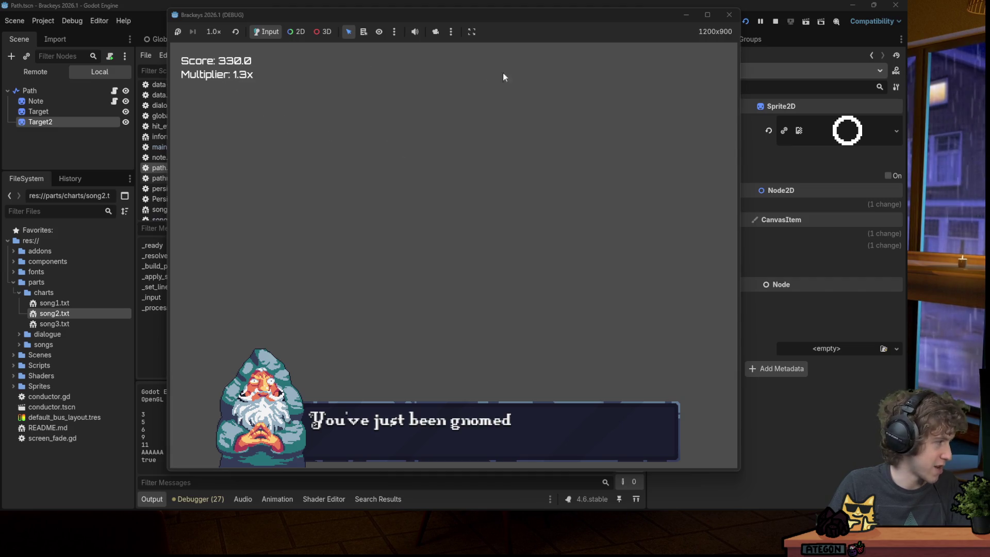
Restart the game, play a song again hitting a note, then close the game.
left_click(745, 22)
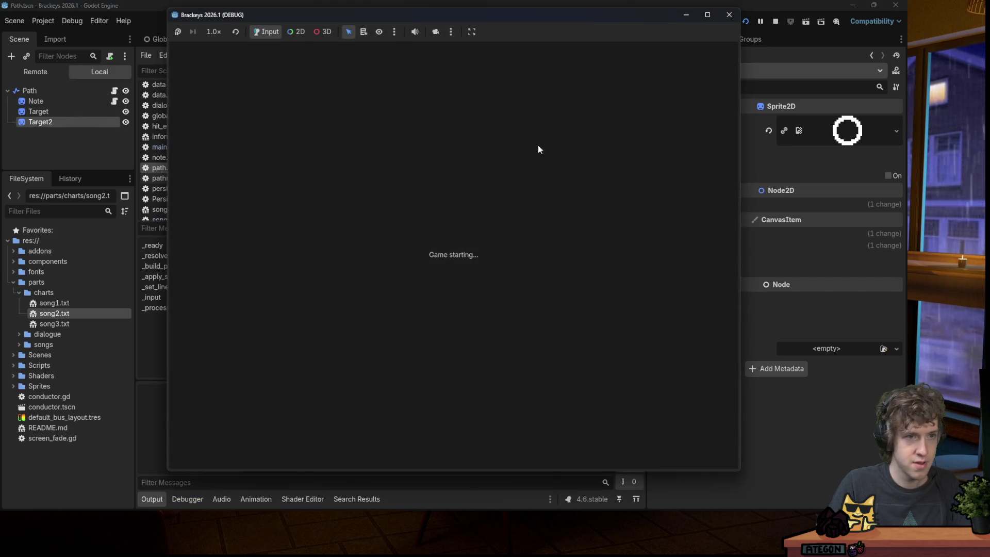
key("Down")
key("Return")
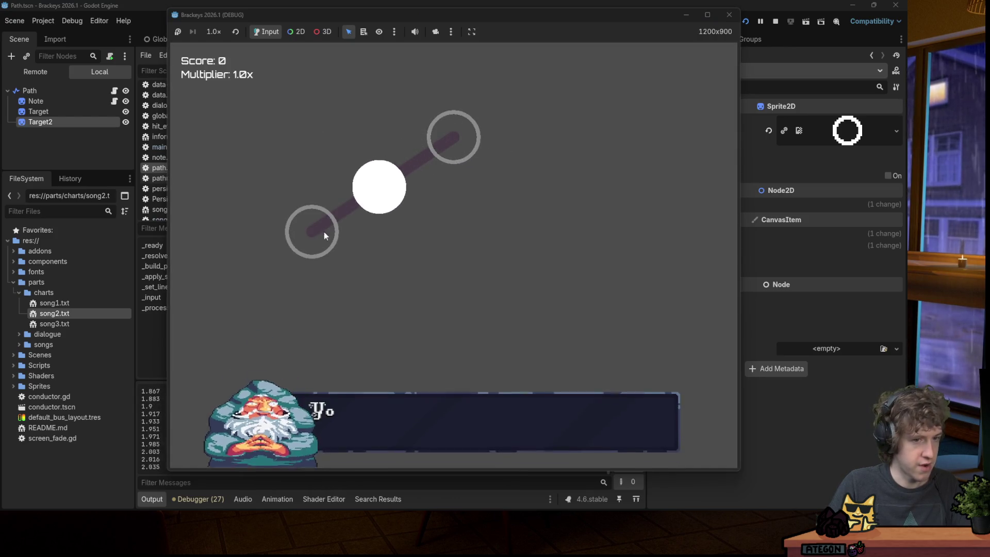
key("space")
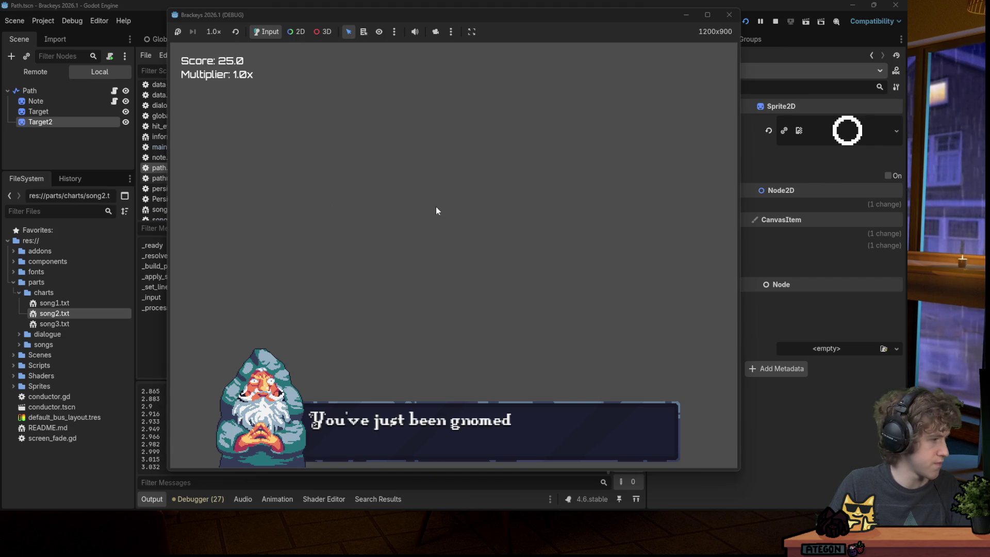
left_click(734, 19)
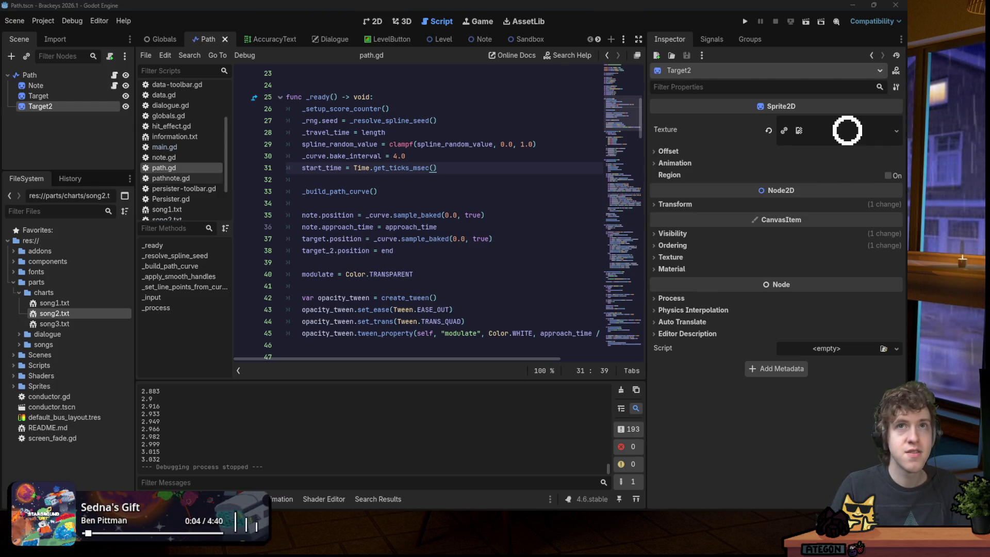
Back in Gamedle, guess Need for Speed: Hot Pursuit from the dropdown.
key("alt+Tab")
scroll(361, 204, "down", 3)
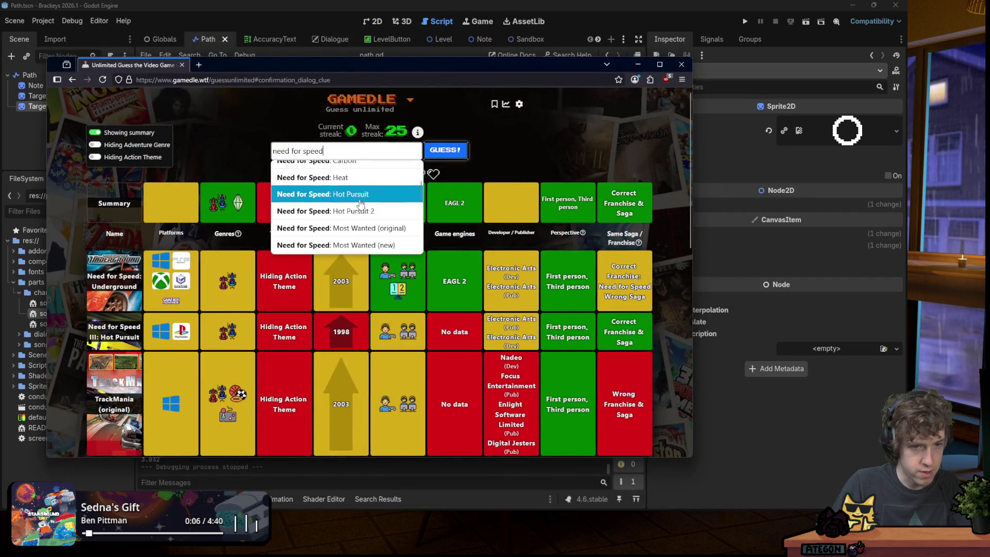
left_click(359, 201)
left_click(447, 150)
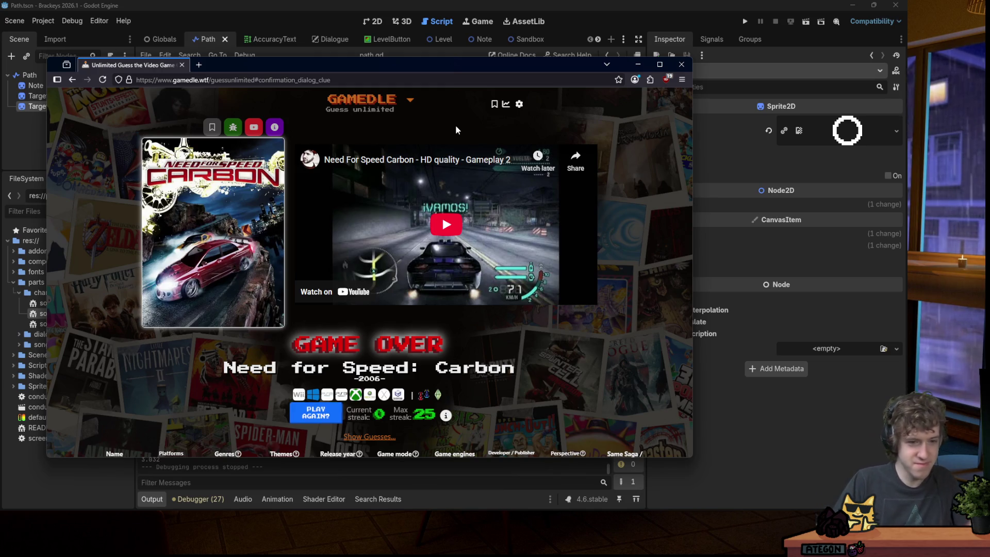
Review the Game Over result revealing Need for Speed: Carbon, then return to Godot.
scroll(241, 342, "down", 5)
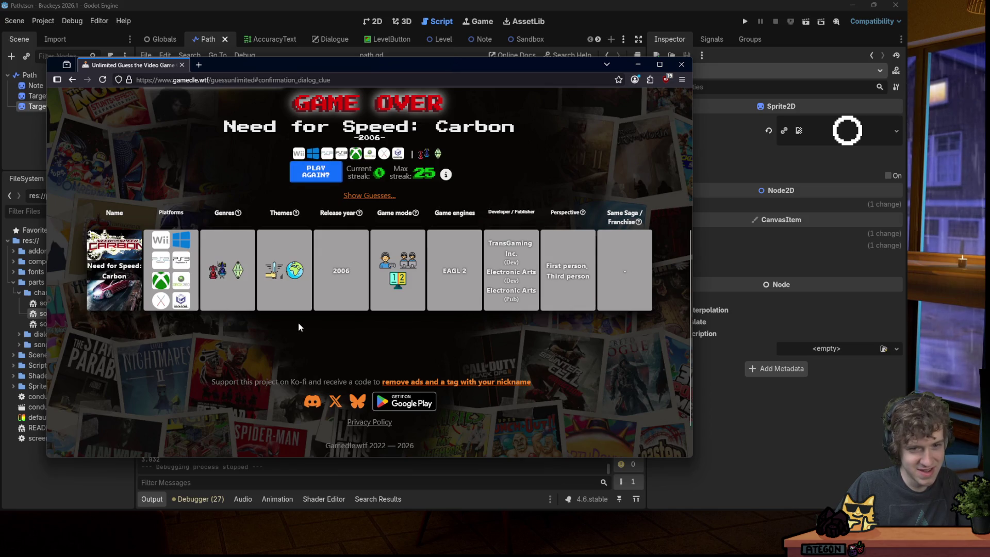
scroll(258, 314, "up", 3)
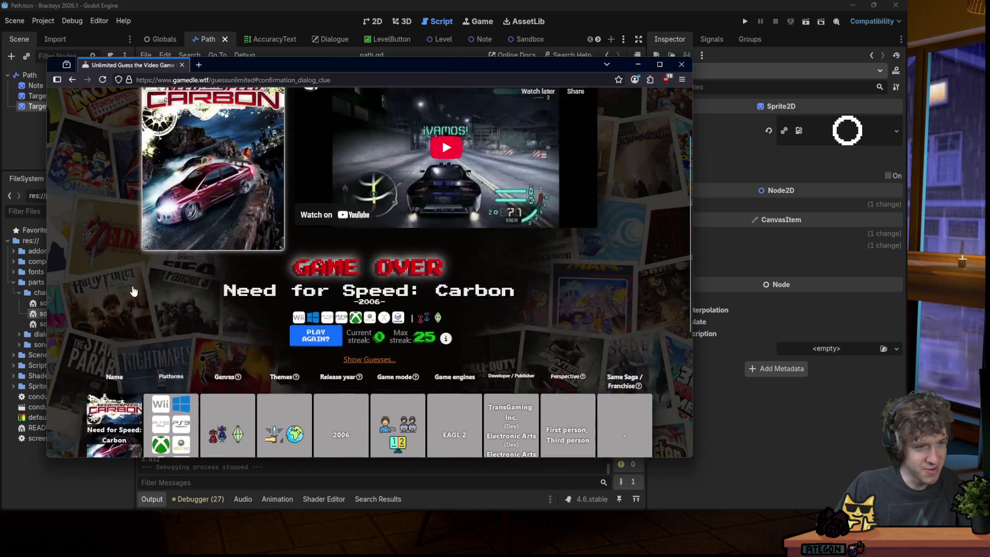
scroll(133, 291, "up", 2)
left_click(545, 51)
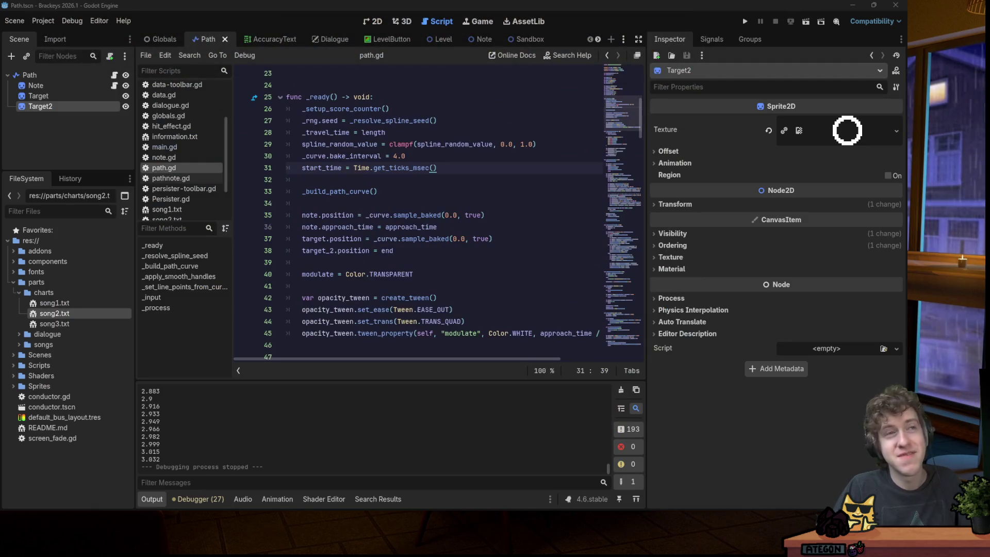
Switch to the 2D view and open Level.tscn from the Scenes folder.
left_click(462, 190)
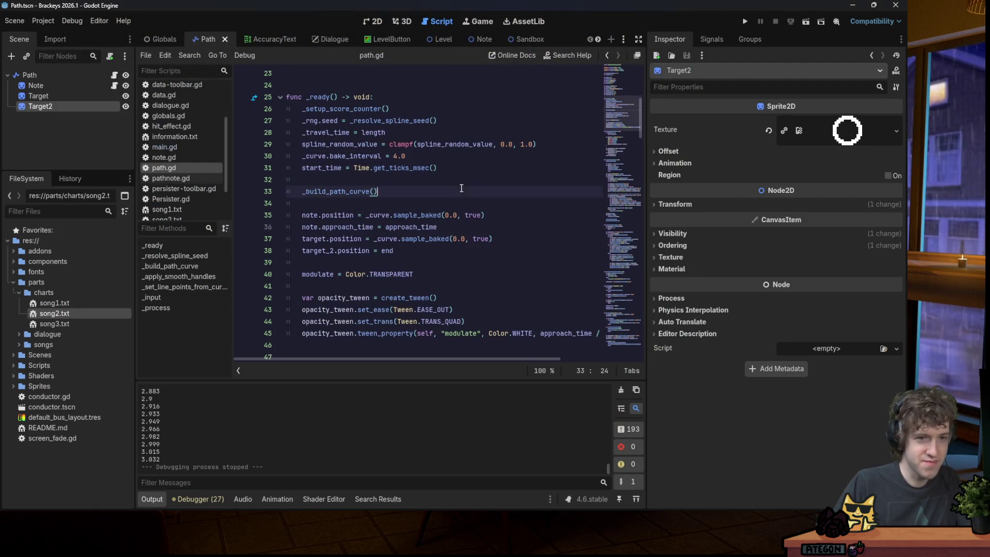
left_click(384, 21)
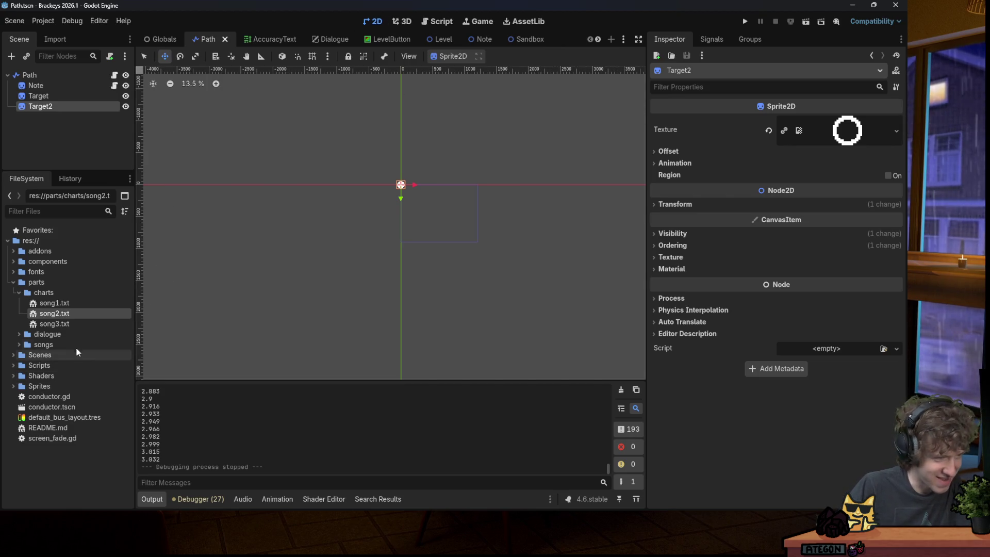
left_click(42, 213)
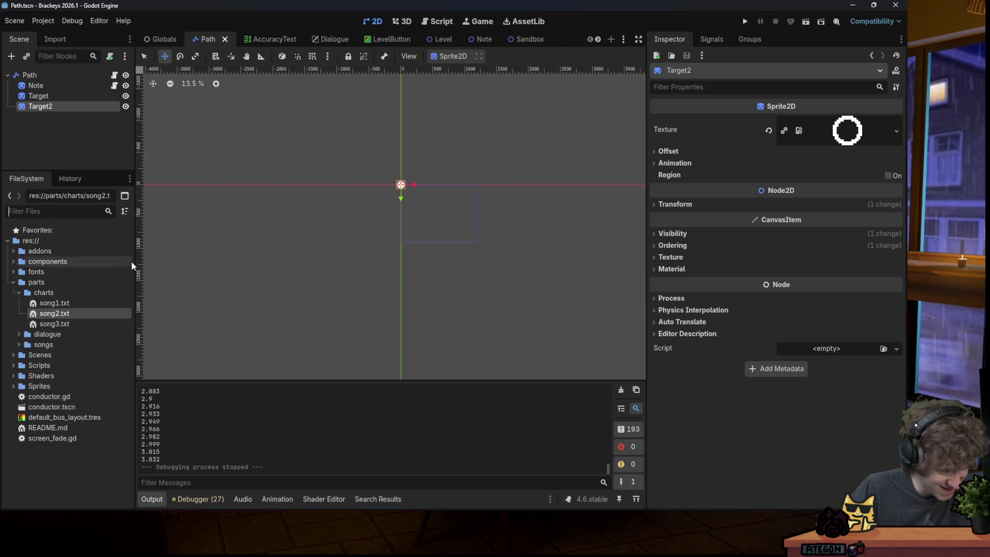
left_click(14, 355)
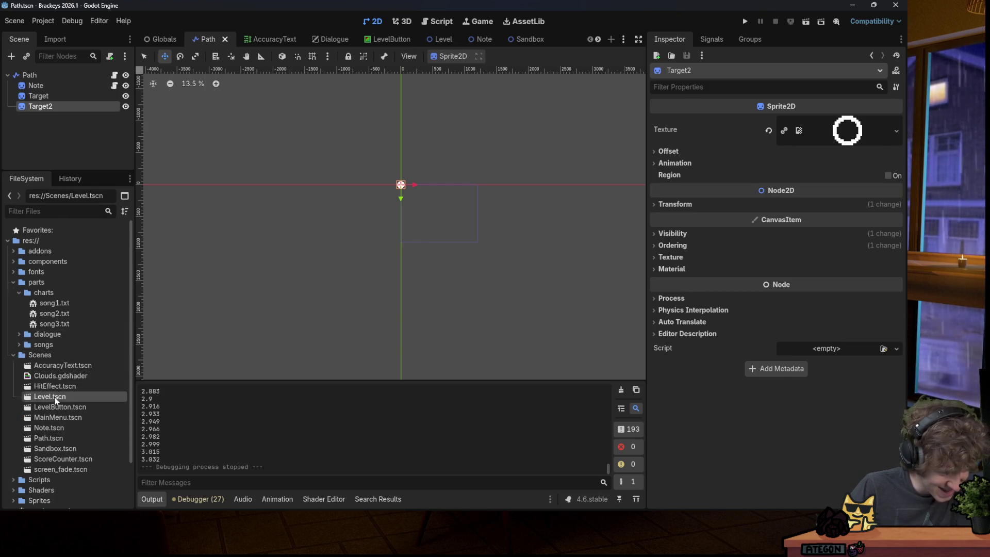
double_click(54, 397)
Show then hide ColorRect2 so the pink clouds display, and run the game.
left_click(120, 115)
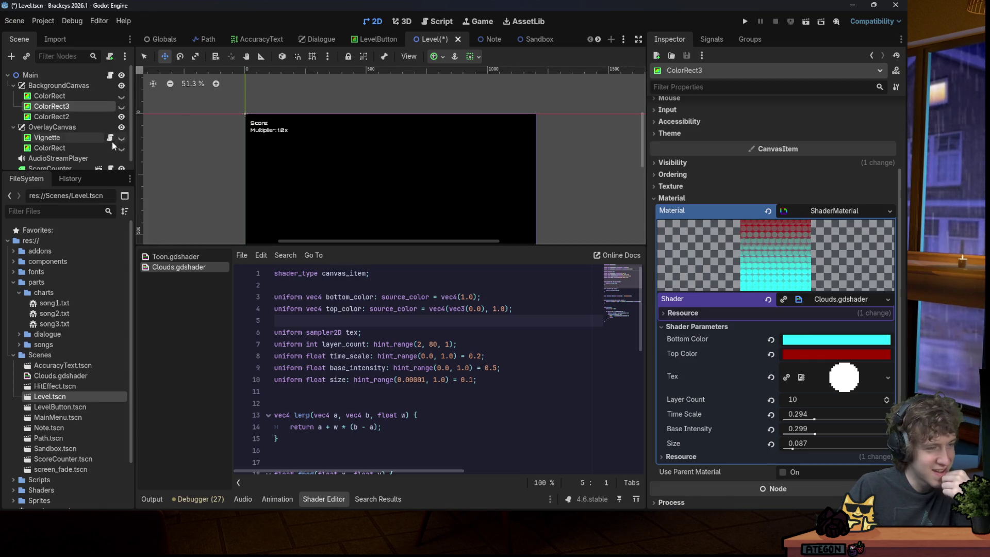
scroll(75, 133, "down", 1)
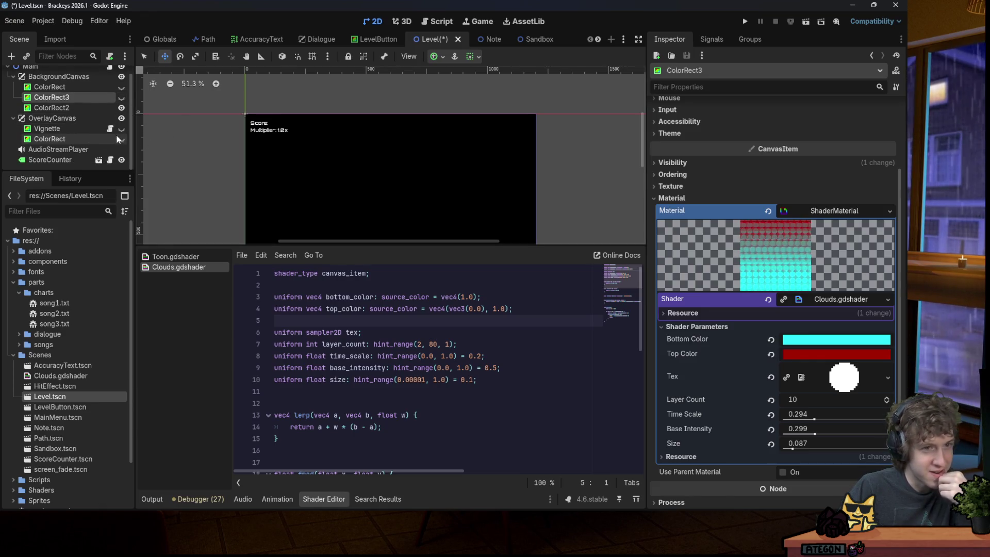
left_click(122, 108)
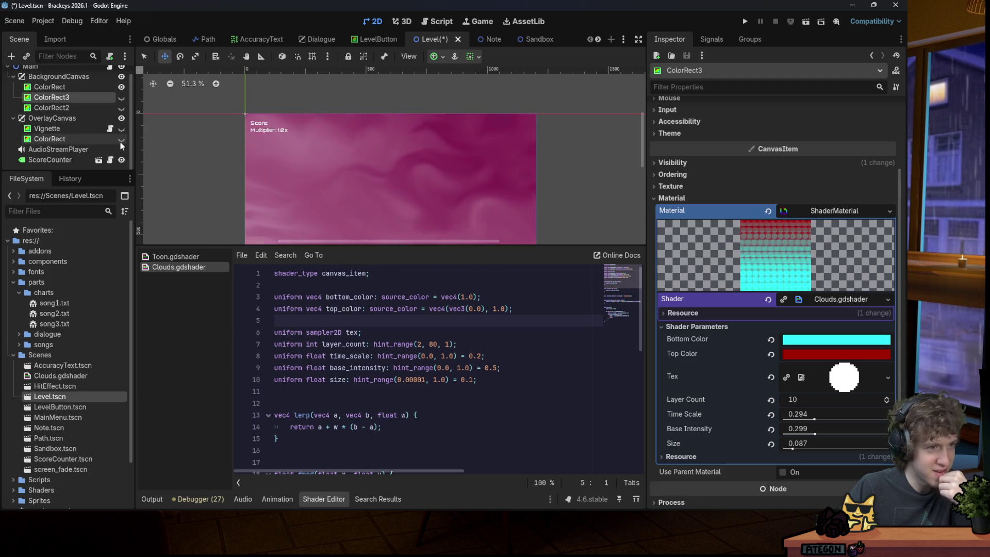
scroll(122, 124, "down", 2)
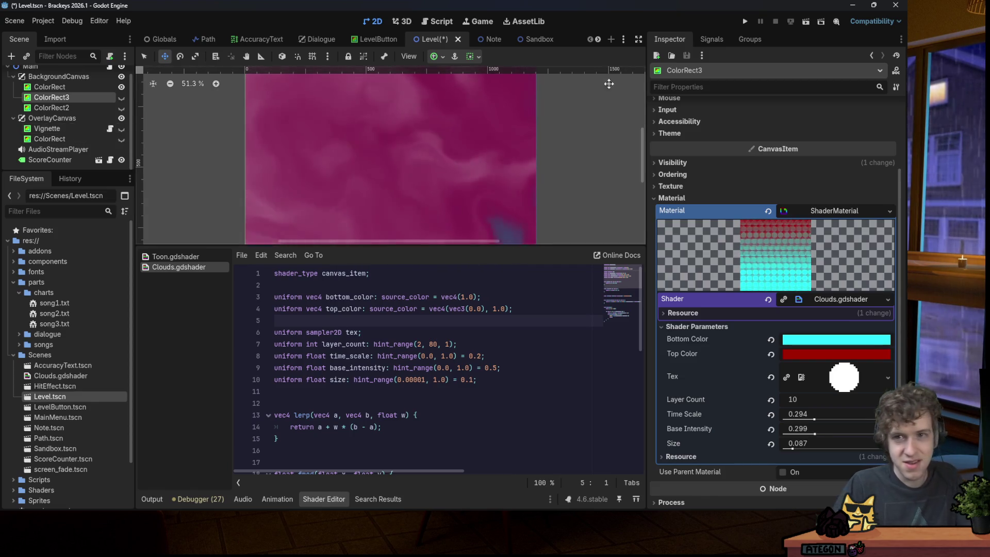
left_click(745, 21)
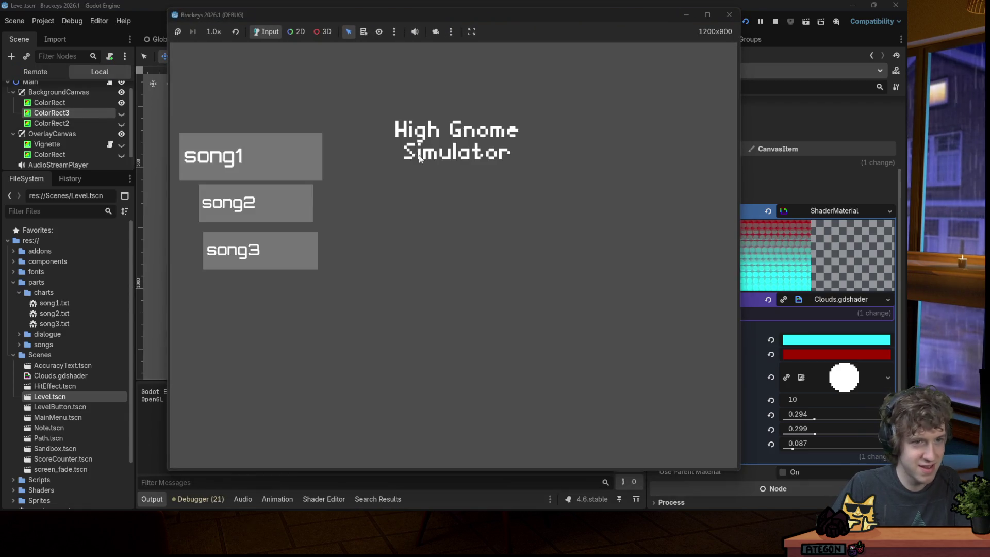
Hit the space, right and left notes over the clouds to score 330, then close the game.
key("space")
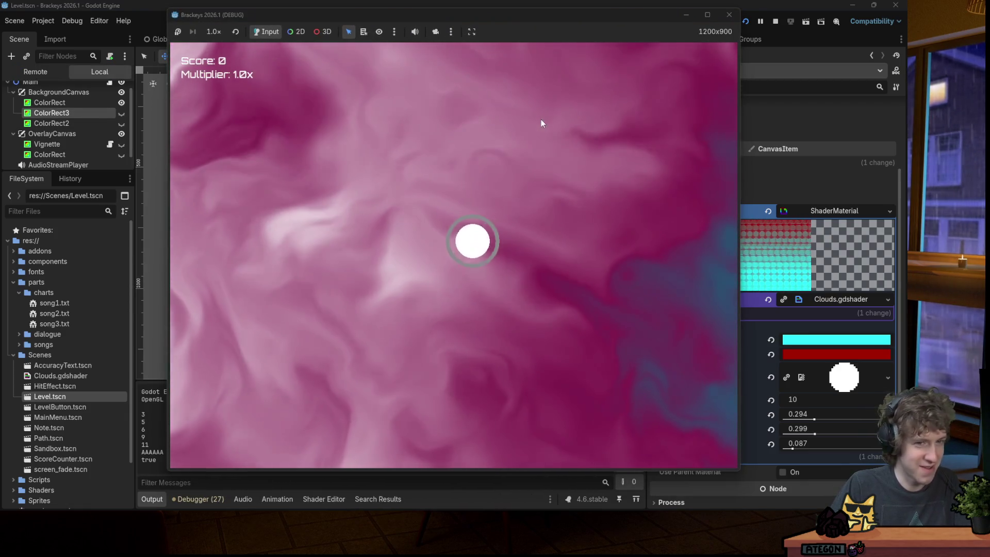
key("Right")
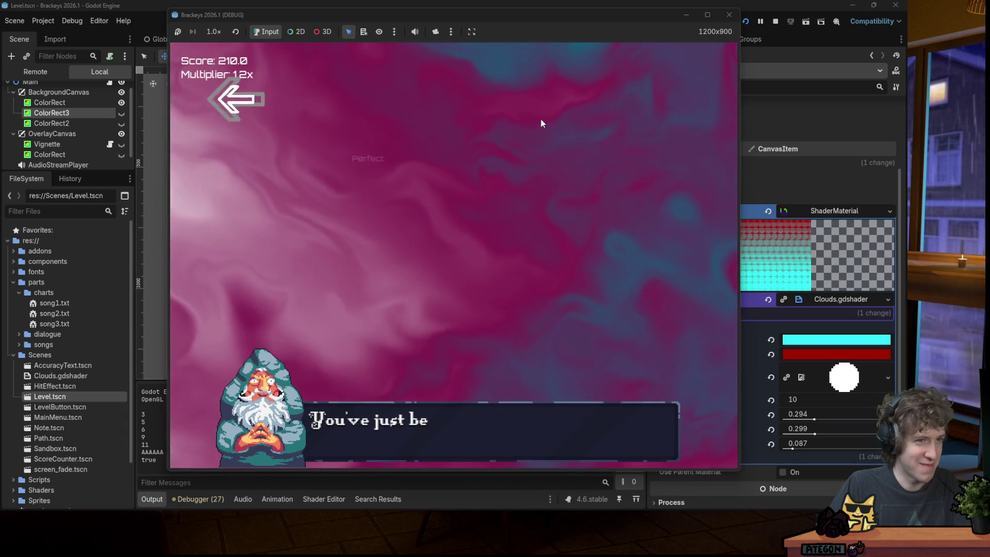
key("Left")
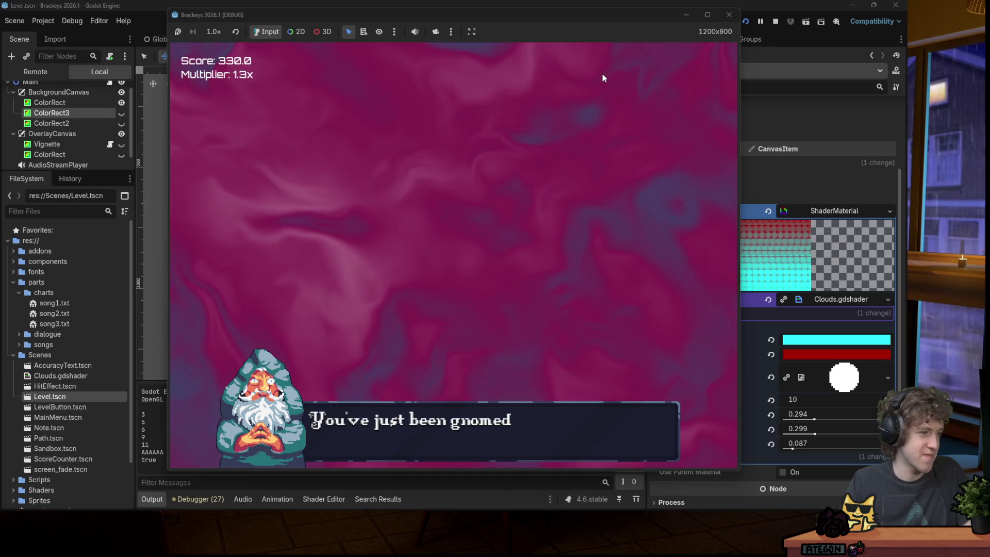
left_click(729, 15)
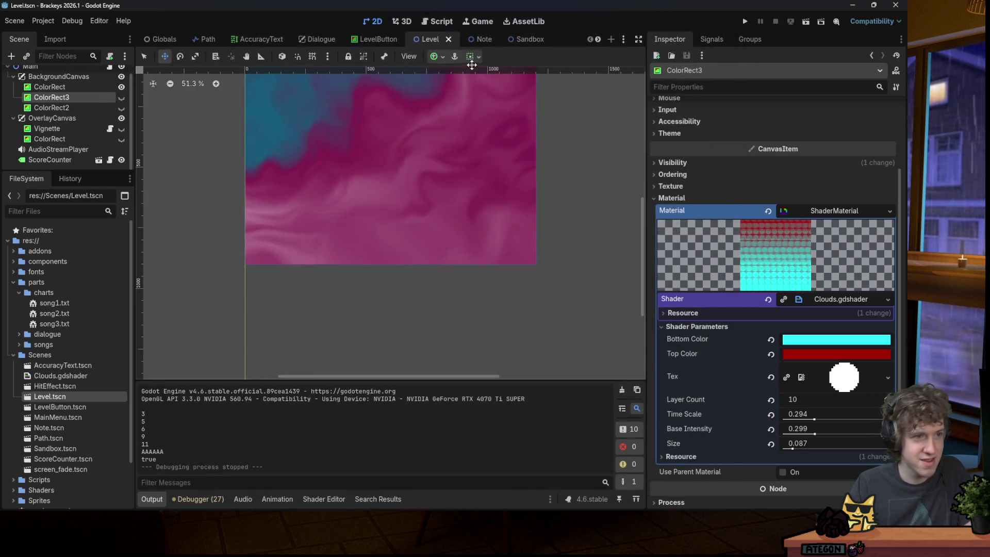
Hide ColorRect2 and the cloud-shaded ColorRect3 and make the overlay ColorRect visible.
left_click(121, 97)
left_click(121, 87)
scroll(316, 206, "down", 4)
left_click(121, 107)
left_click(121, 107)
left_click(121, 97)
left_click(123, 134)
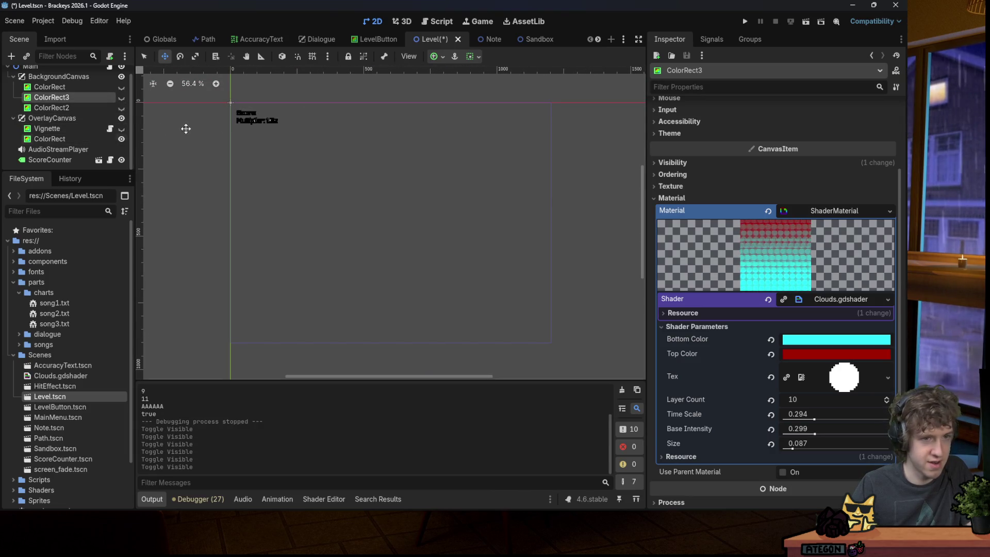
Test the level on the grey backdrop hitting a few notes, close it, and hide the overlay ColorRect.
left_click(745, 21)
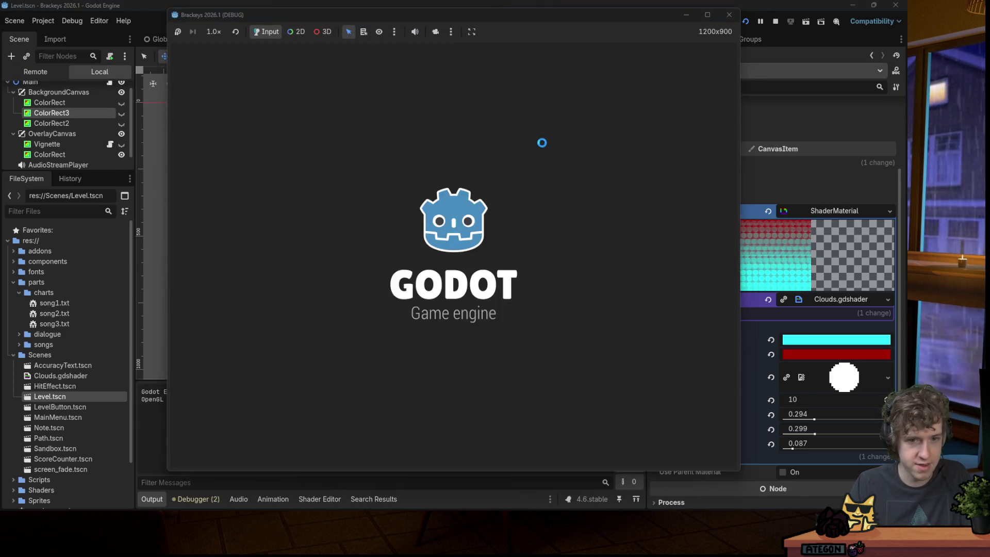
key("Return")
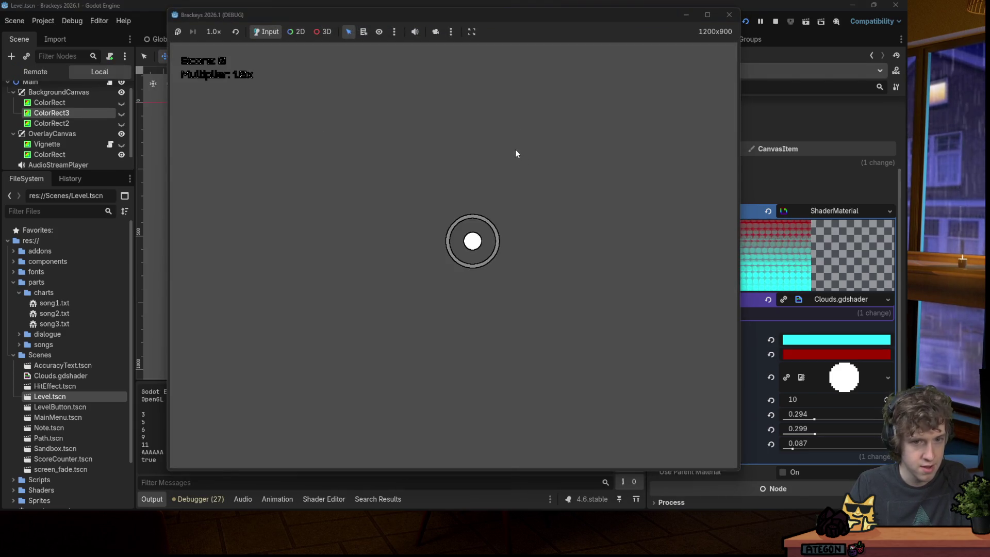
key("space")
key("Right")
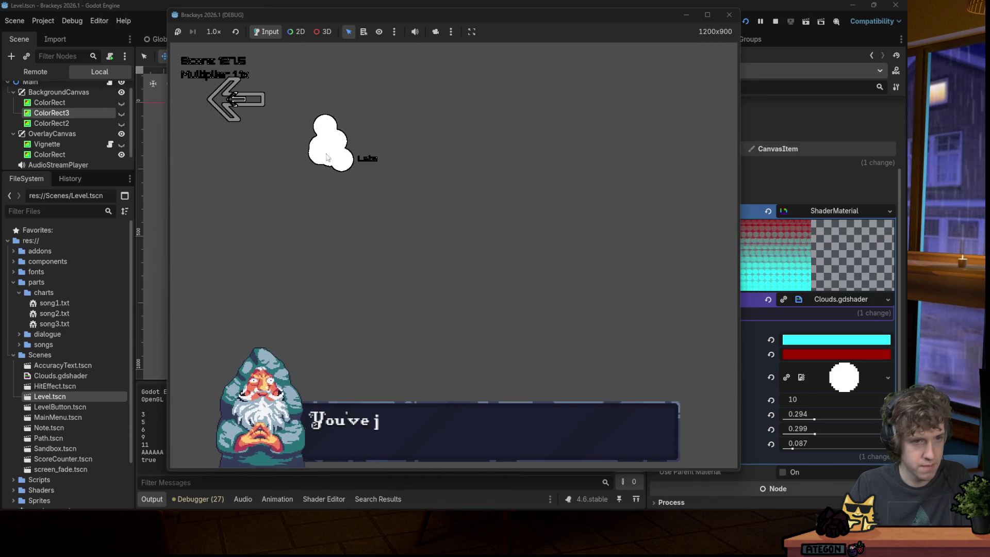
key("Left")
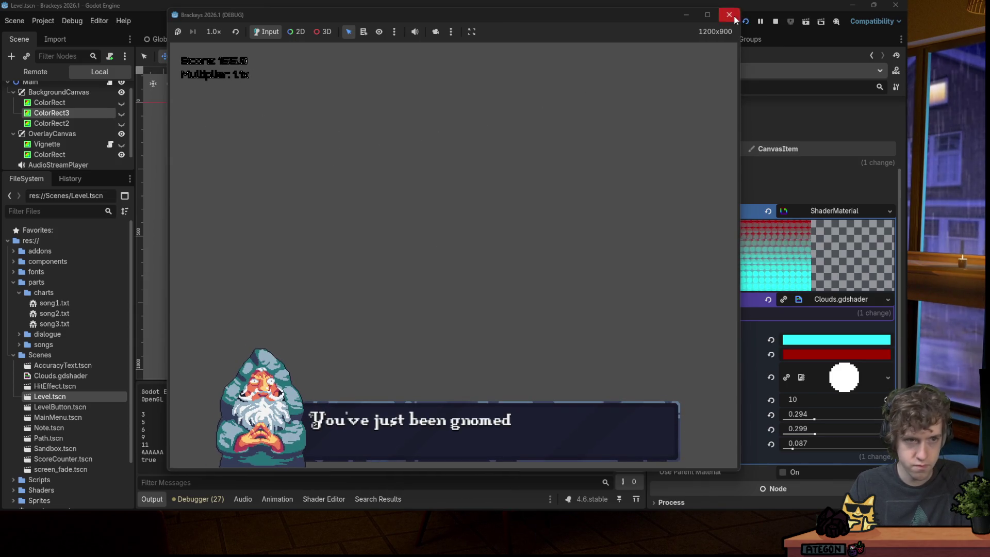
left_click(729, 14)
left_click(123, 138)
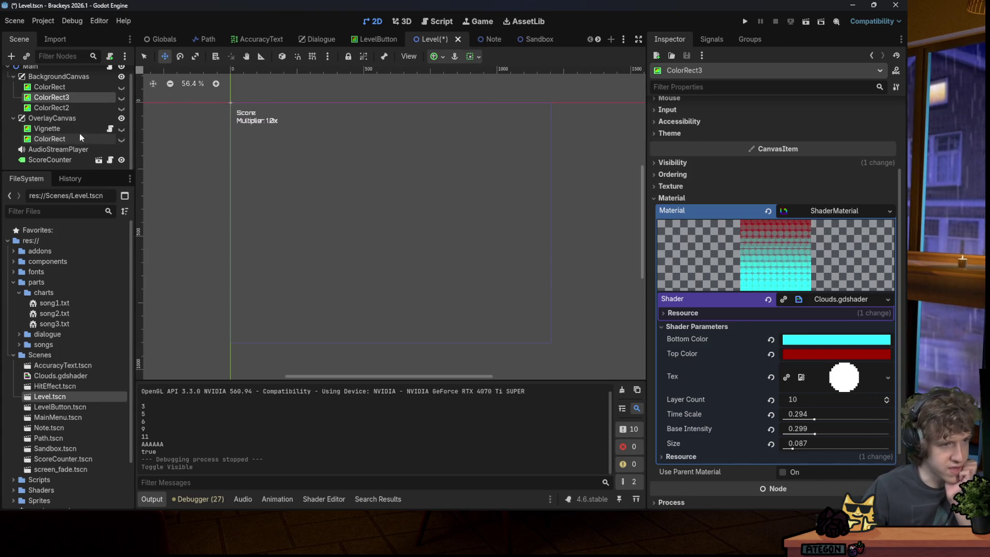
Select the Vignette node in the Scene tree, then switch to the browser's queble jam search.
left_click(79, 128)
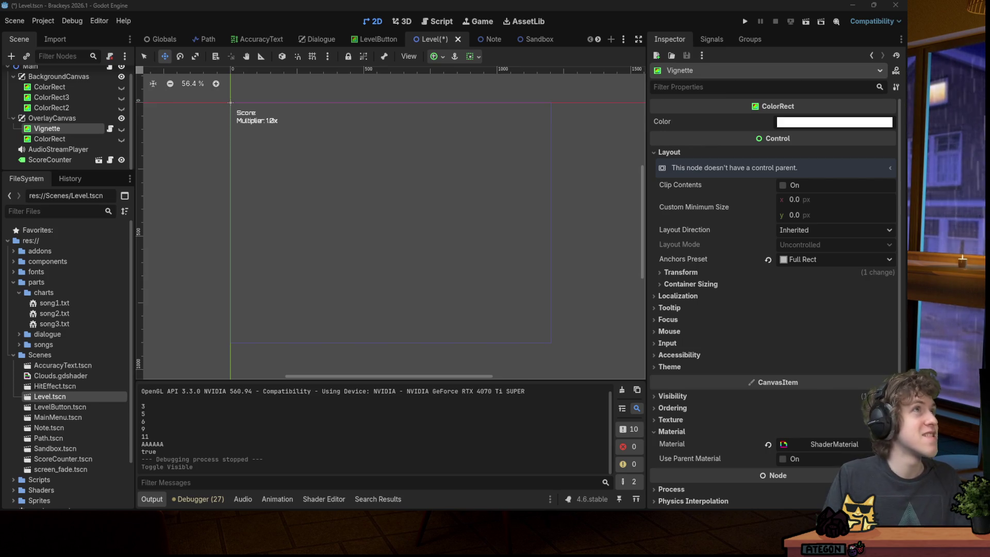
key("alt+Tab")
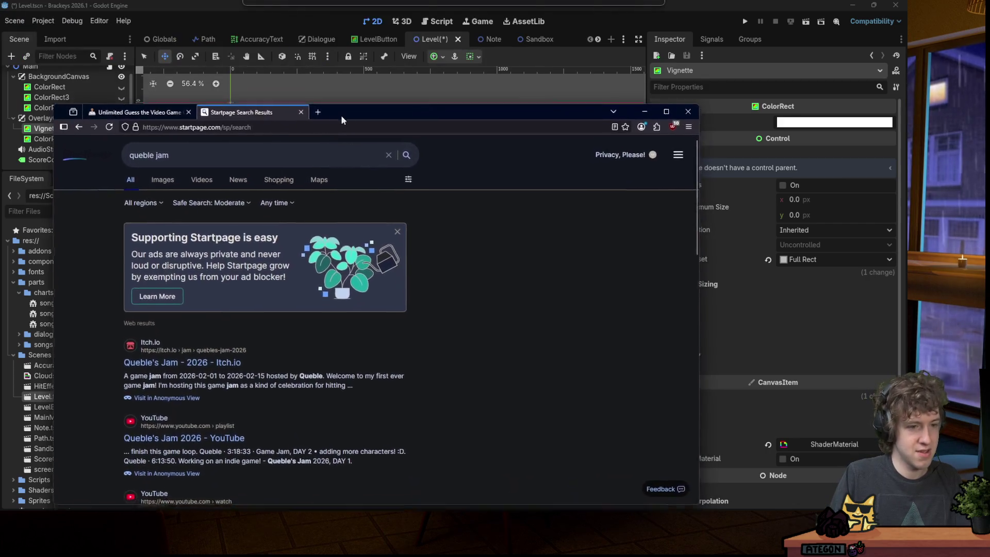
Open Queble's Jam - 2026 on itch.io, skim its overview, and show its ranked Results.
left_click(192, 344)
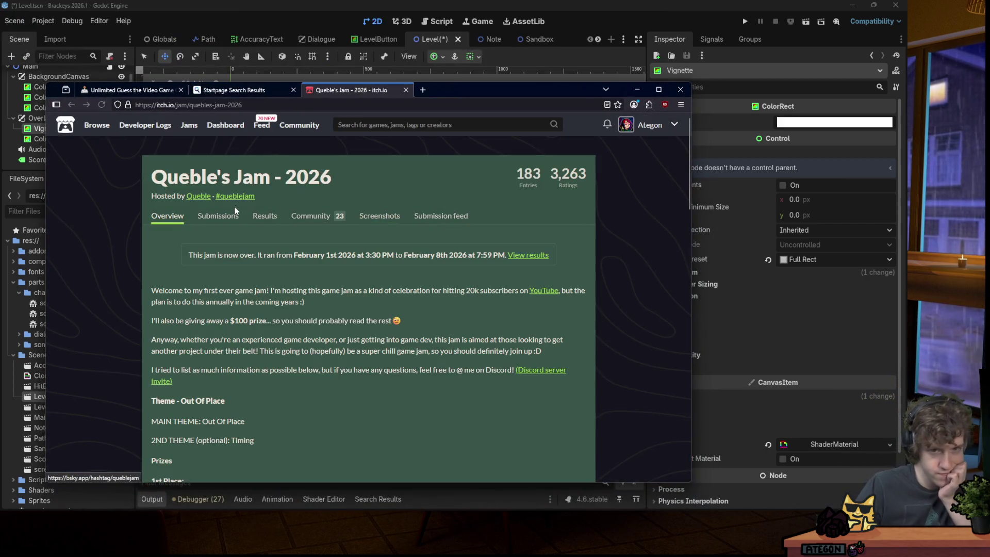
mouse_move(502, 169)
left_mouse_down()
mouse_move(499, 177)
mouse_move(622, 197)
left_mouse_up()
left_click(406, 237)
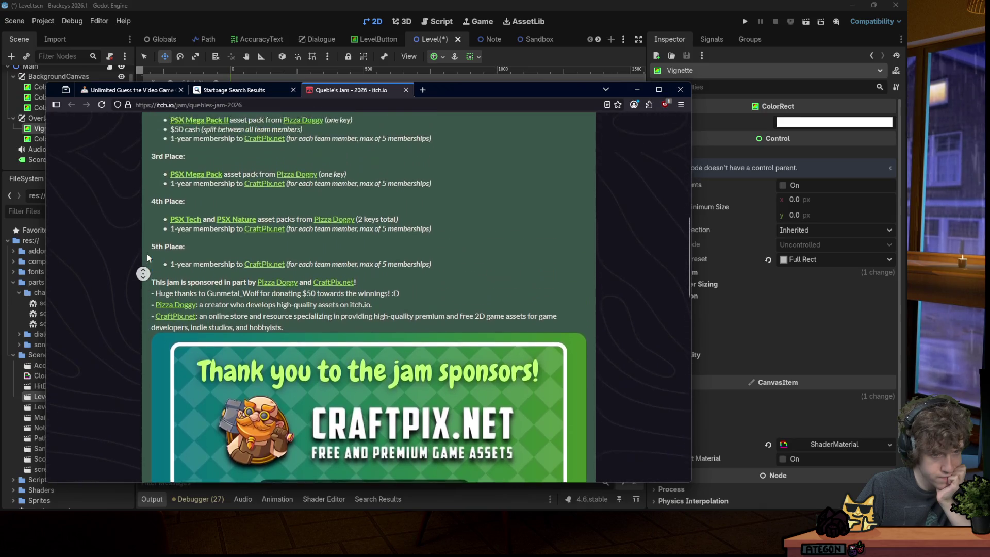
middle_click(107, 214)
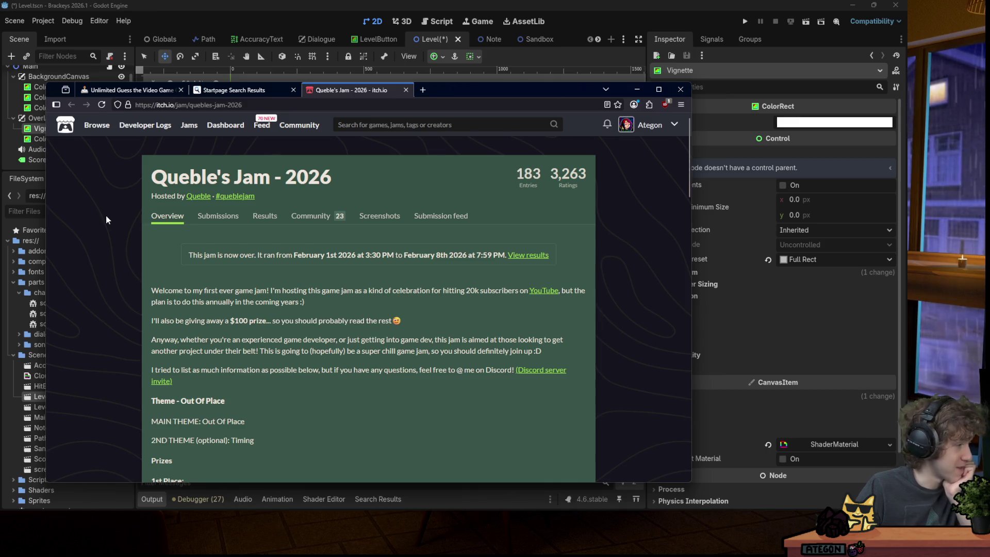
left_click(263, 217)
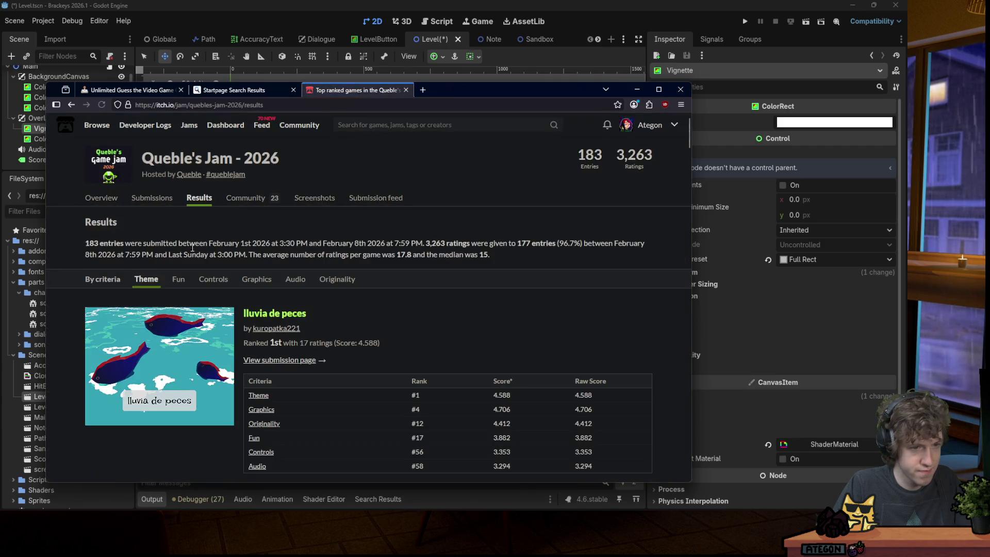
Scroll down the Queble's Jam rankings to the Who's Sus? entry.
scroll(191, 246, "down", 4)
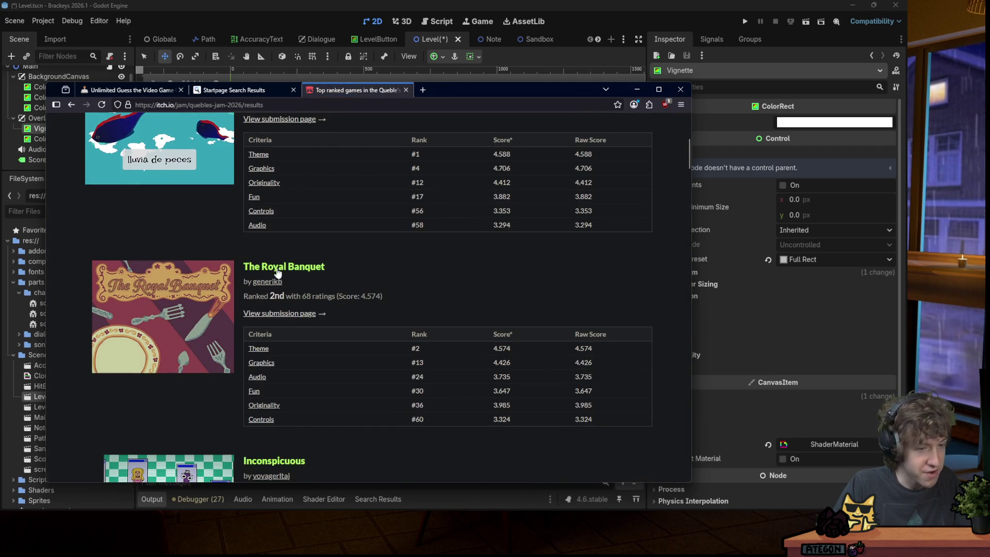
middle_click(65, 232)
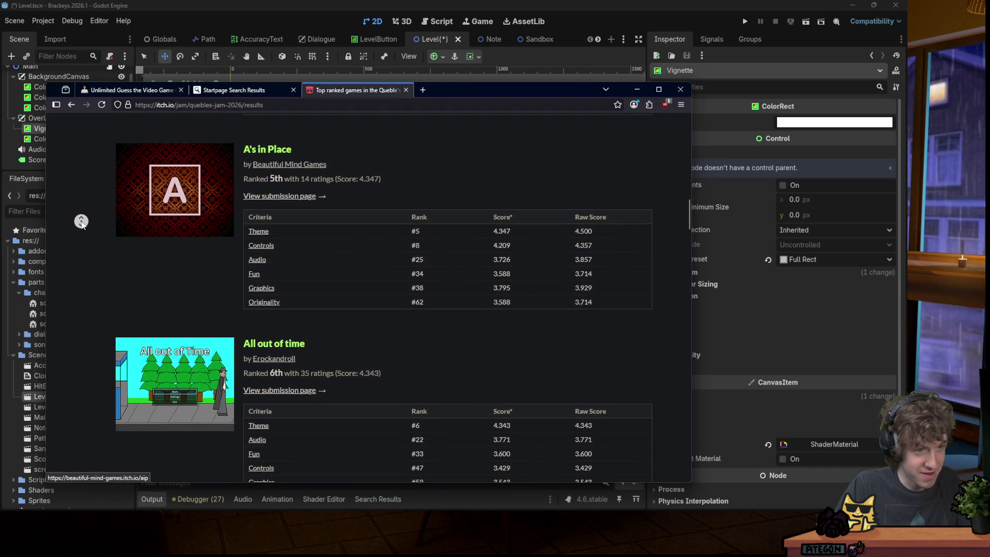
middle_click(81, 221)
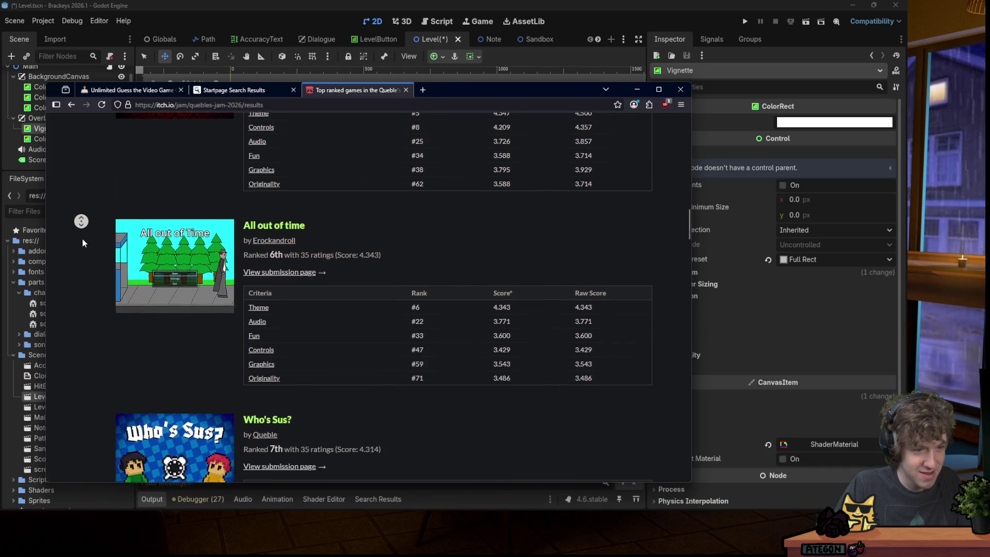
middle_click(82, 227)
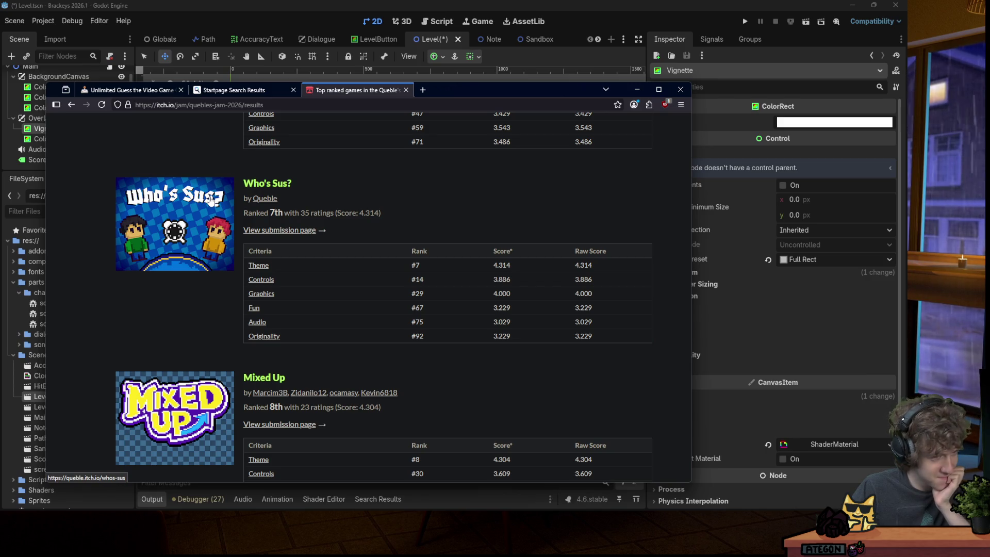
Open the Who's Sus? game page in a new tab, look it over, and close it.
middle_click(210, 202)
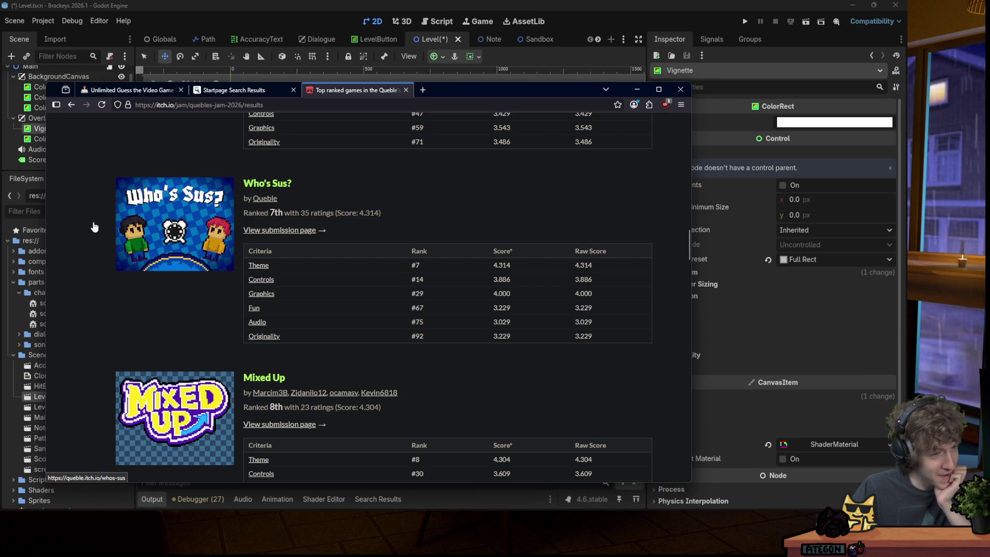
left_click(497, 95)
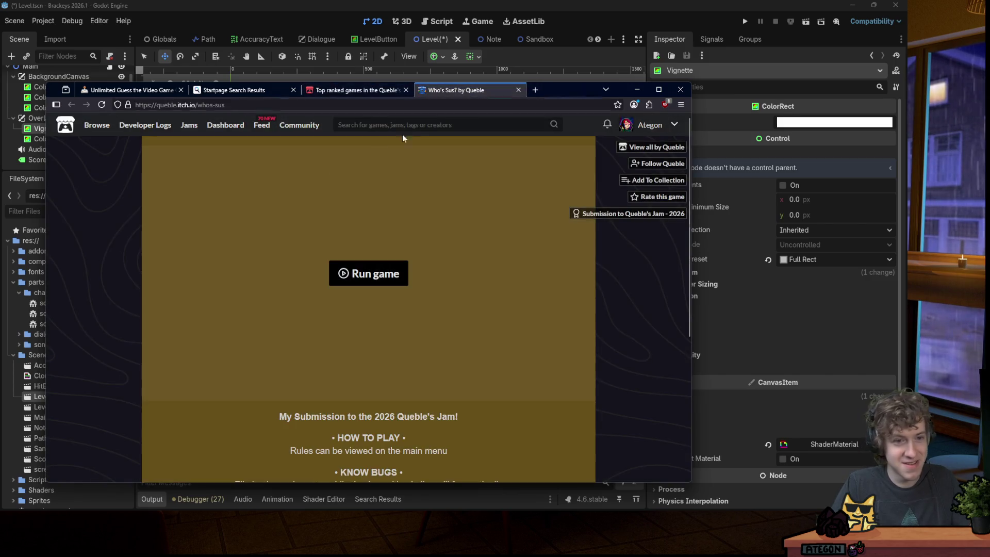
scroll(145, 218, "down", 5)
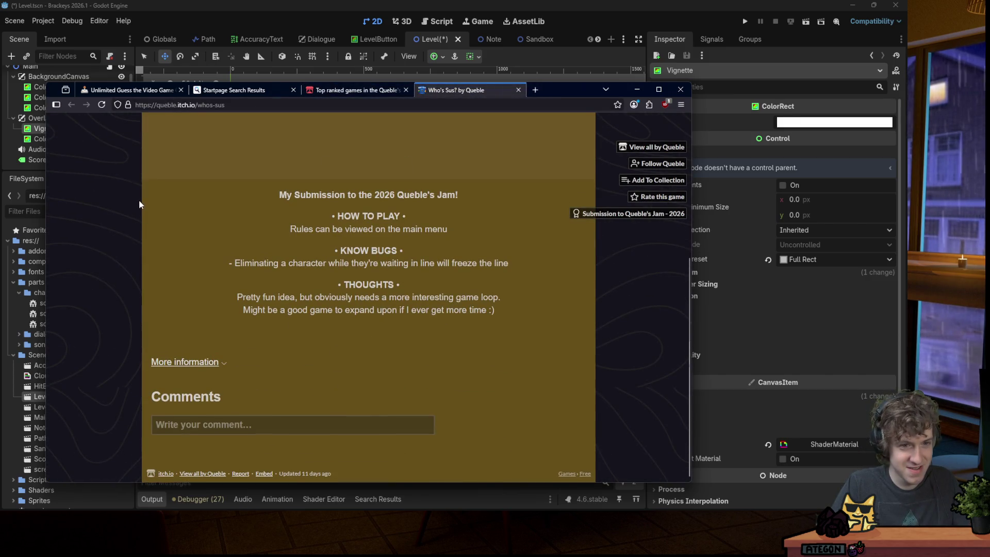
scroll(139, 203, "up", 5)
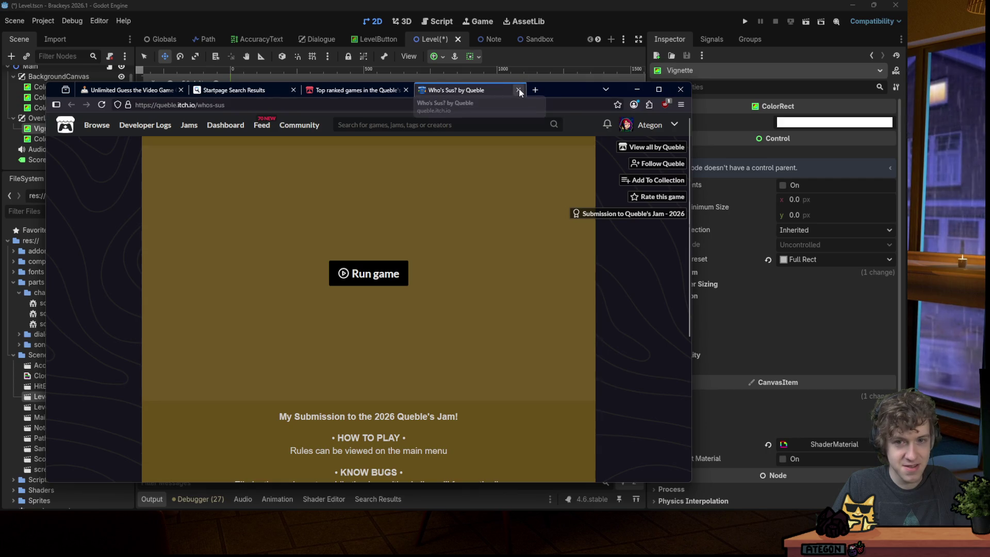
left_click(518, 90)
Browse the entries below Who's Sus?, return to the top of the results, and open a new tab.
middle_click(75, 227)
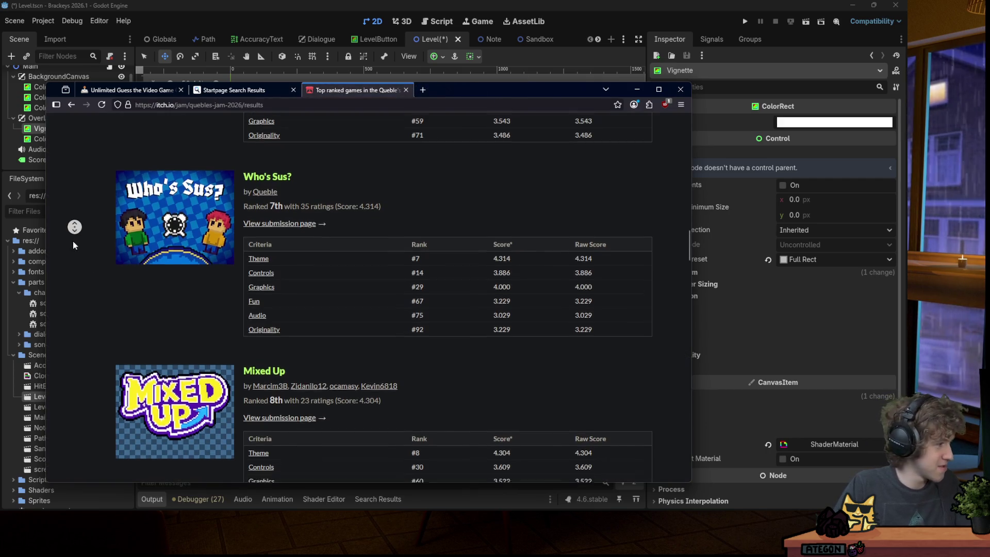
scroll(83, 155, "up", 15)
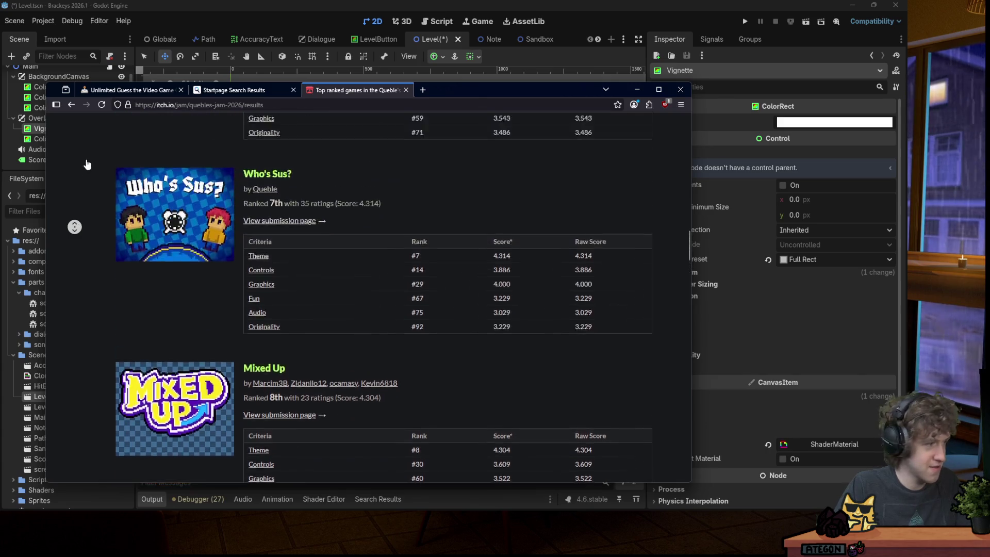
middle_click(82, 150)
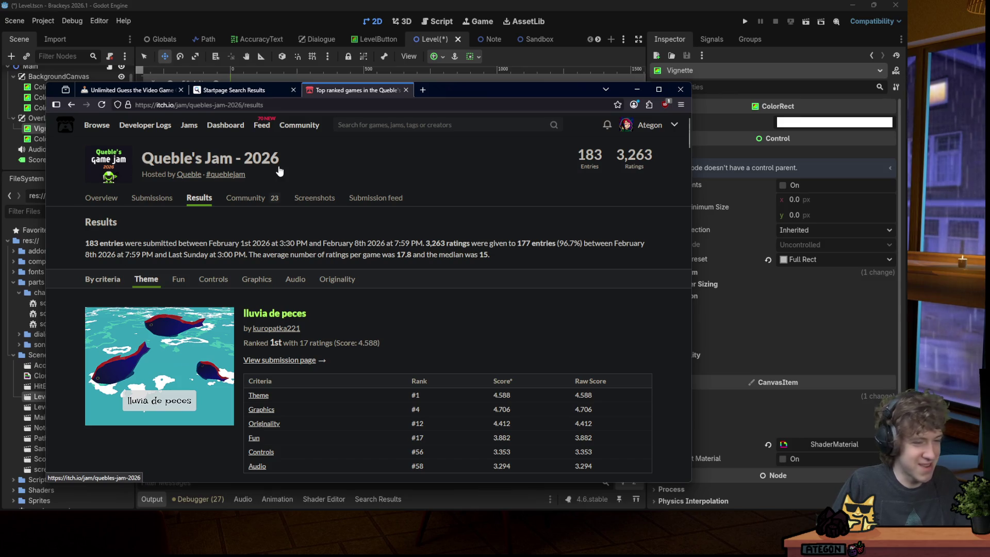
scroll(317, 231, "down", 7)
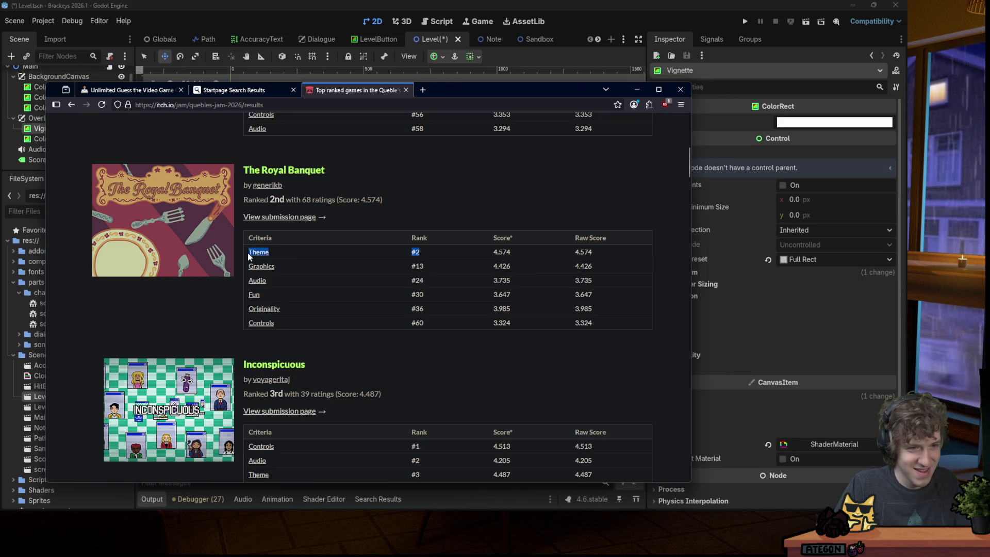
scroll(252, 223, "up", 1)
left_click_drag(243, 247, 299, 247)
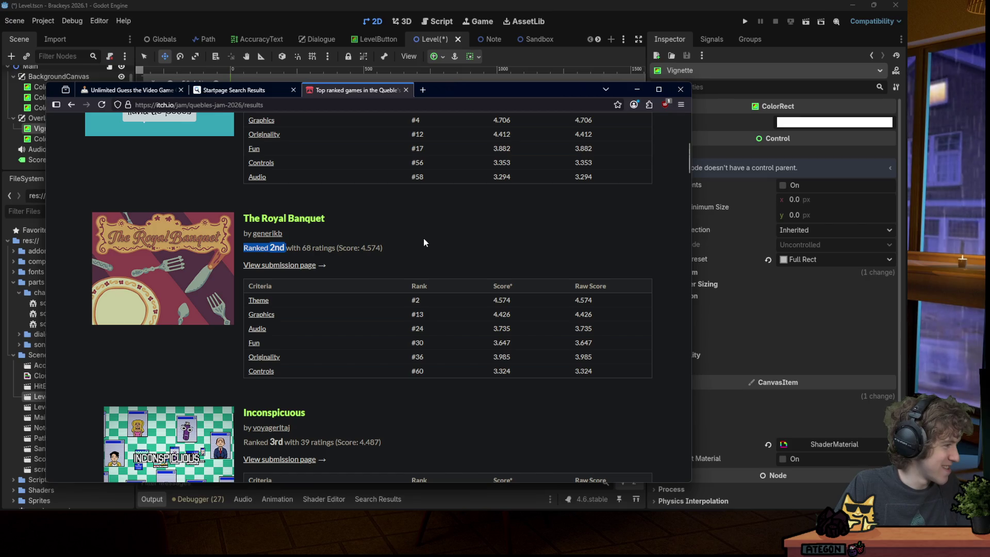
left_click(166, 189)
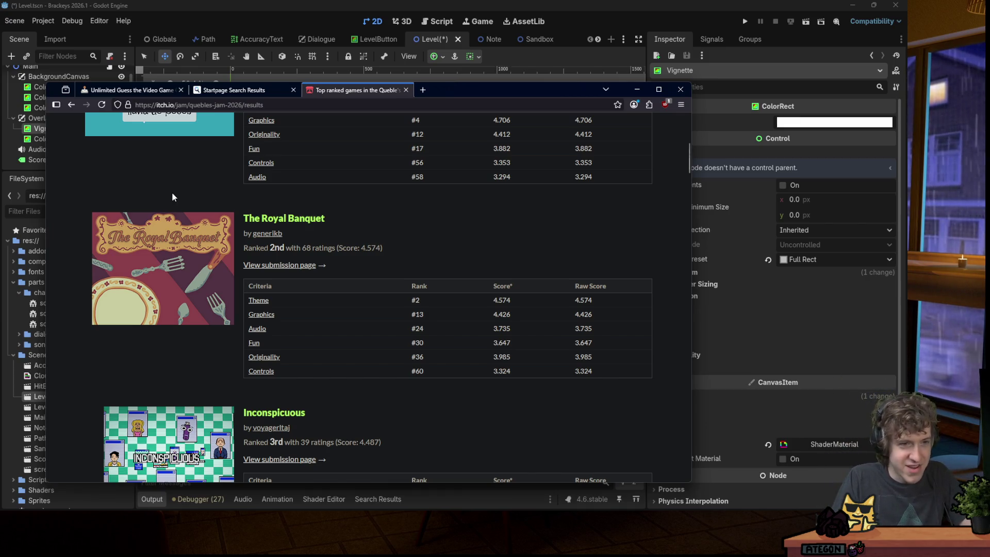
scroll(177, 181, "up", 5)
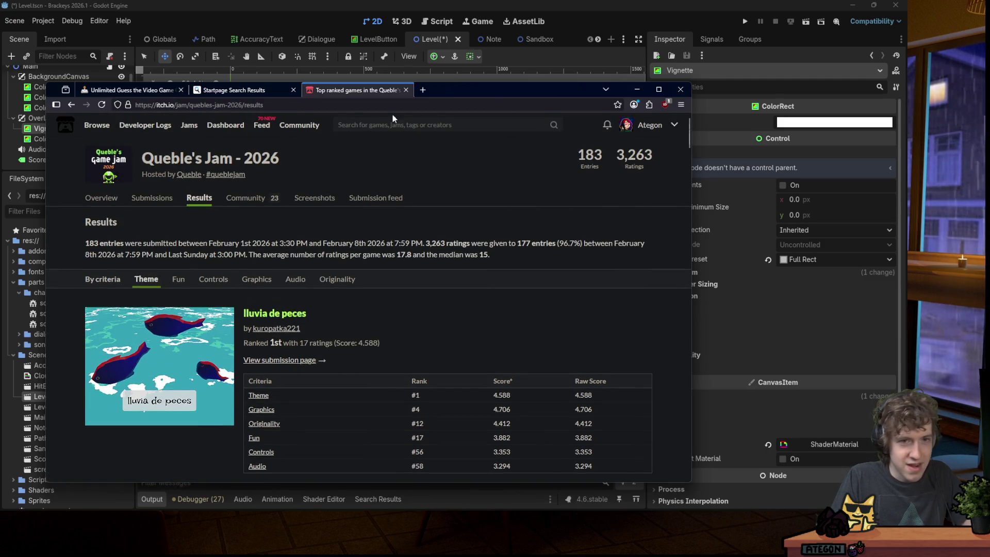
left_click(423, 90)
Load d2jam.com in a maximized window and visit Home and Theme Suggestions.
type("d2jam.com/")
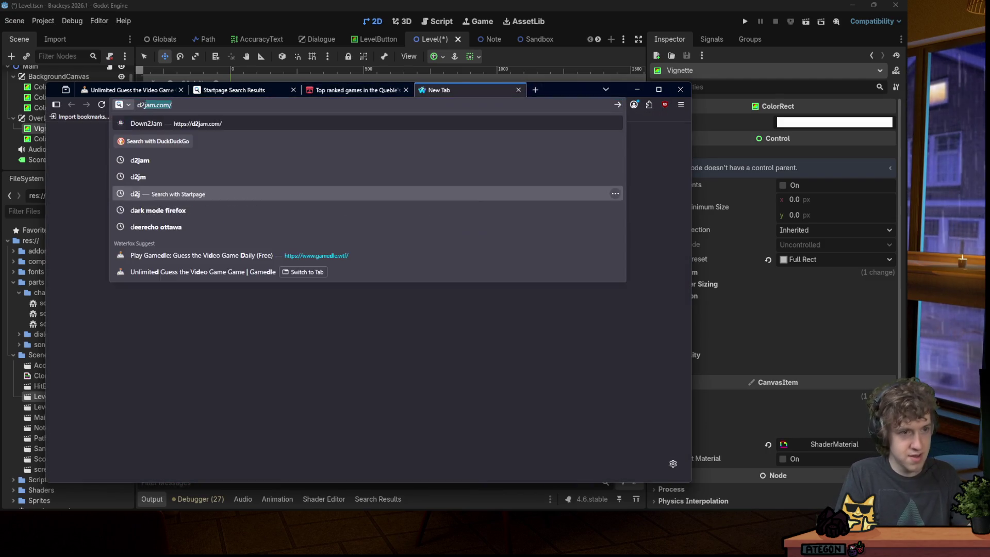
key("Return")
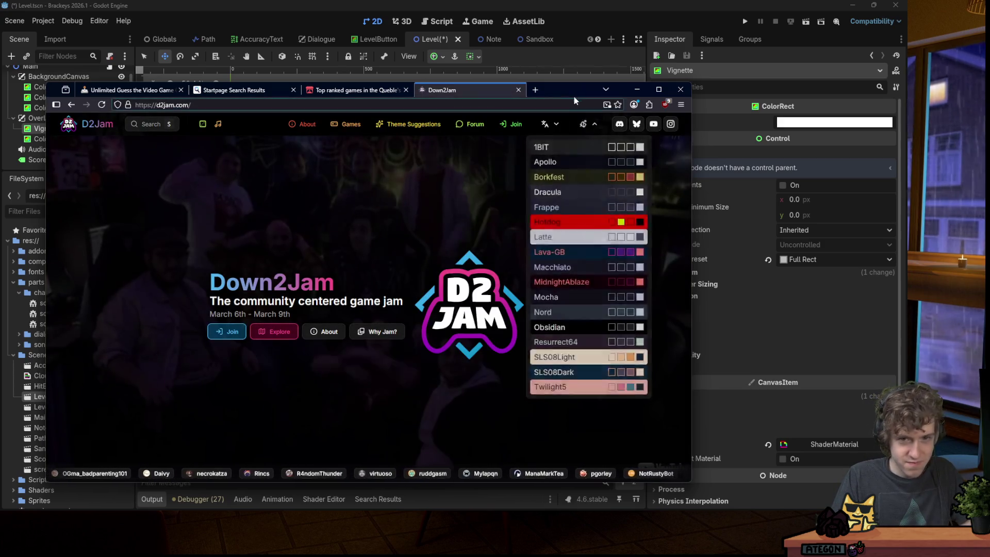
double_click(572, 91)
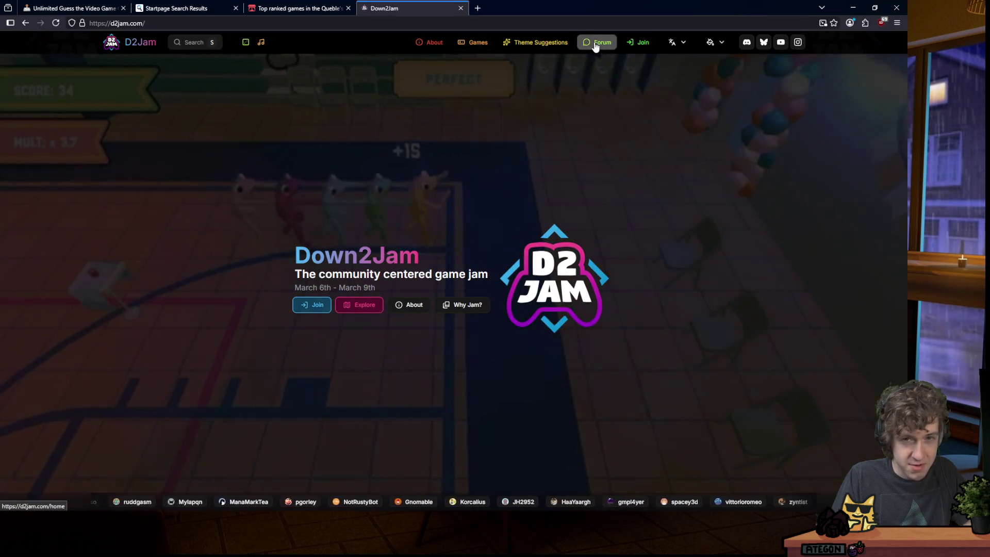
left_click(598, 42)
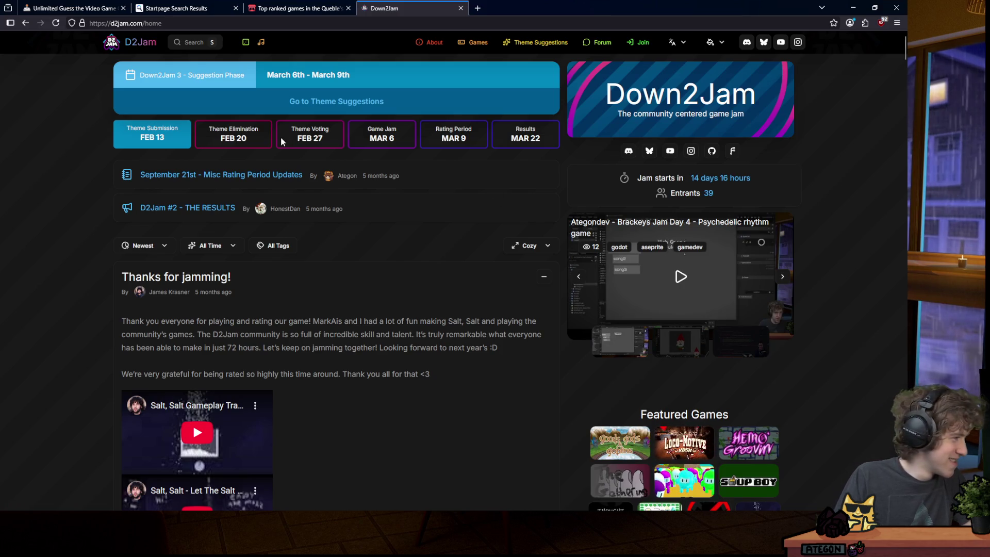
left_click(372, 105)
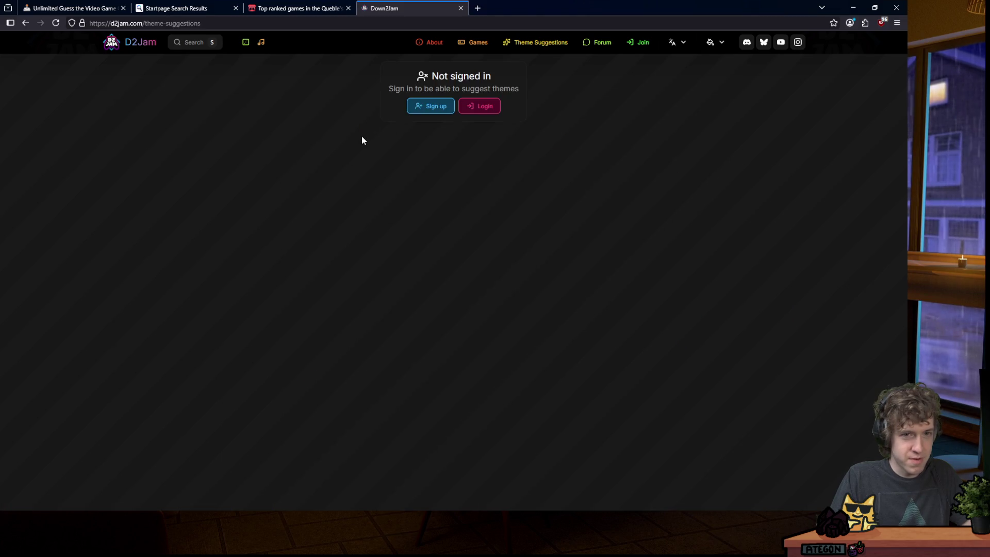
left_click(149, 46)
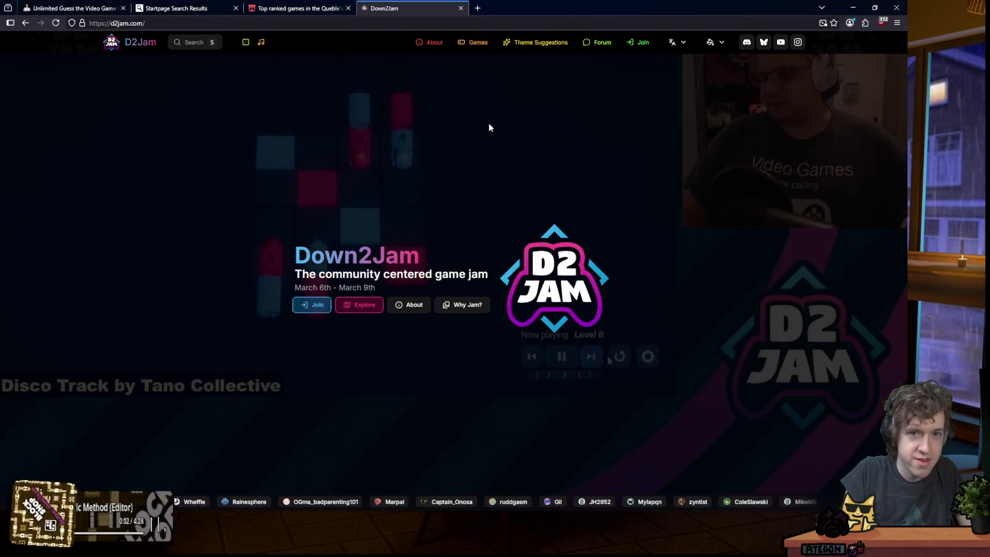
Load the d2jam.com/results?jam=5 page and scroll through the jam results.
left_click(176, 23)
type("results?jam=5")
key("Return")
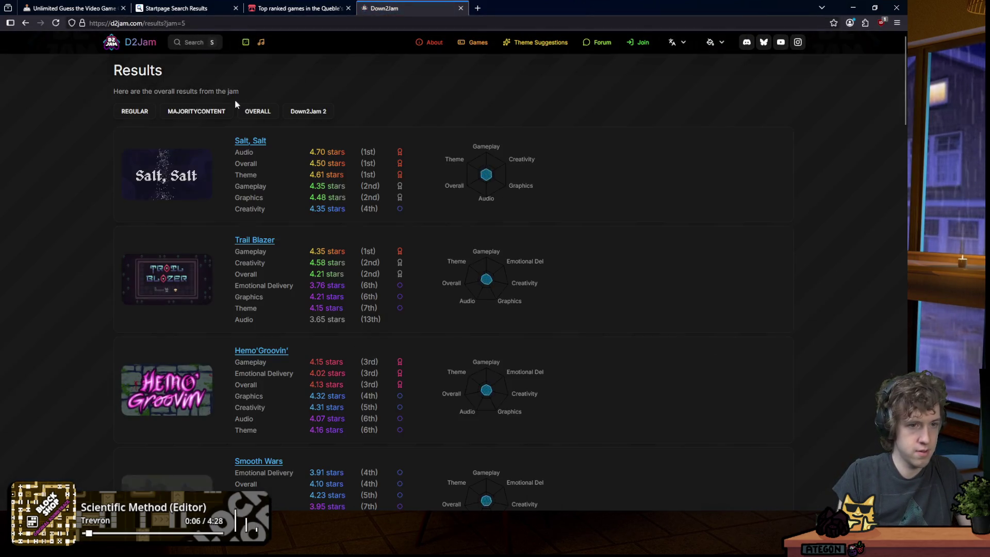
middle_click(88, 156)
left_click(81, 330)
scroll(101, 155, "up", 6)
scroll(101, 154, "down", 1)
middle_click(76, 180)
left_click(94, 106)
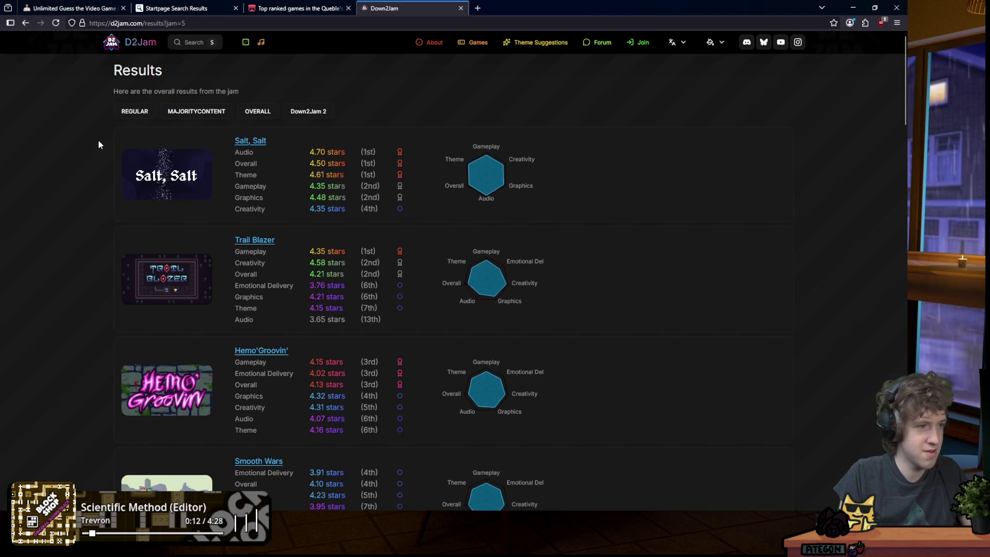
Switch to the Down2Jam 1 results, go back to the homepage, and return to Godot.
left_click(135, 113)
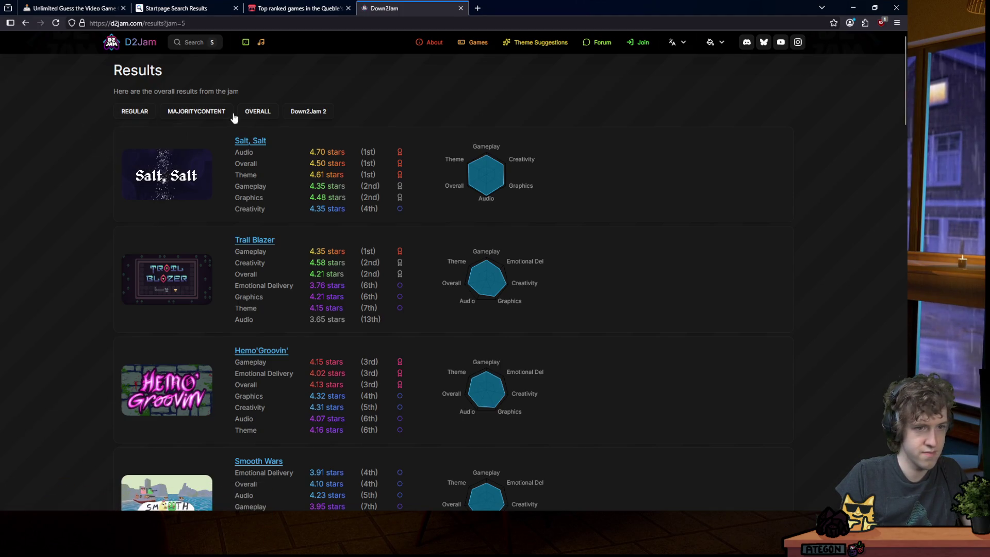
left_click(268, 113)
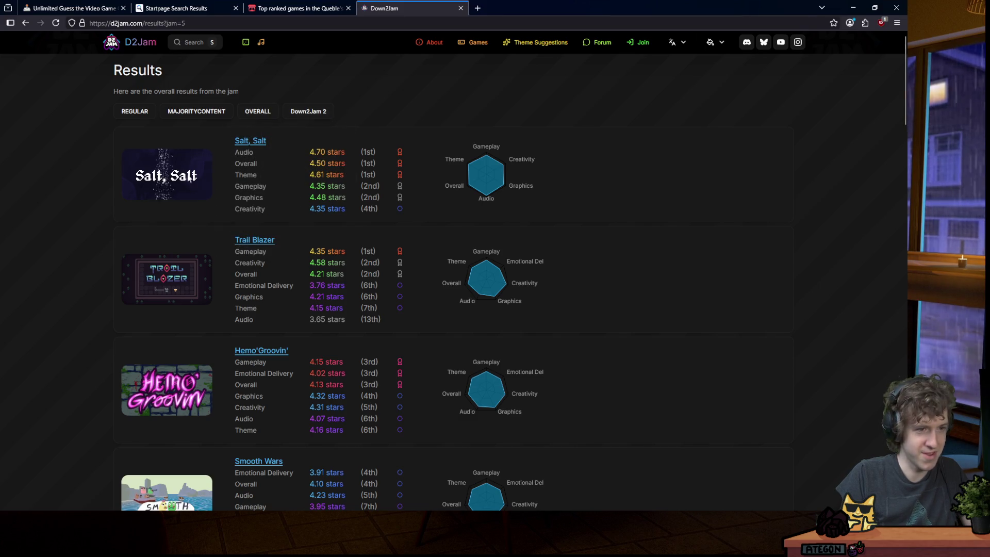
mouse_move(307, 118)
left_click(293, 163)
key("alt+Left")
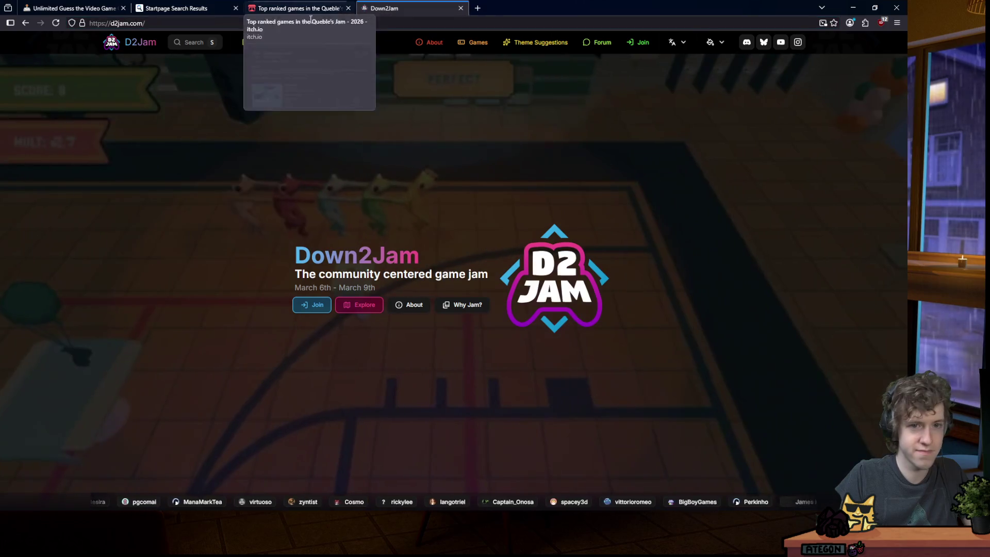
key("alt+Tab")
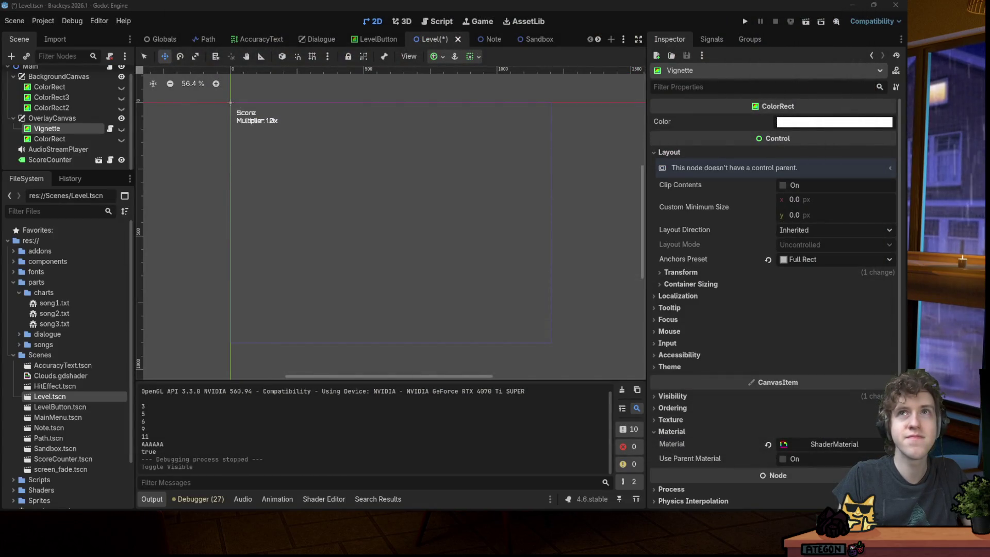
Save Level.tscn with Ctrl+S.
key("ctrl+s")
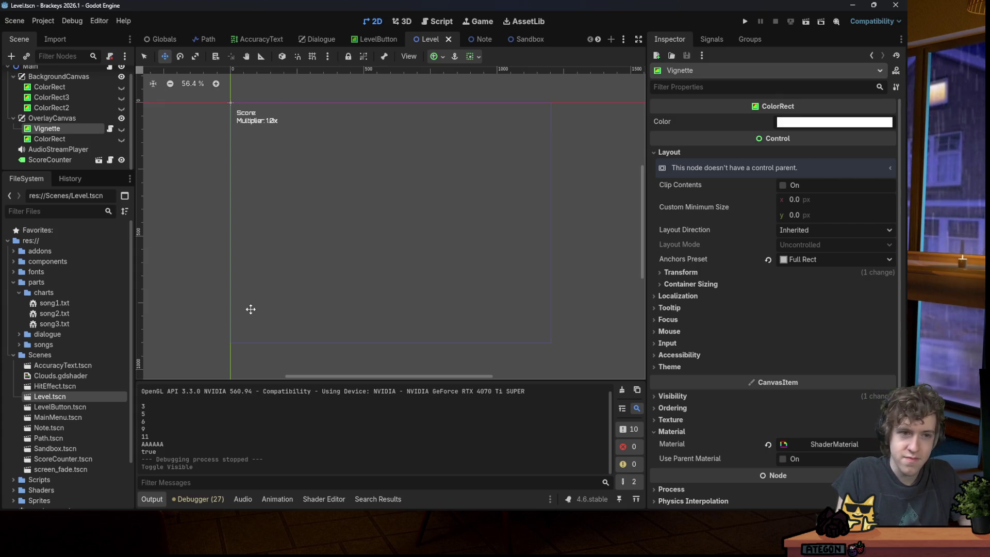
left_click(745, 21)
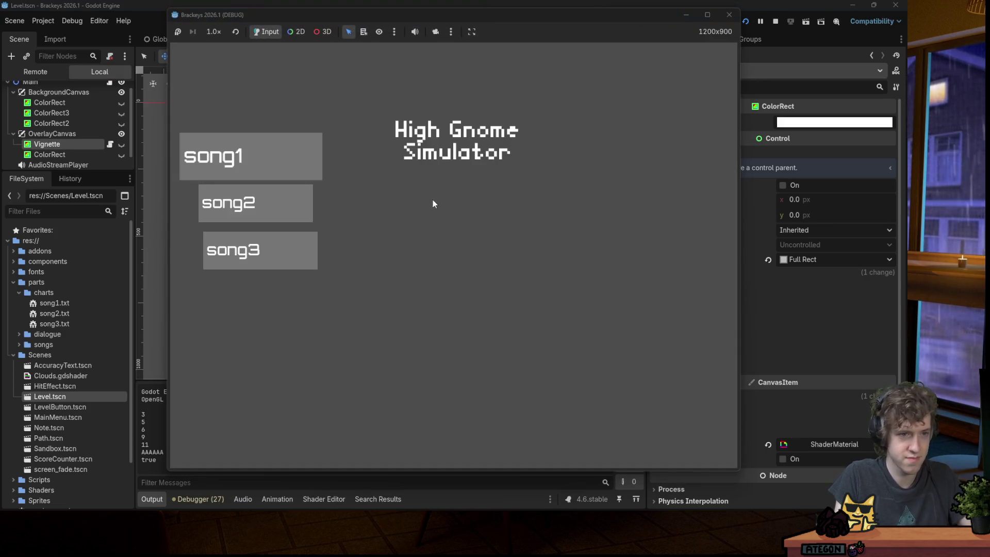
key("Down")
key("Down")
key("Down")
key("Up")
key("Up")
key("Up")
key("Down")
key("Down")
key("Up")
key("Up")
key("Down")
key("Down")
key("Up")
key("Up")
key("Down")
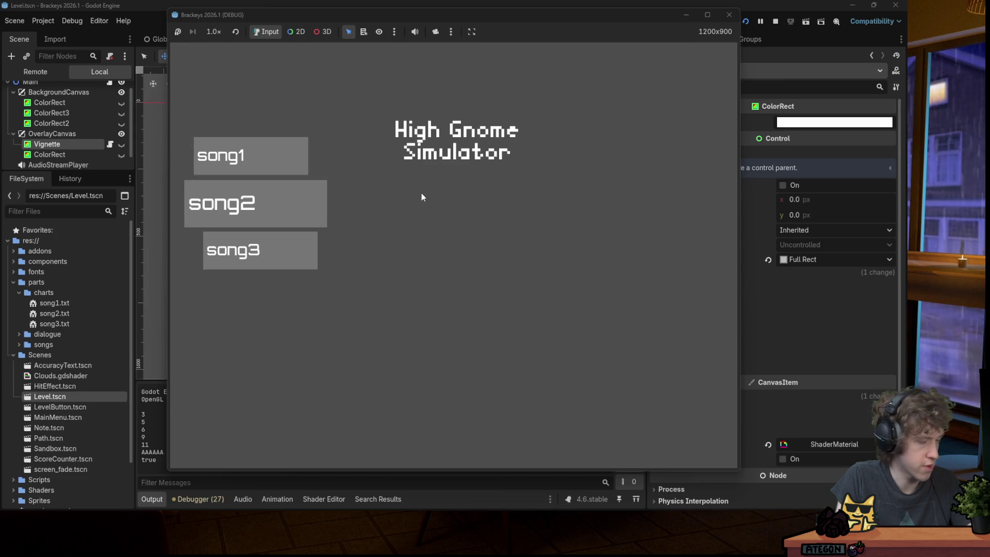
key("Down")
key("Up")
key("Up")
key("Down")
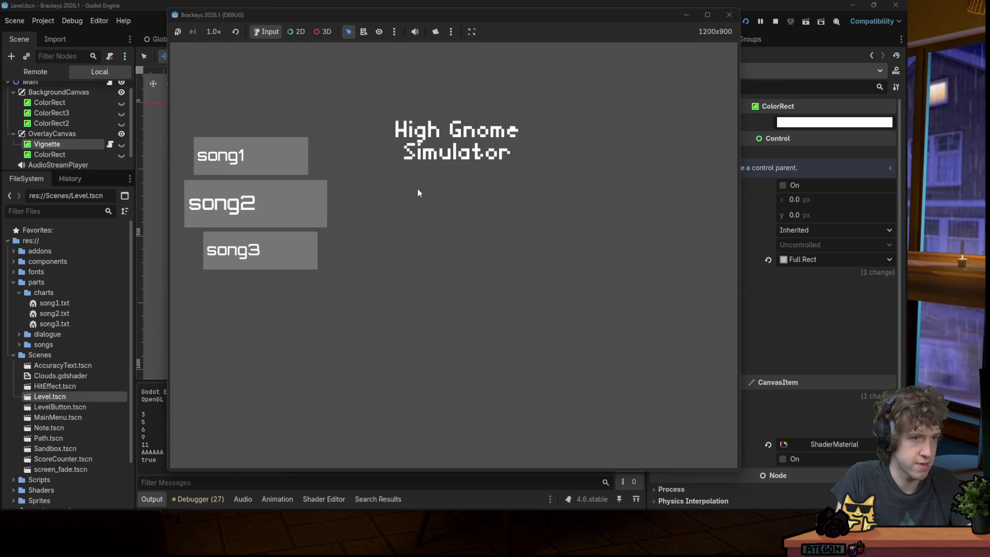
key("Down")
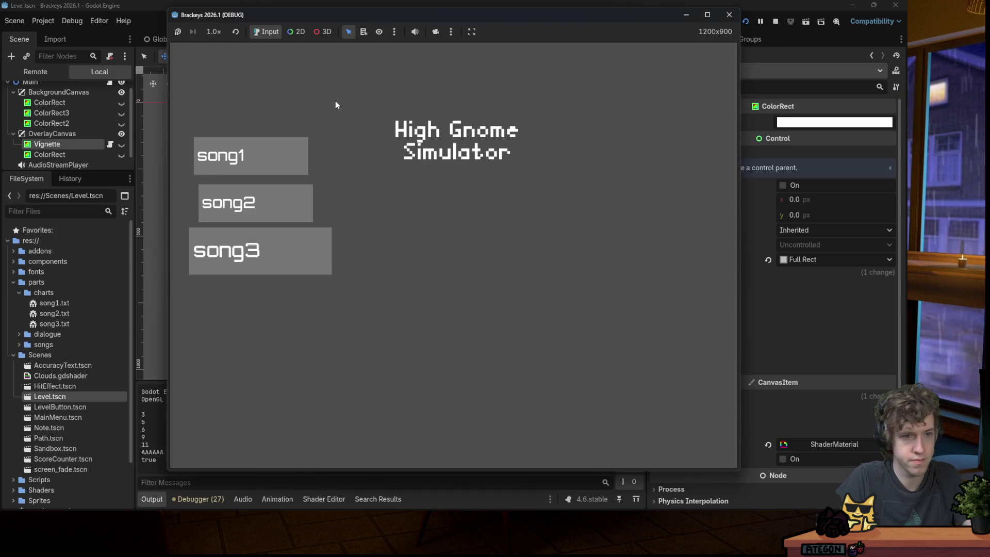
key("Up")
key("Return")
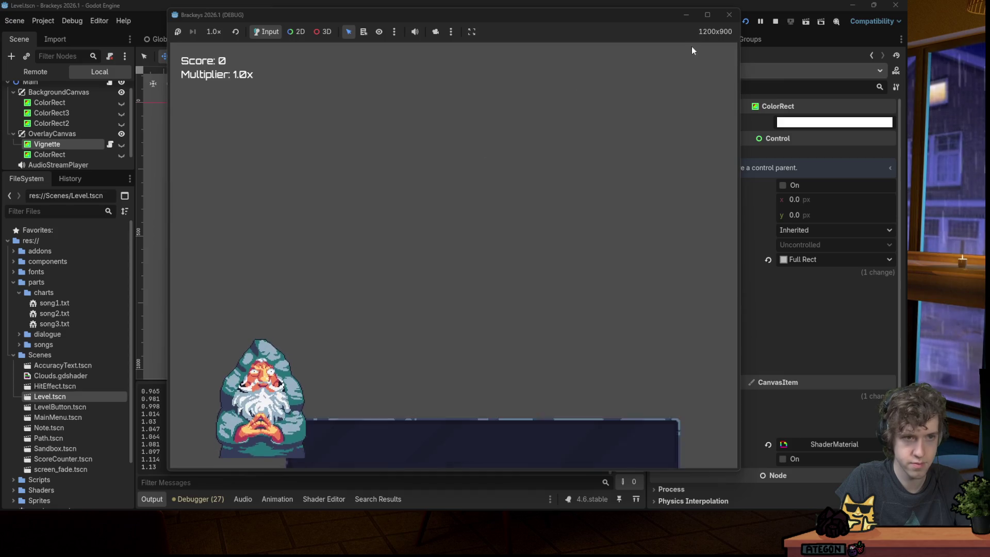
left_click(728, 15)
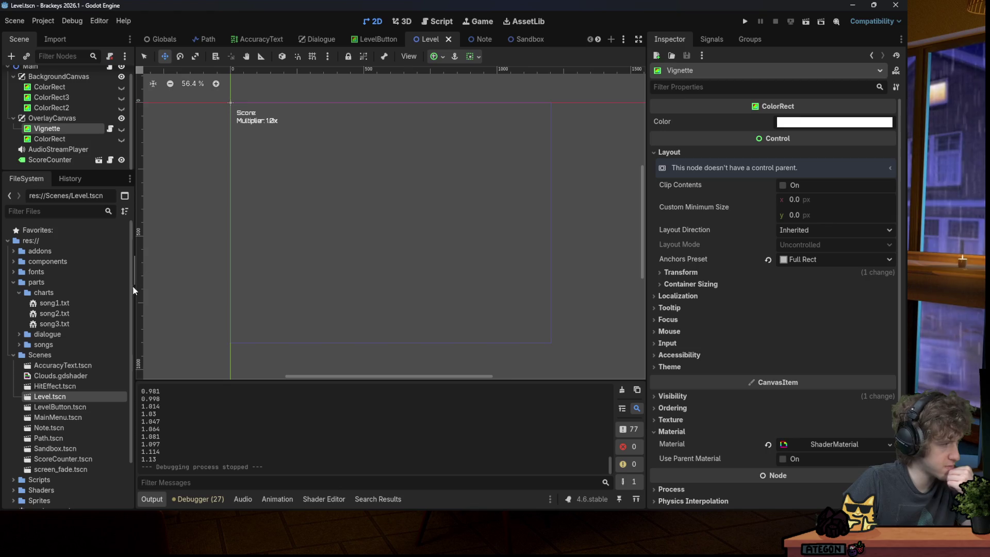
Open the song1.txt chart file in the script editor.
left_click(55, 305)
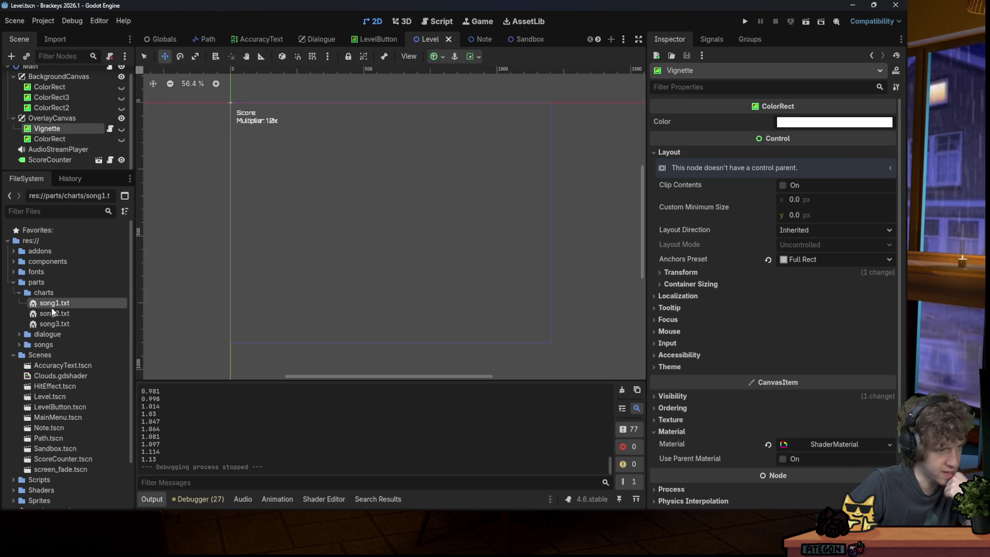
double_click(50, 302)
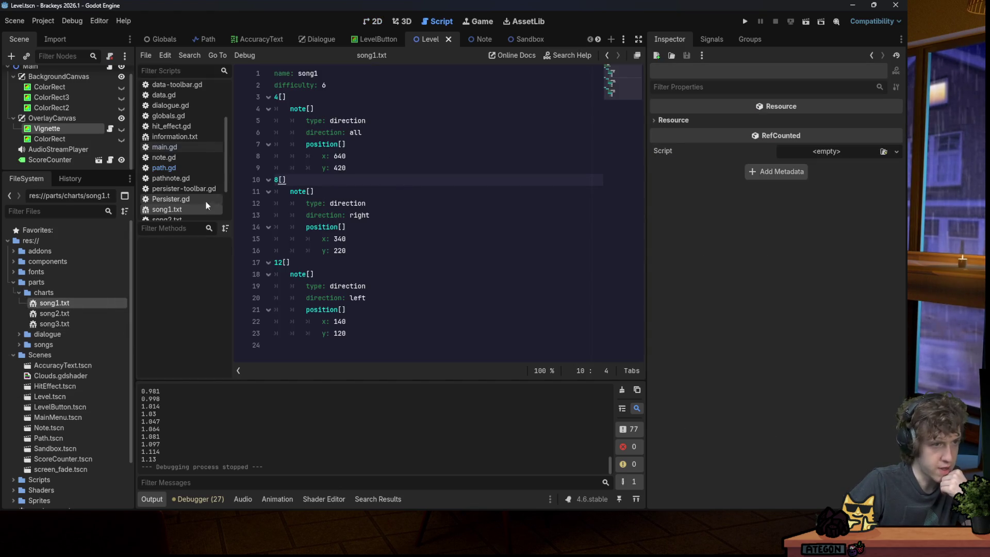
key("ctrl+a")
left_click(426, 251)
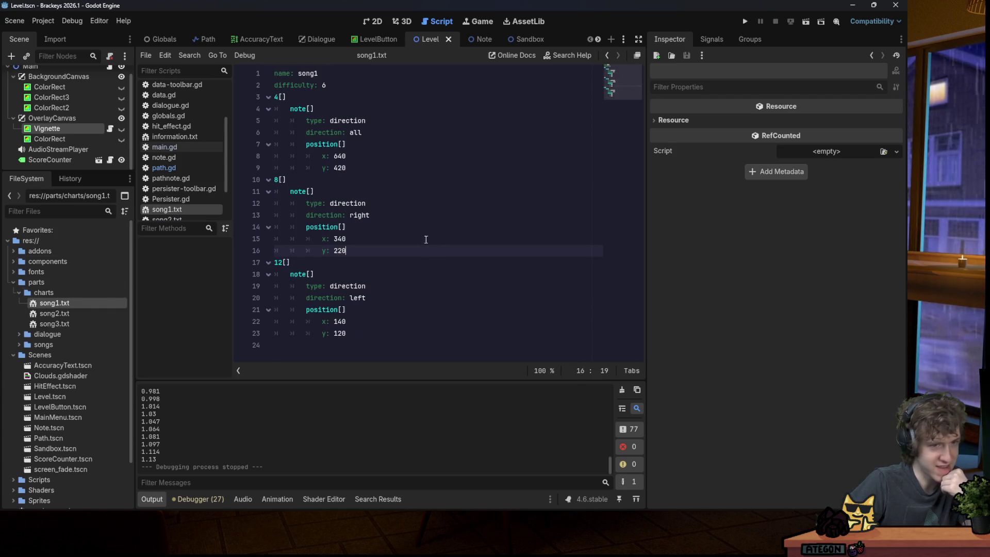
In dialogue/text.txt, replace the line "You've just been gnomed" with "This is text!".
left_click(20, 334)
double_click(50, 344)
left_click(418, 135)
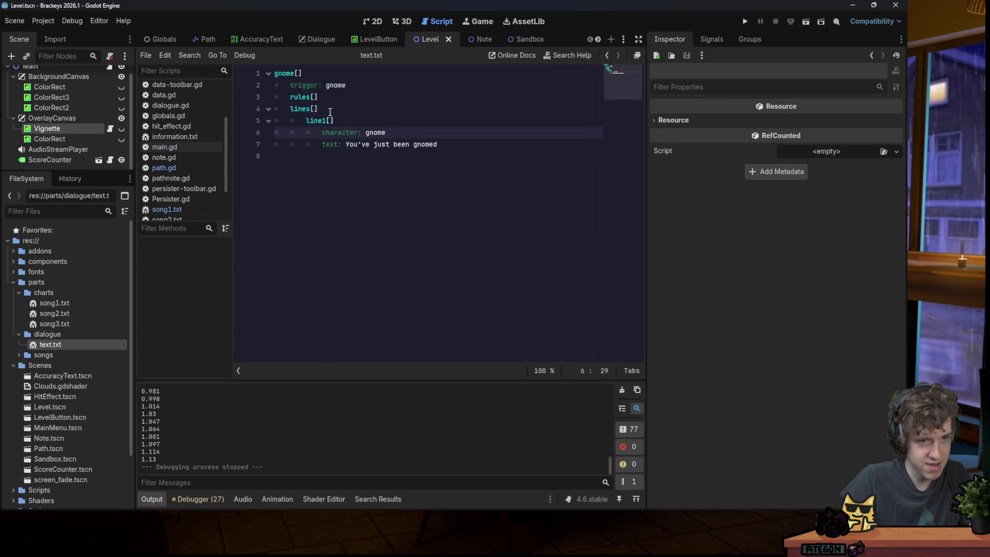
mouse_move(348, 144)
left_mouse_down()
mouse_move(397, 133)
mouse_move(451, 141)
left_mouse_up()
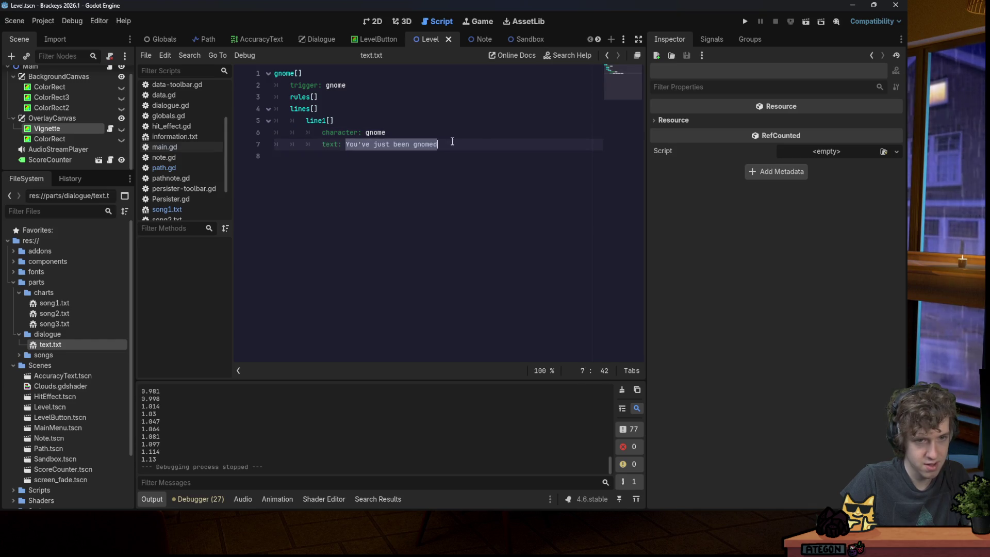
type("Th")
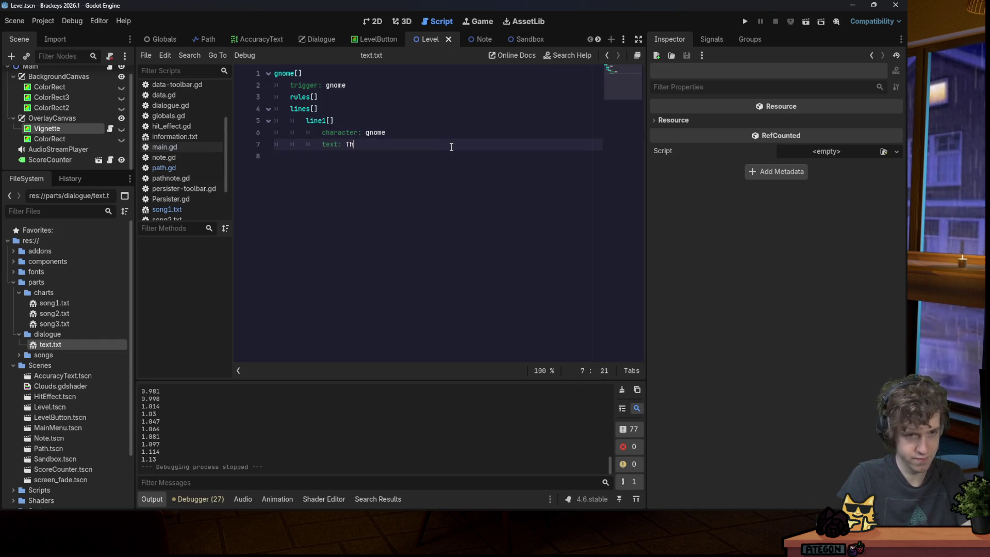
type("is is text!")
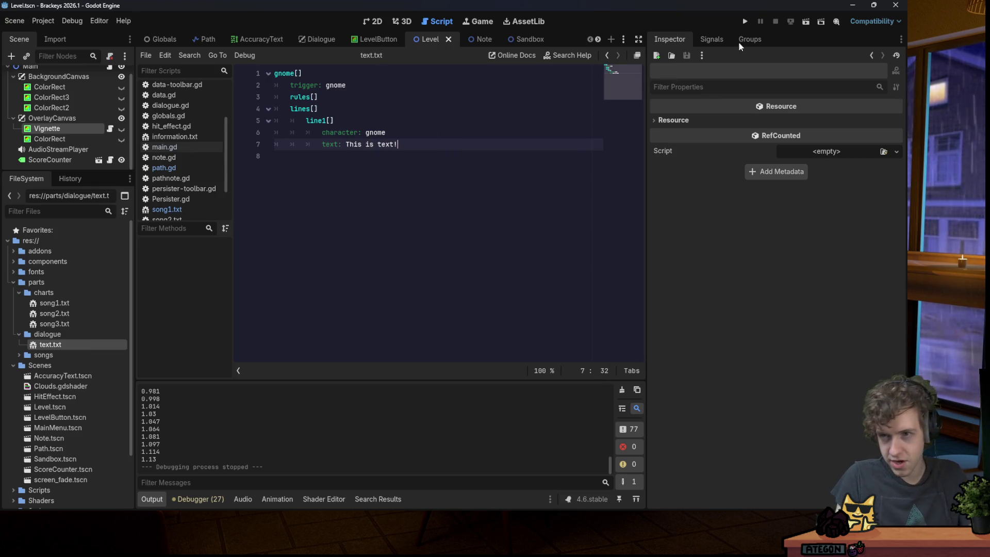
Run the game to test the new dialogue, then close the game window.
left_click(744, 21)
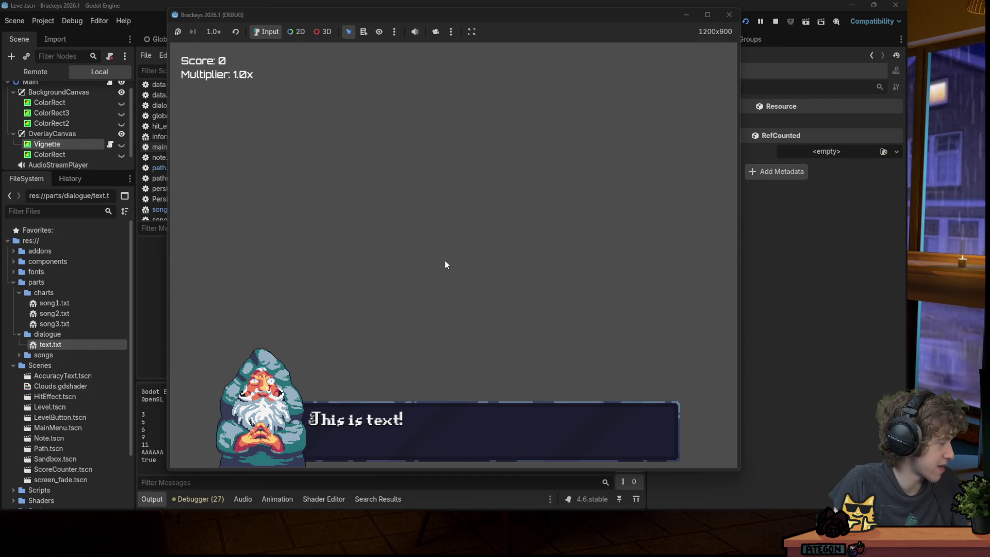
left_click(729, 14)
left_click(499, 99)
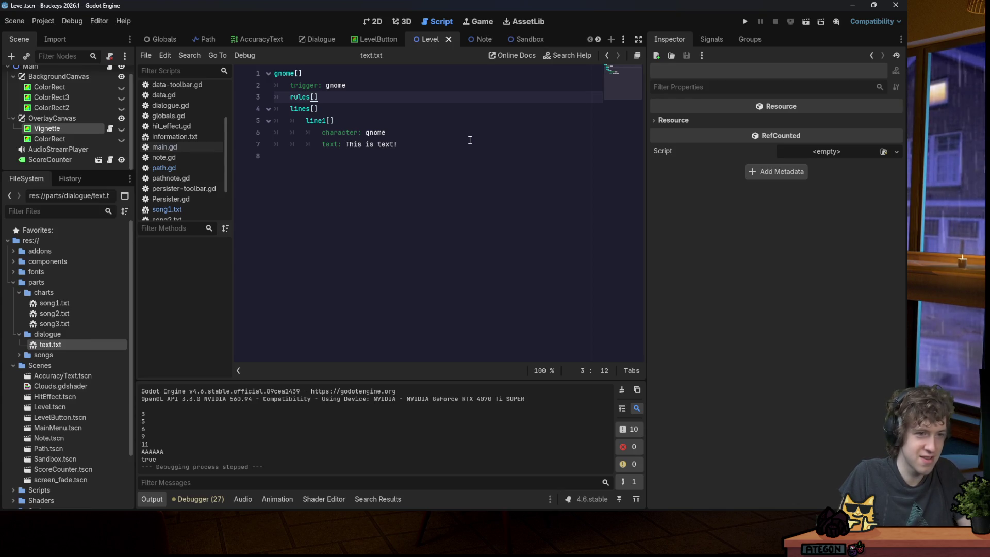
Move Clouds.gdshader into the Shaders folder and collapse the Scenes, dialogue and charts folders.
left_click(426, 146)
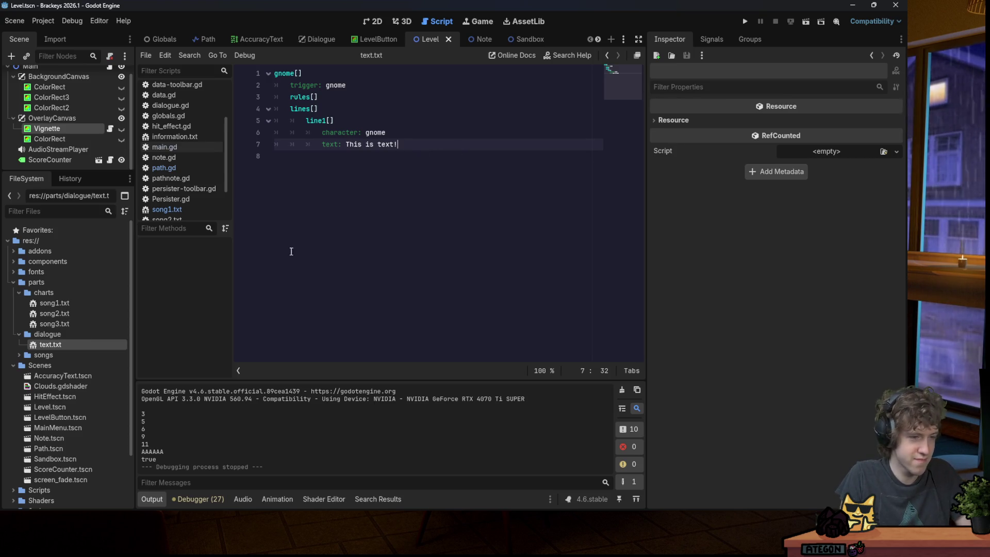
left_click(20, 355)
left_click(19, 355)
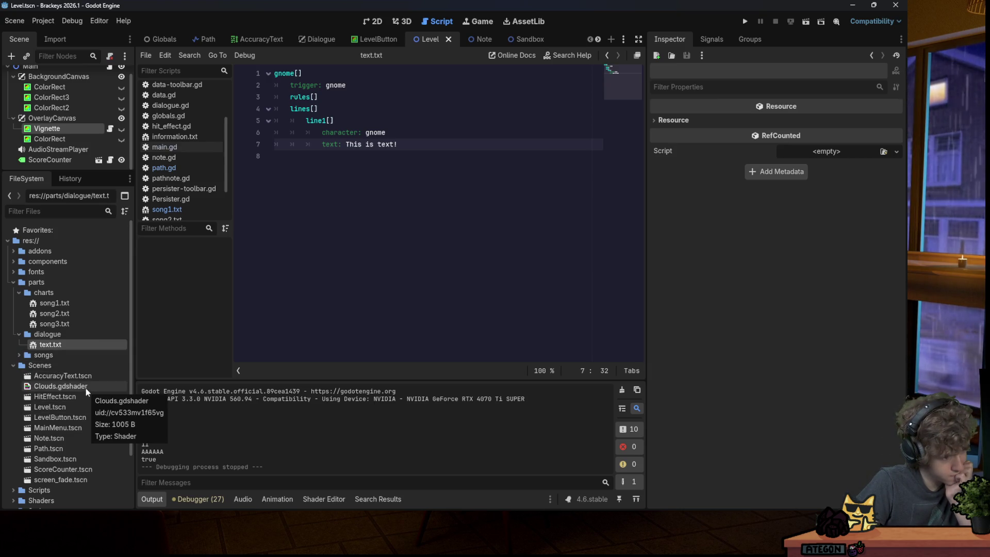
left_click_drag(85, 390, 72, 438)
scroll(79, 388, "down", 3)
left_click(422, 264)
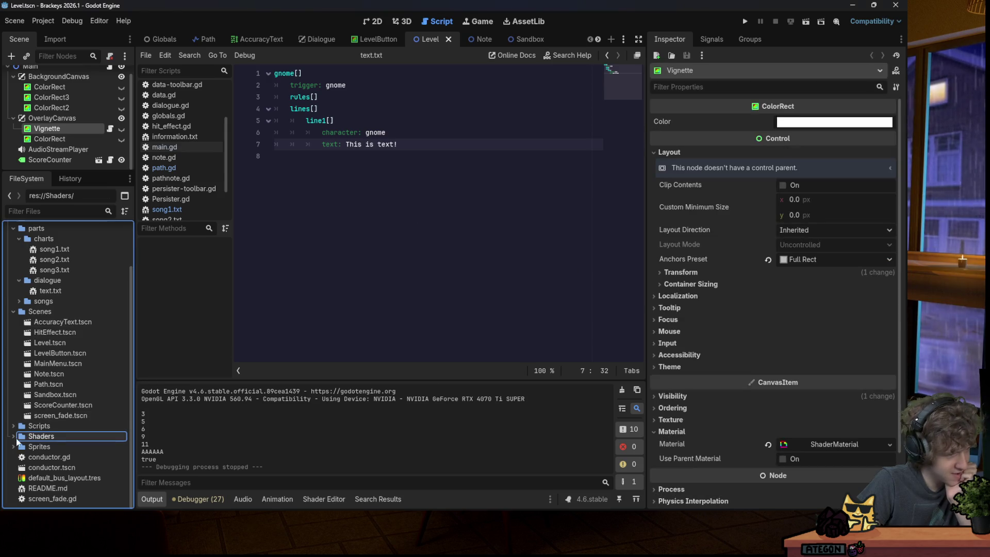
left_click(14, 301)
left_click(19, 334)
left_click(19, 292)
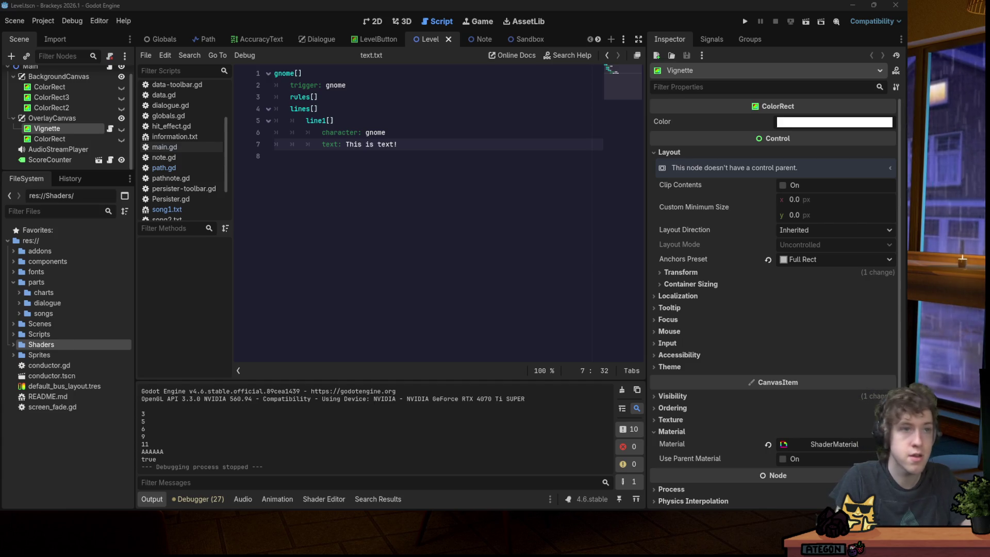
Add Moving Bark.wav to the songs folder and delete song2.ogg.
left_click(19, 313)
left_click(35, 315)
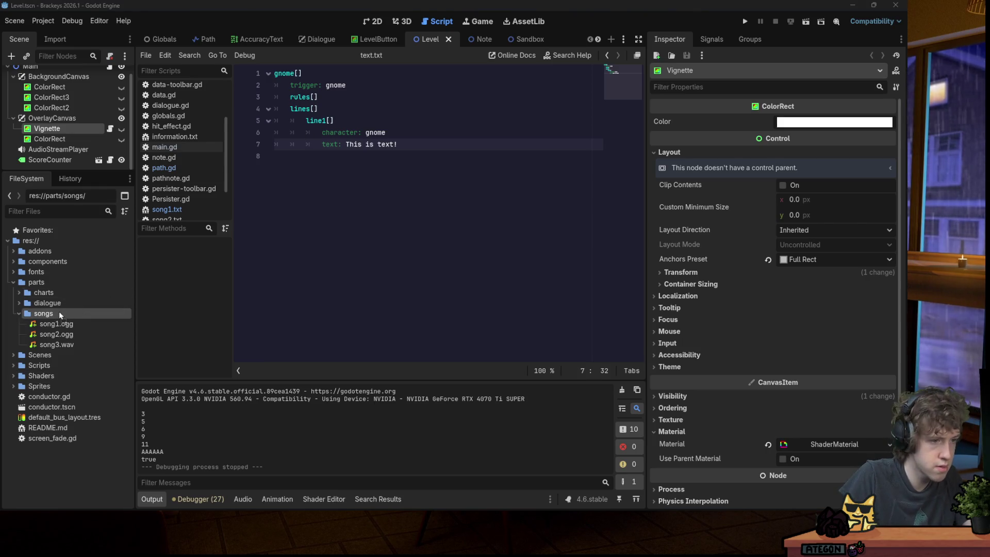
left_click_drag(58, 311, 62, 311)
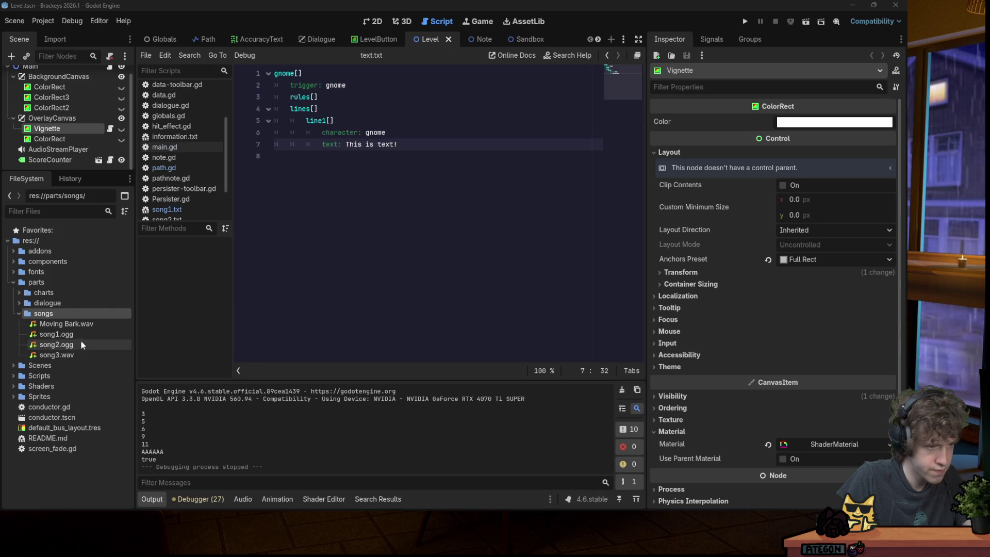
left_click(79, 342)
key("Delete")
key("Return")
Rename Moving Bark.wav to song2.wav.
left_click(77, 323)
key("F2")
type("song2")
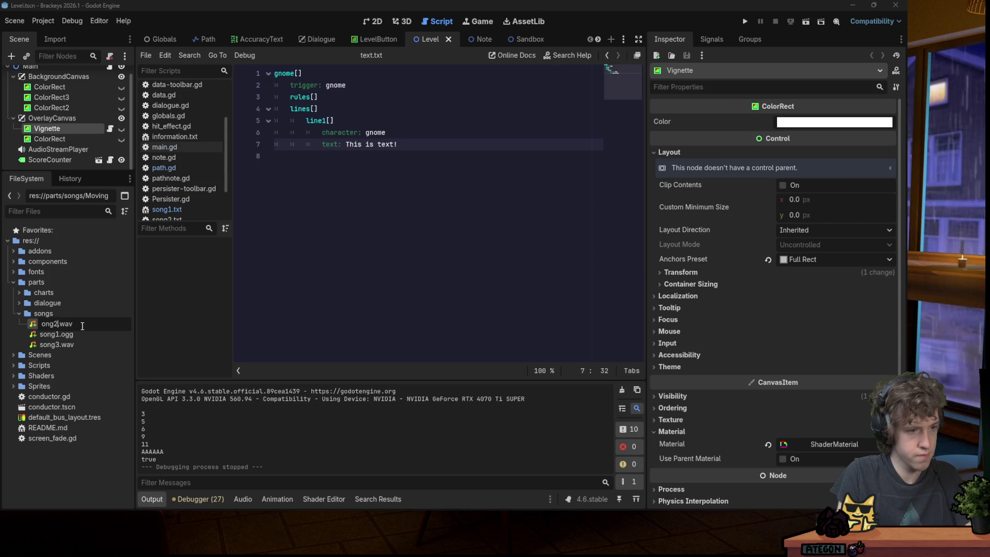
key("Return")
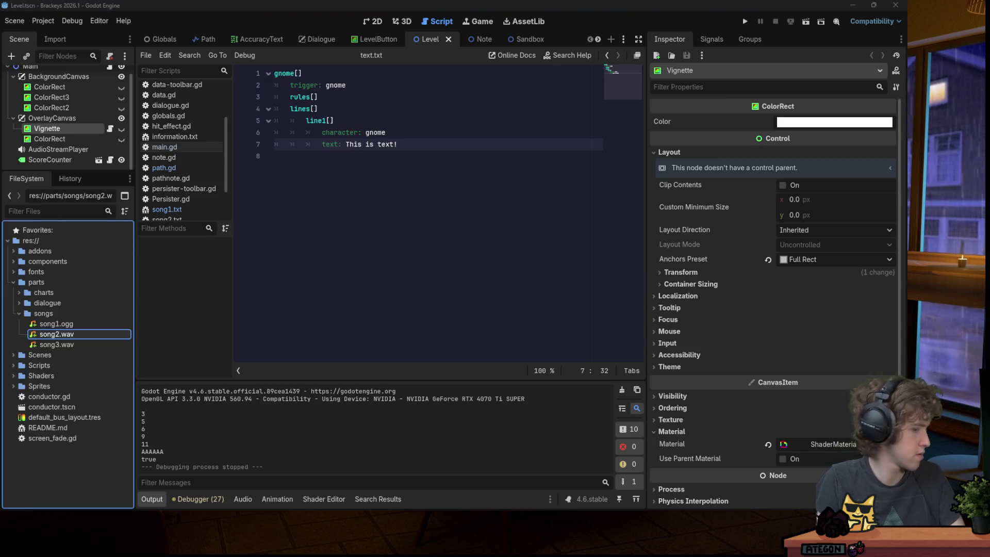
left_click(384, 249)
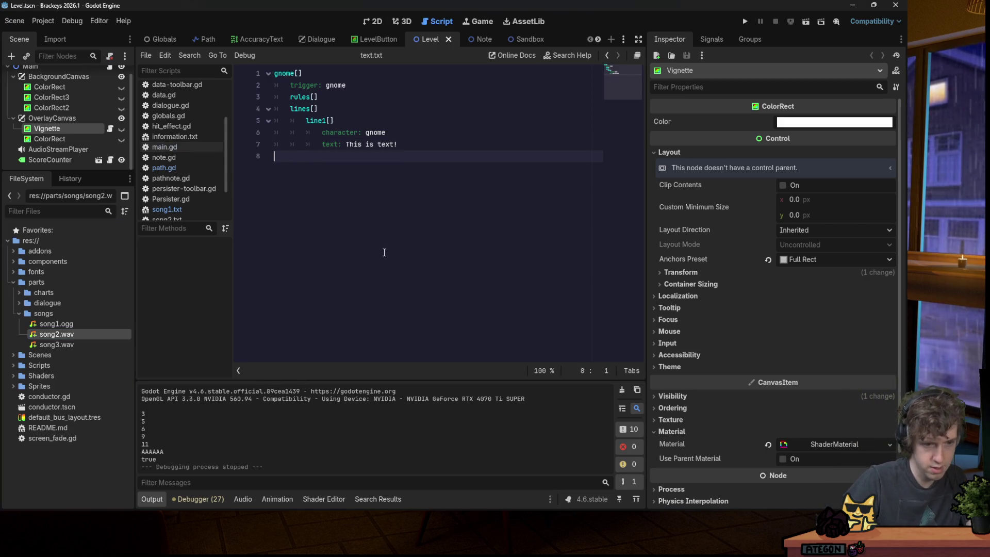
Test-run the game, start a song to hear the volume, then close it.
left_click(242, 499)
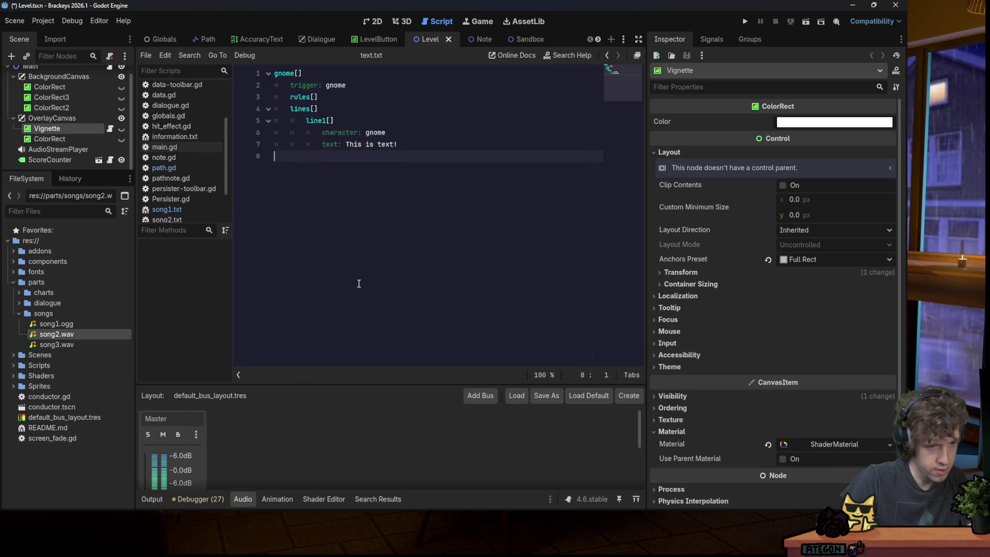
left_click(743, 22)
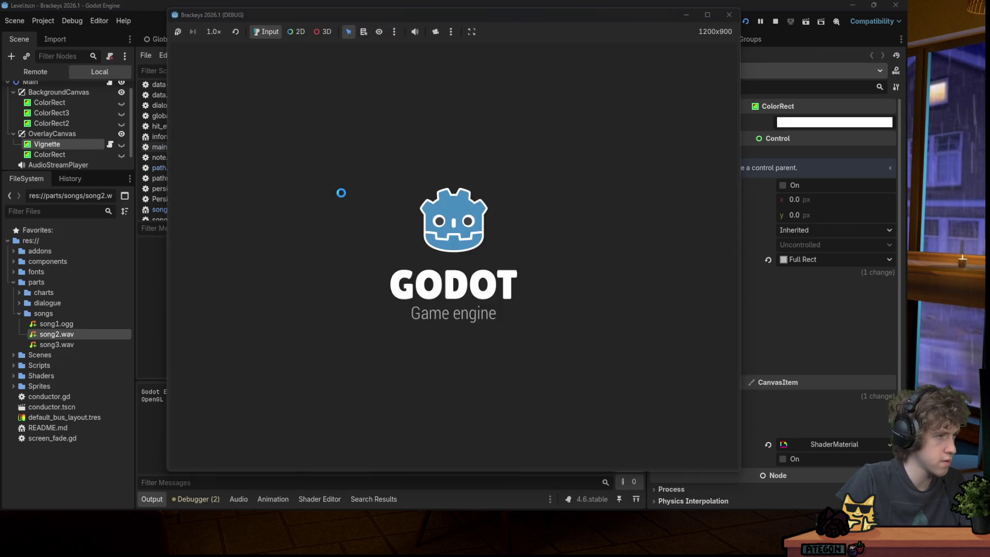
key("Return")
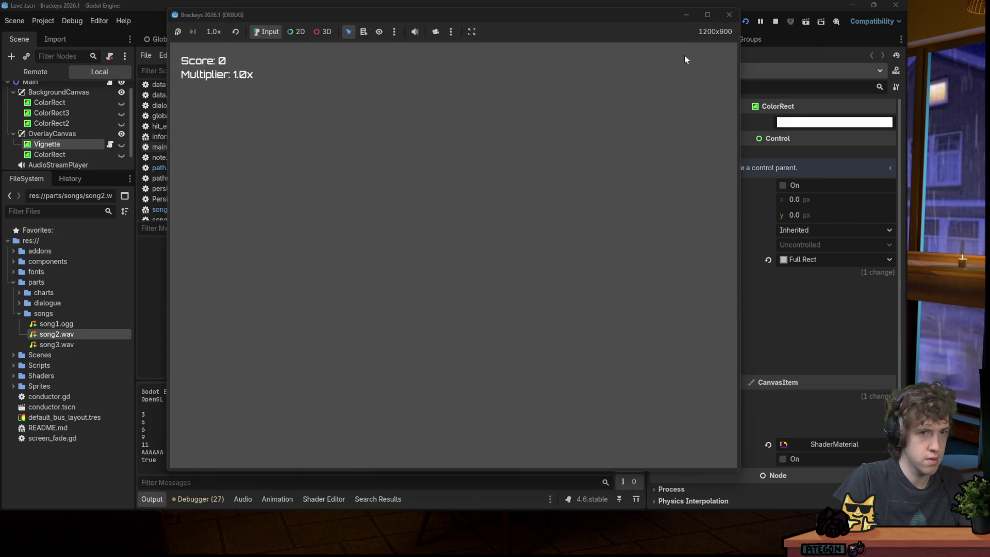
left_click(731, 15)
Lower the Master bus volume, save, and return to line 6 of text.txt.
left_click(243, 500)
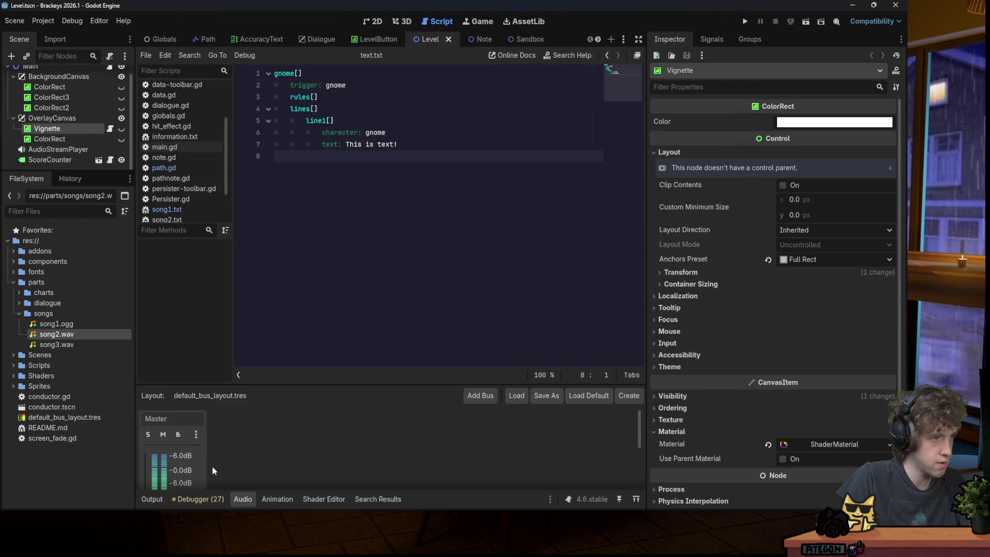
scroll(241, 440, "down", 1)
left_click_drag(145, 455, 145, 467)
key("ctrl+s")
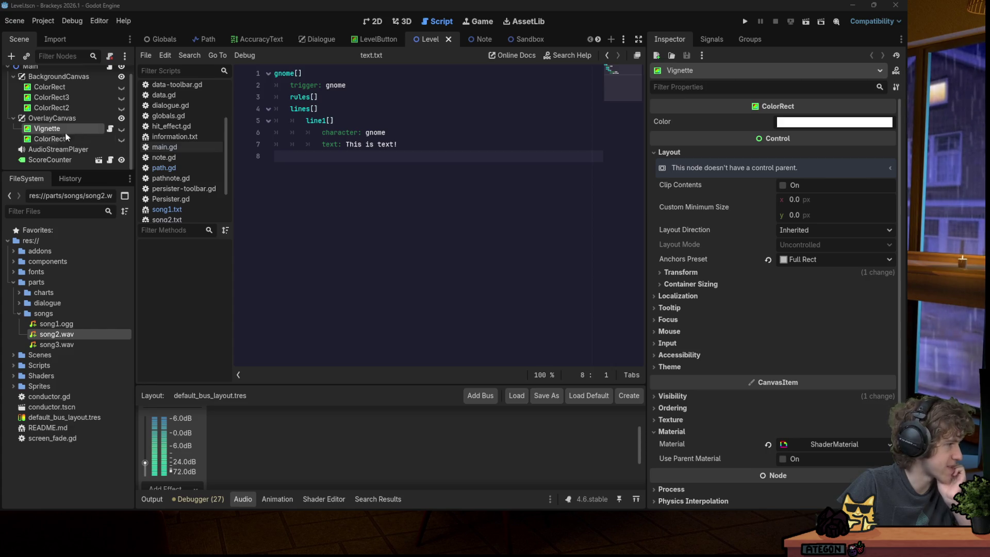
mouse_move(766, 510)
right_click(825, 509)
left_click(493, 27)
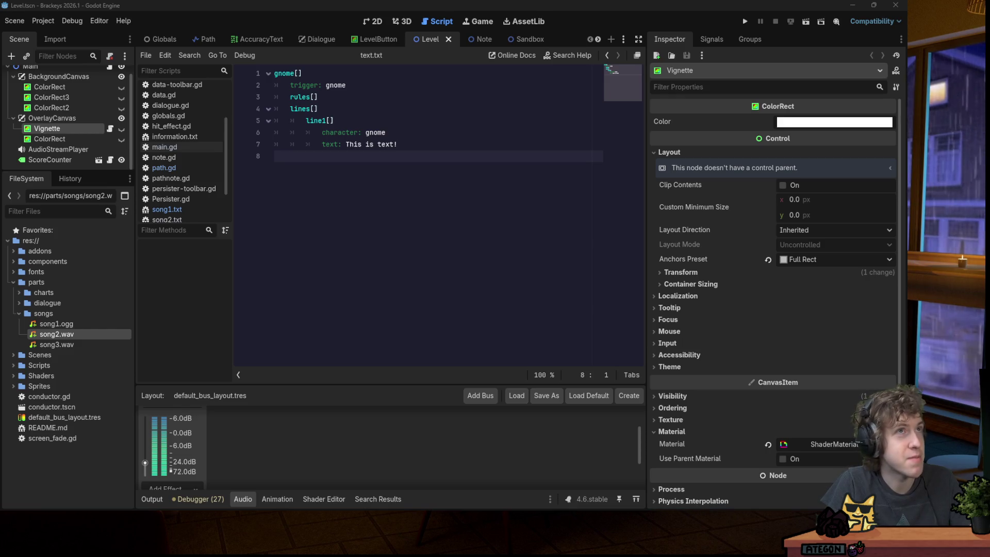
left_click(415, 126)
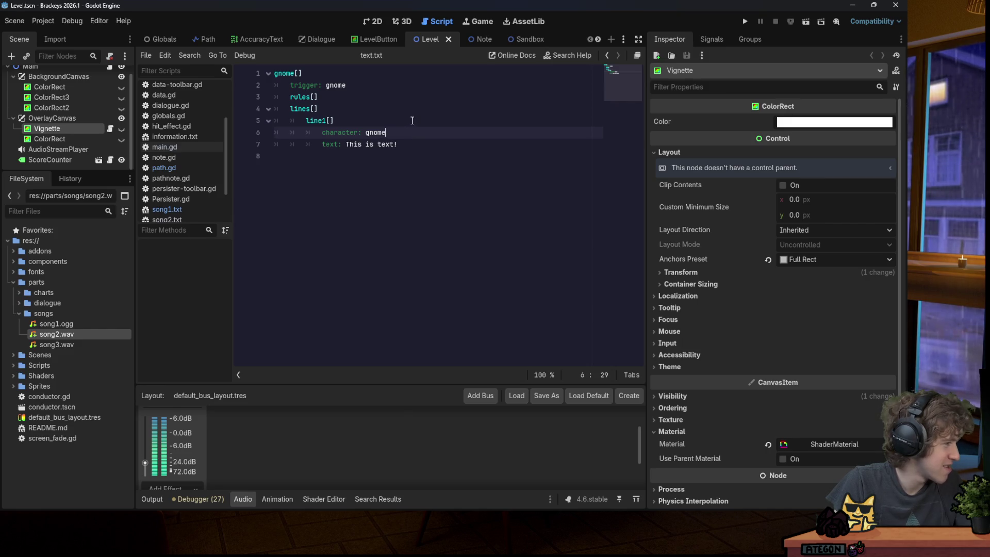
Test-run again, starting a different song from the menu, then close the game.
left_click(745, 21)
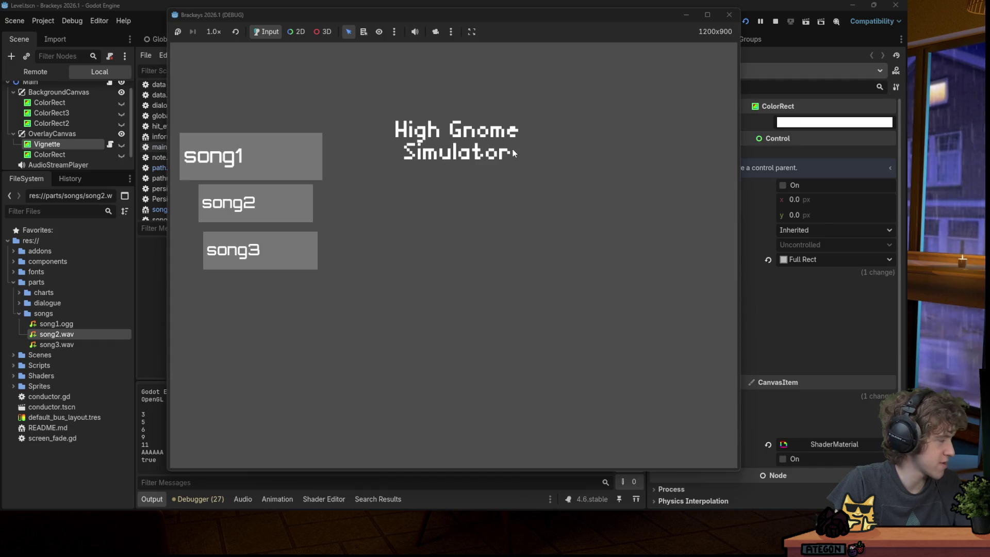
key("Tab")
key("Tab")
key("Tab")
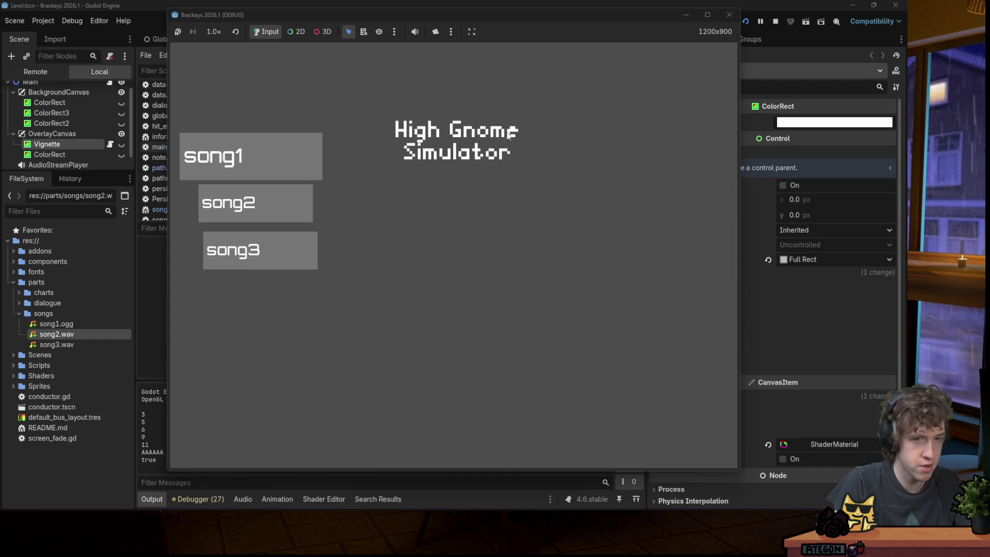
key("Return")
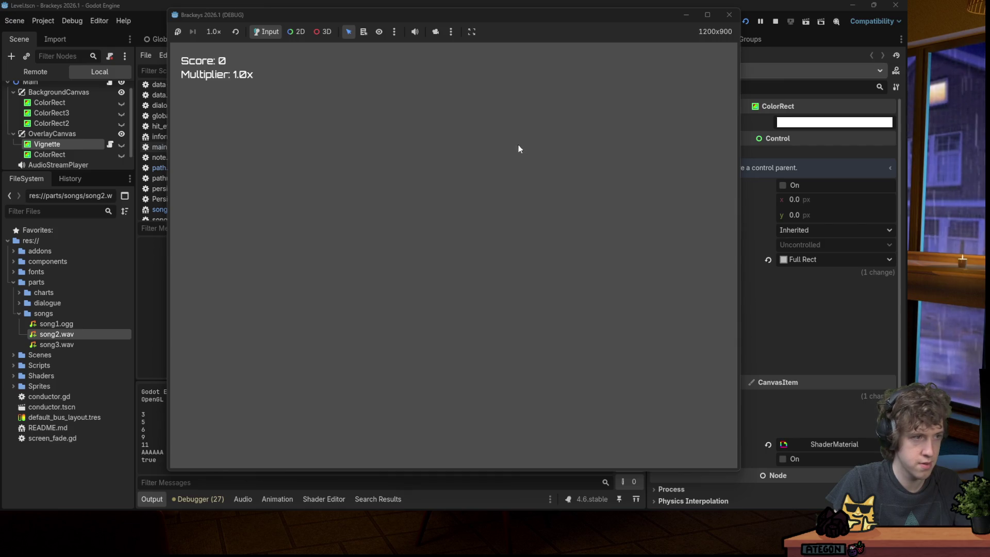
left_click(727, 16)
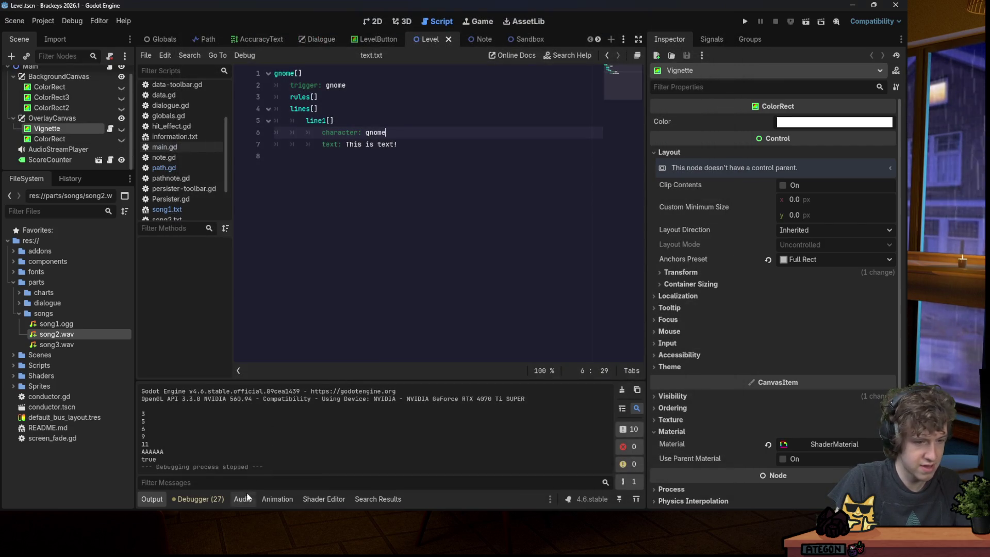
Raise the Master bus volume slightly and save.
left_click(243, 499)
left_click_drag(145, 464, 146, 454)
key("ctrl+s")
Playtest a song, hitting space, right and left notes until the dialogue appears, then close.
left_click(745, 21)
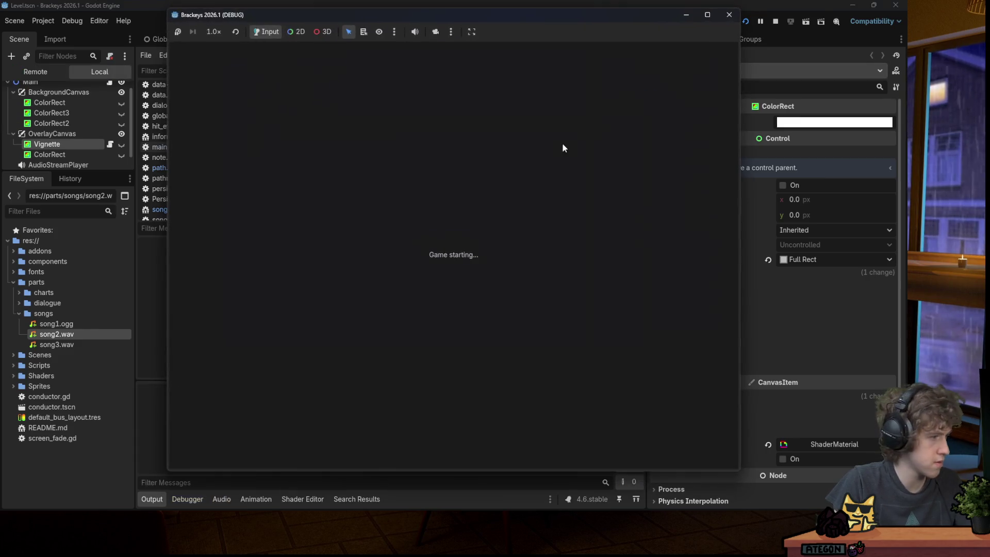
key("Return")
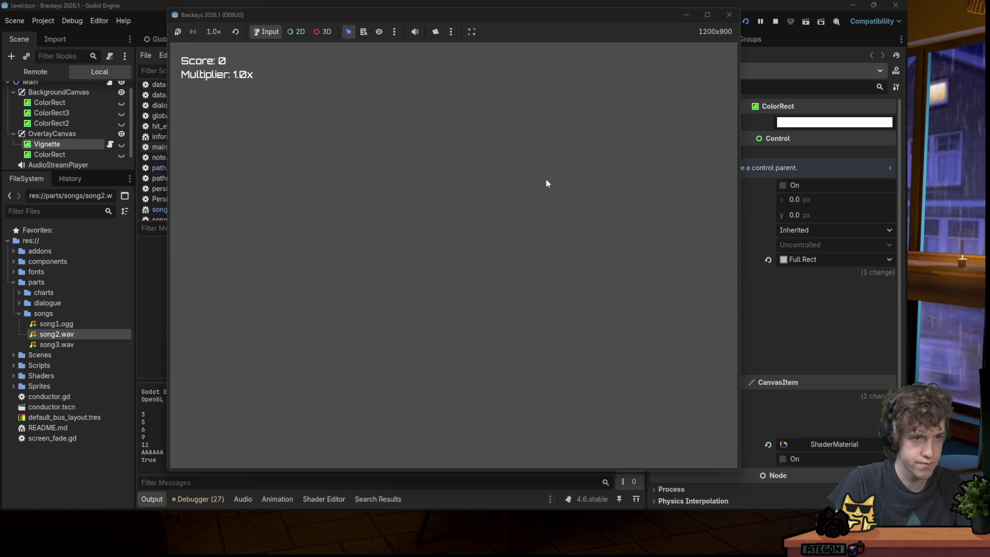
key("space")
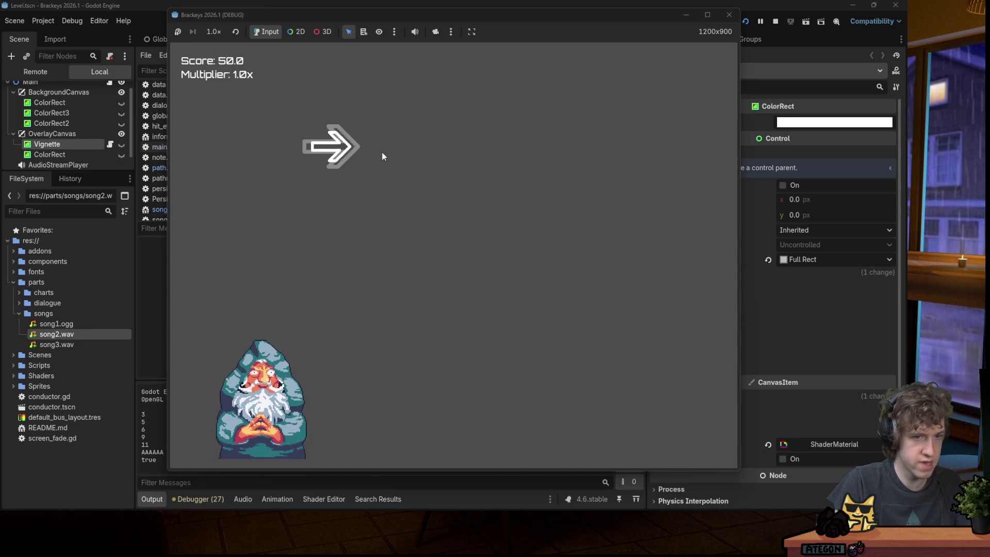
key("Right")
key("Left")
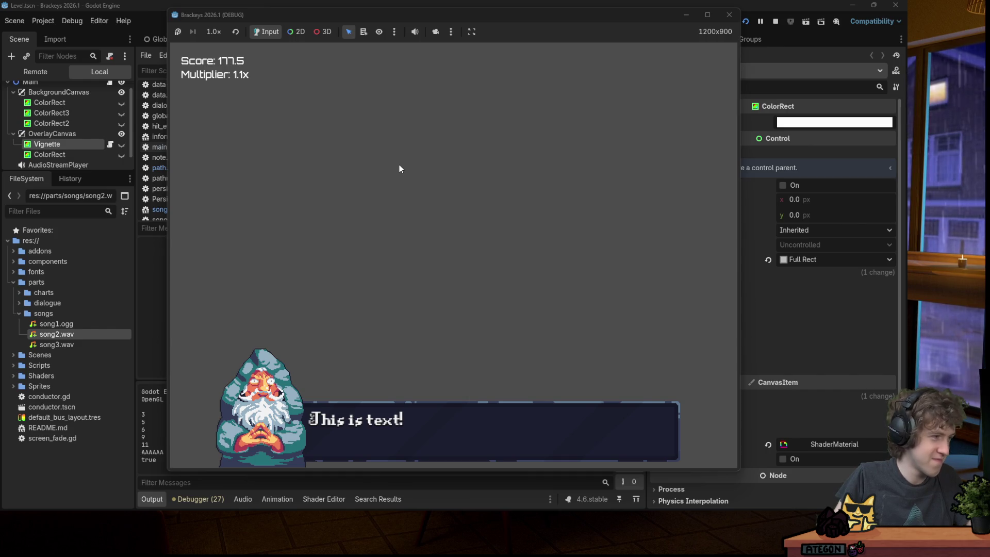
left_click(729, 15)
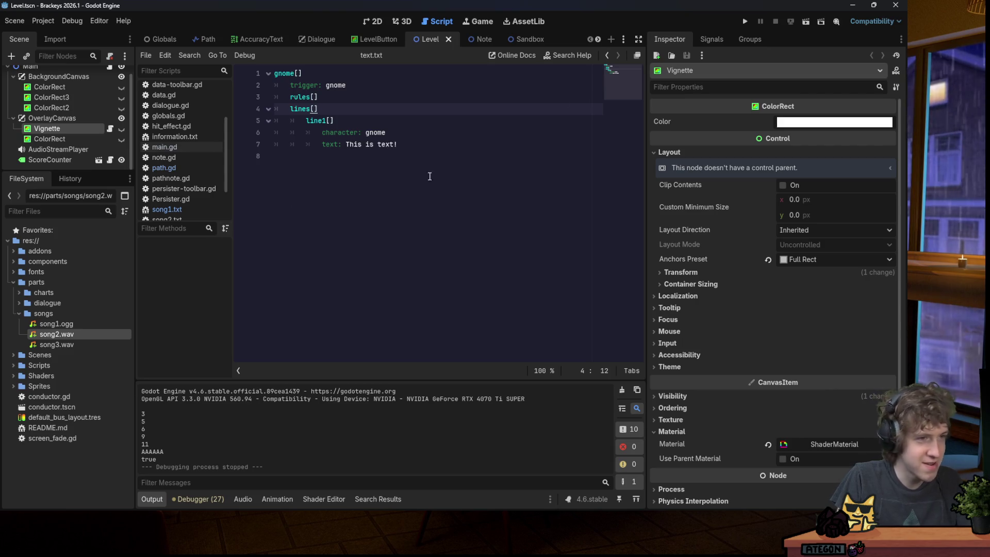
Raise the Master bus volume to -8.8 dB, save, and test-run the game.
left_click(744, 22)
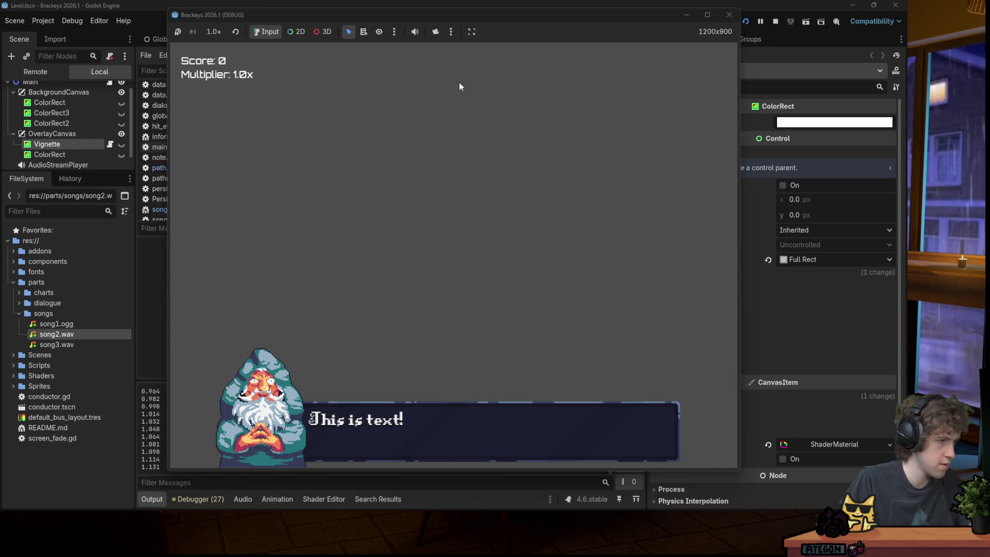
left_click(727, 15)
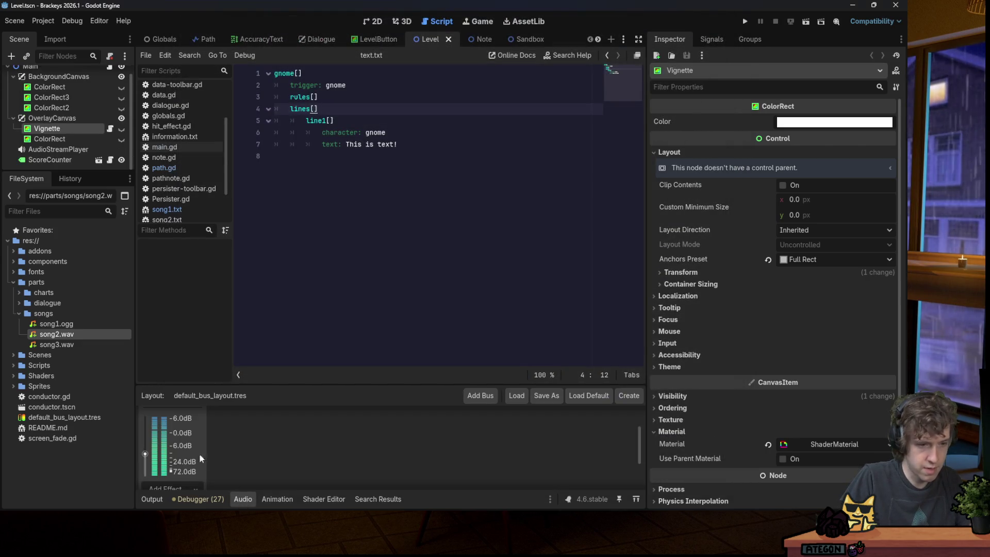
left_click_drag(145, 453, 146, 451)
key("ctrl+s")
left_click(744, 21)
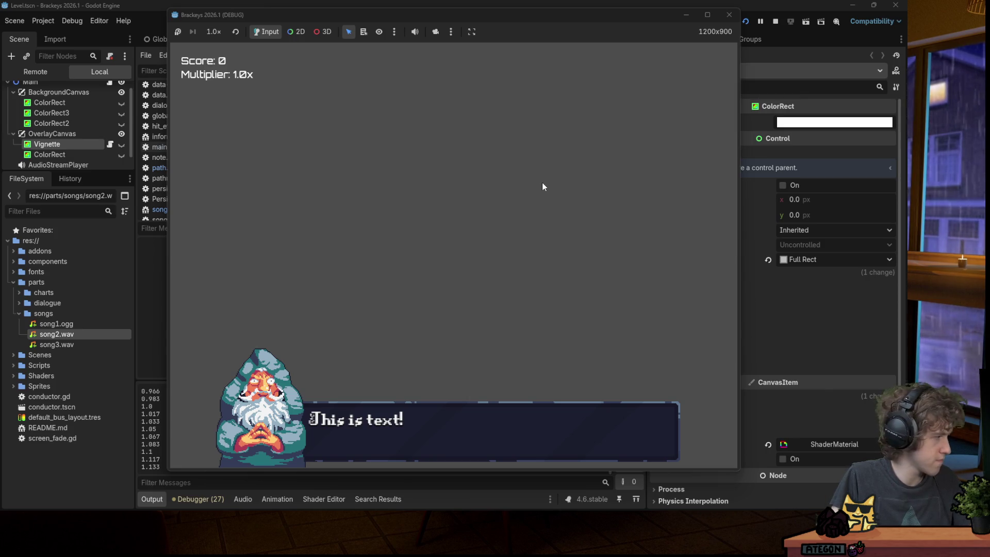
left_click(727, 15)
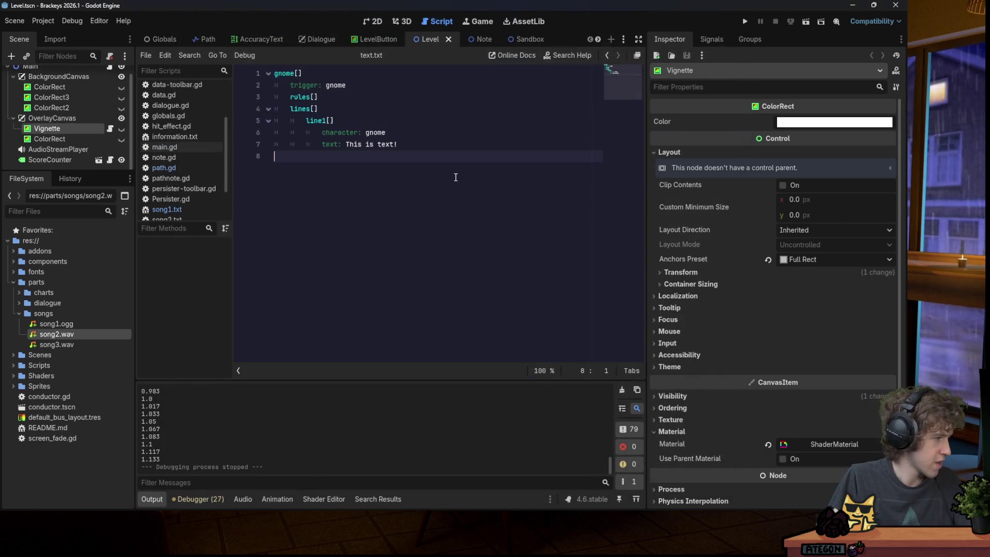
Run the game once more, save the scene, and relaunch the test.
left_click(749, 23)
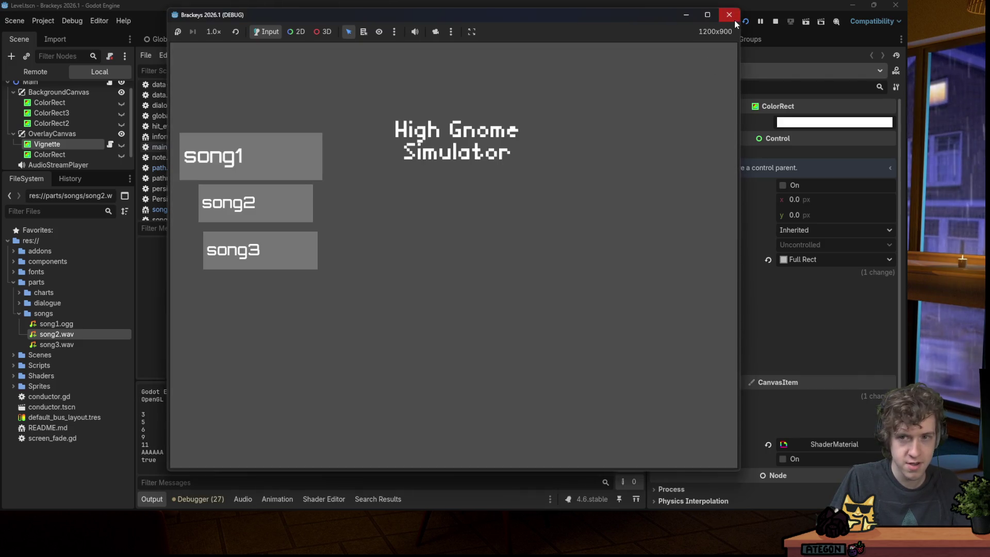
left_click(729, 15)
key("ctrl+s")
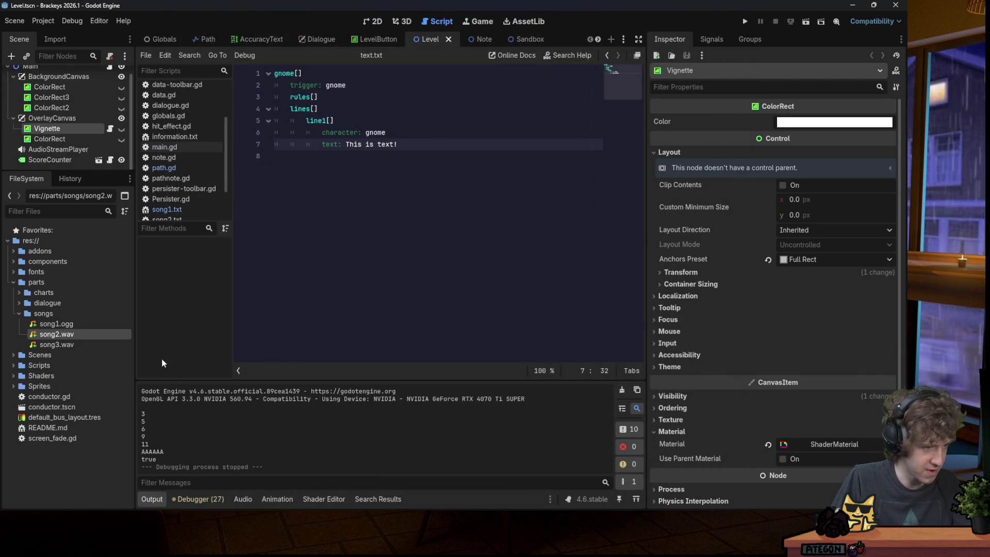
left_click(746, 21)
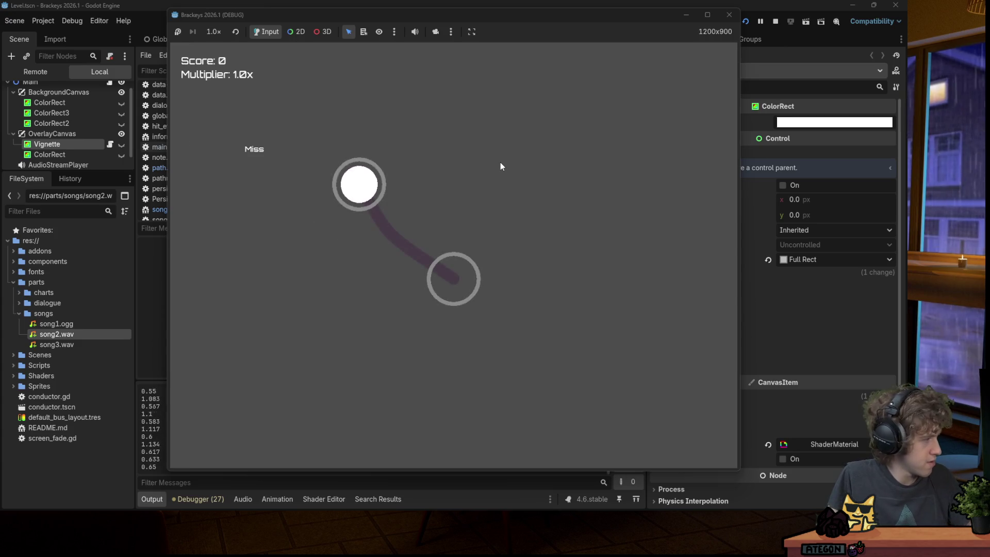
Hit the incoming notes with the Left arrow until score 350.0 and the 'This is text!' dialogue, then stop.
key("Left")
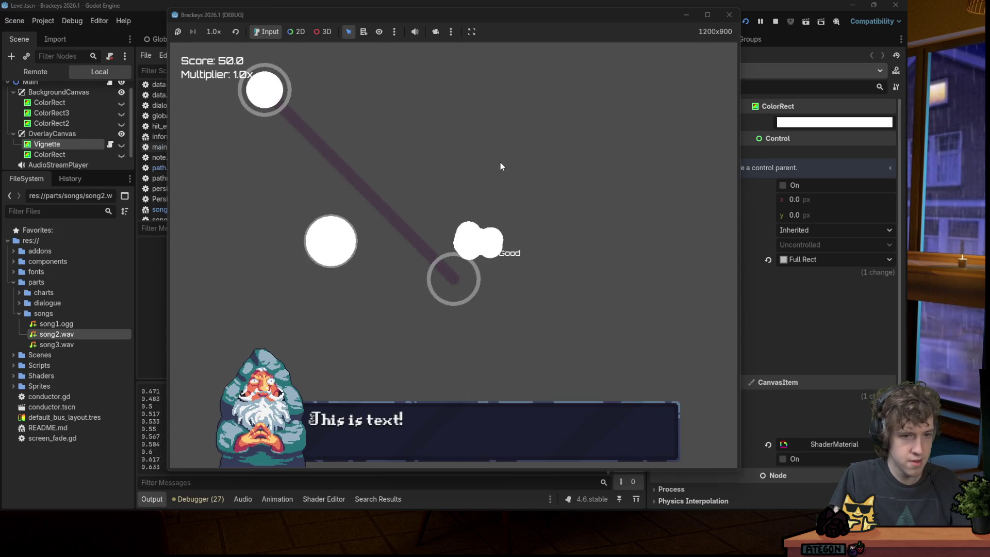
key("Left")
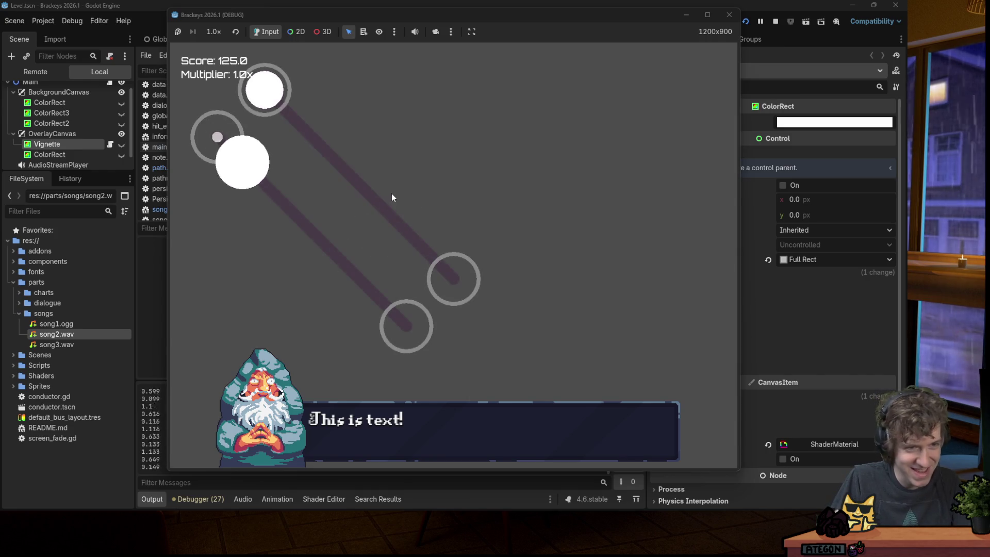
key("Left")
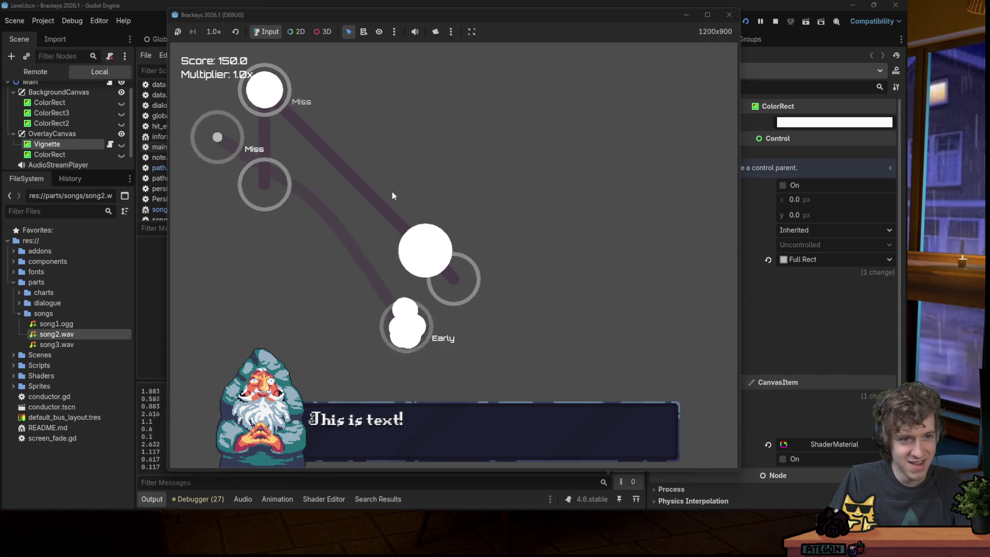
key("Left")
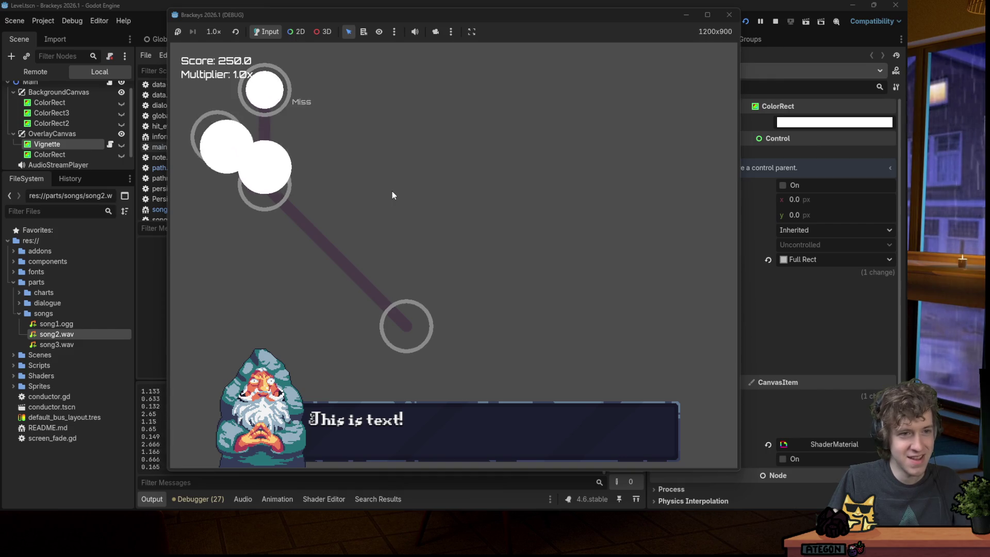
key("Left")
key("Left")
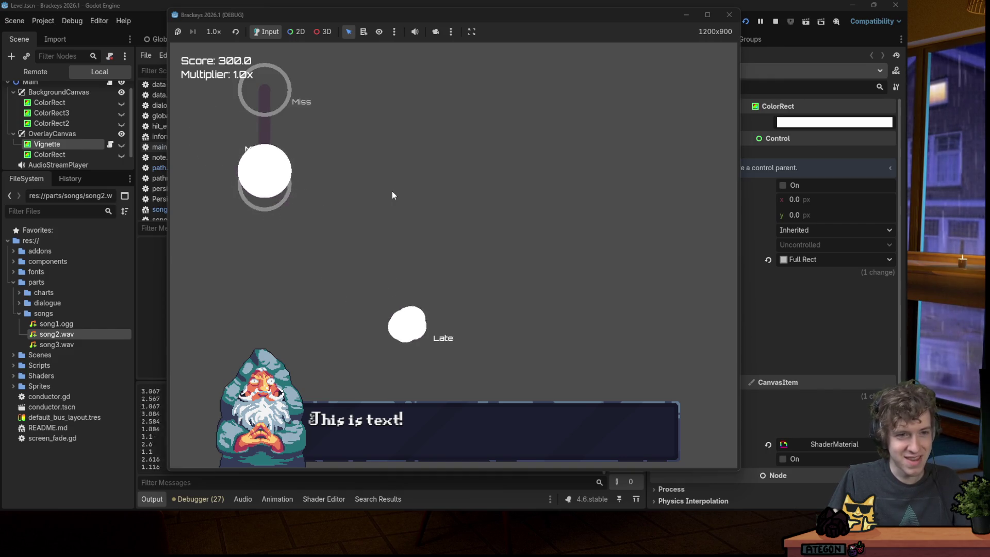
key("Left")
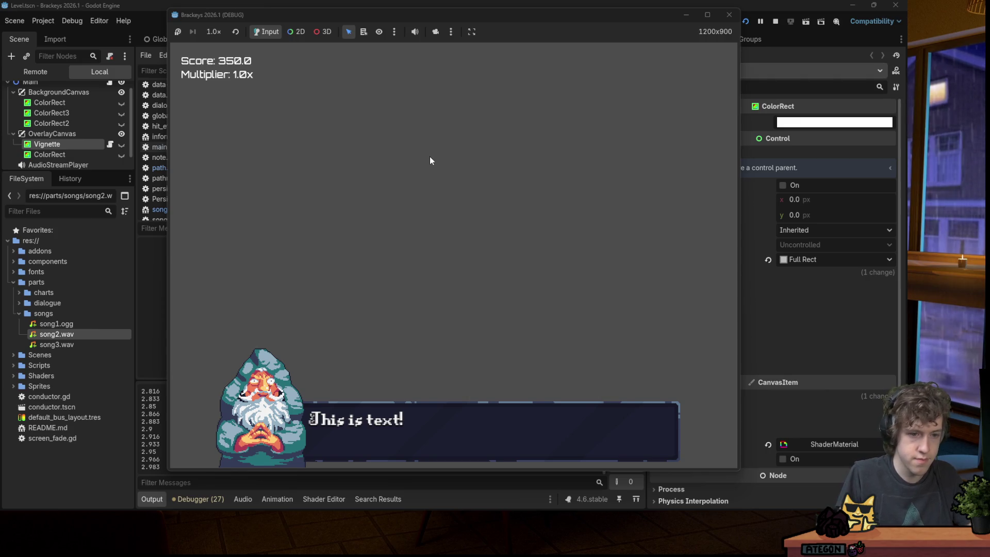
left_click(736, 18)
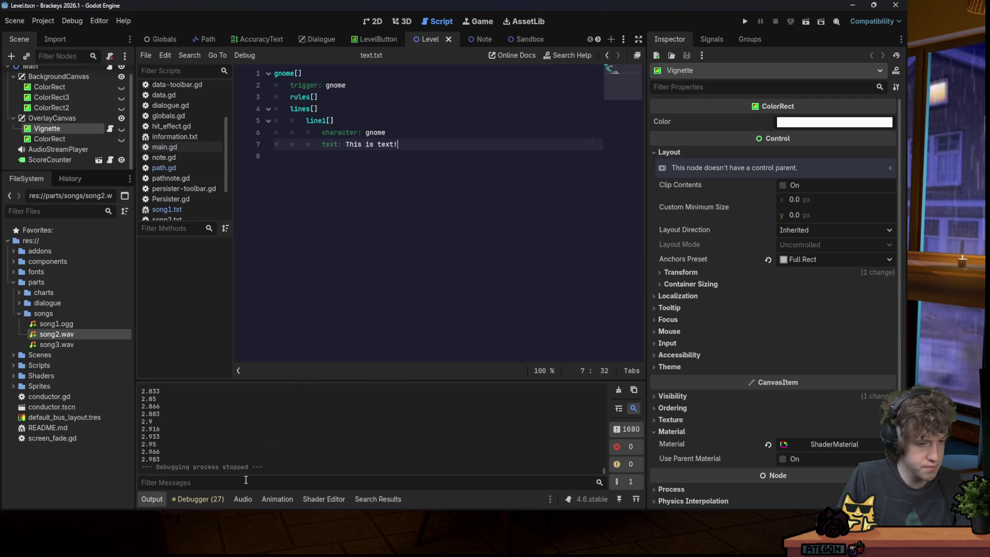
Check the Audio bus layout, then collapse the Audio panel again.
left_click(243, 498)
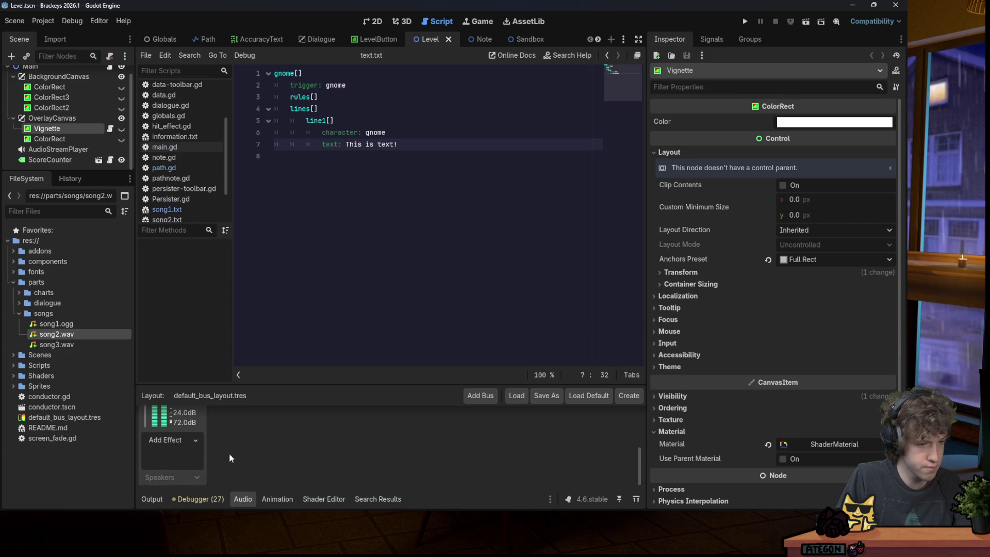
scroll(208, 454, "up", 3)
left_click(243, 499)
left_click(382, 201)
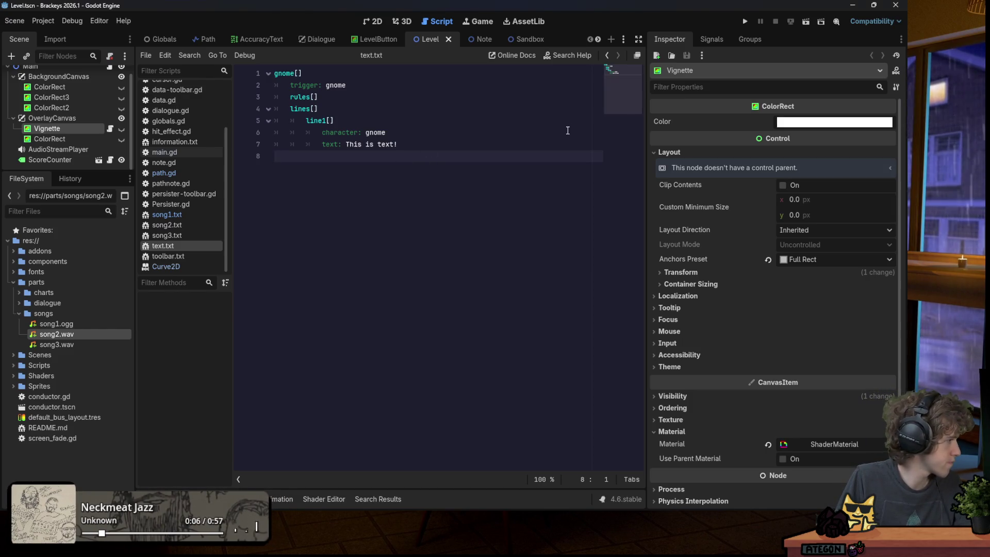
Test-run a song to reach 260.0 at a 1.2x multiplier, then stop and open path.gd.
left_click(745, 21)
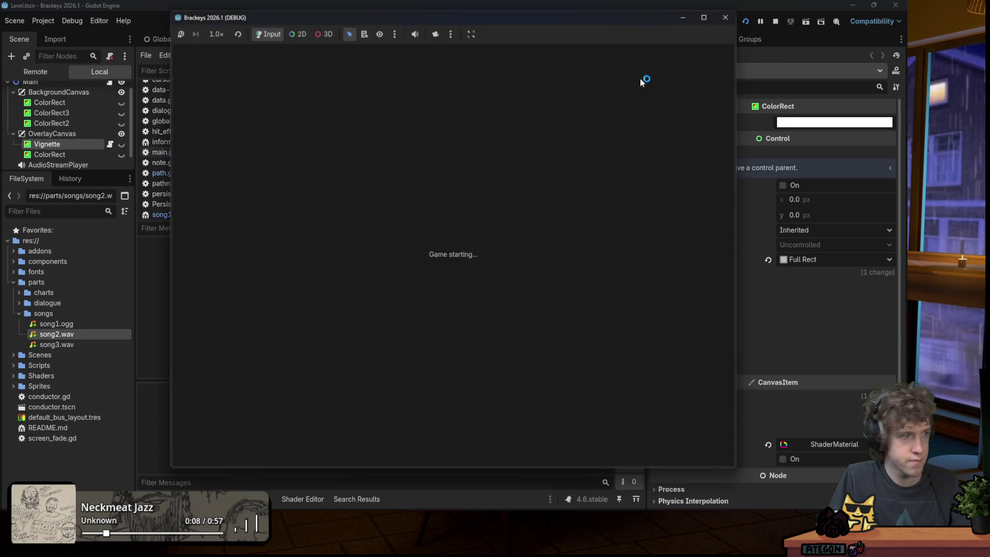
key("Up")
key("Up")
key("Return")
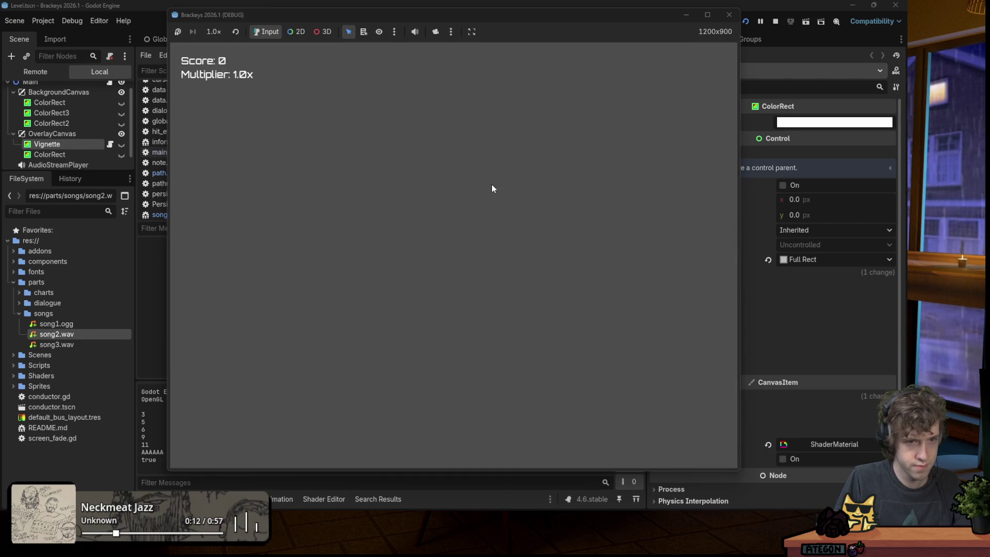
key("space")
key("Right")
key("Left")
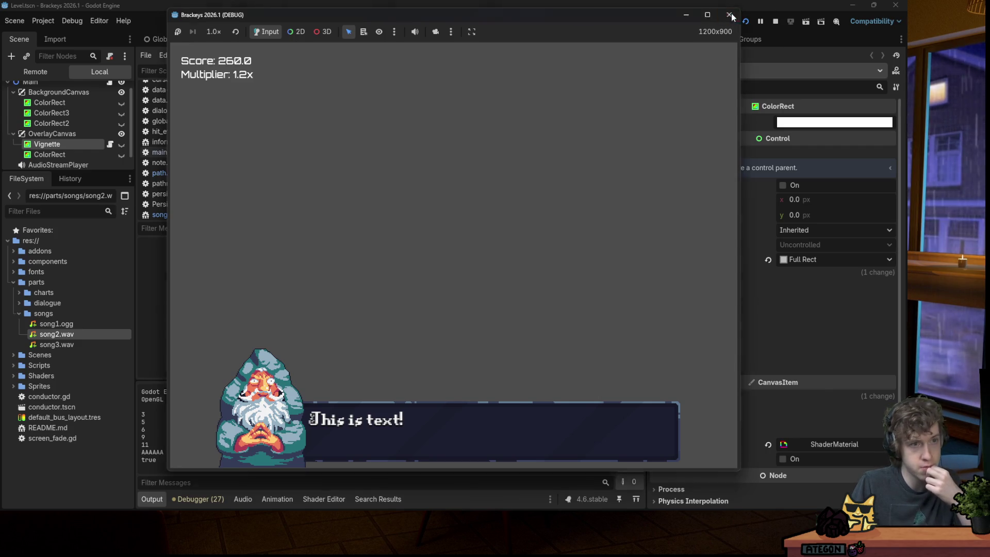
key("F8")
left_click(172, 174)
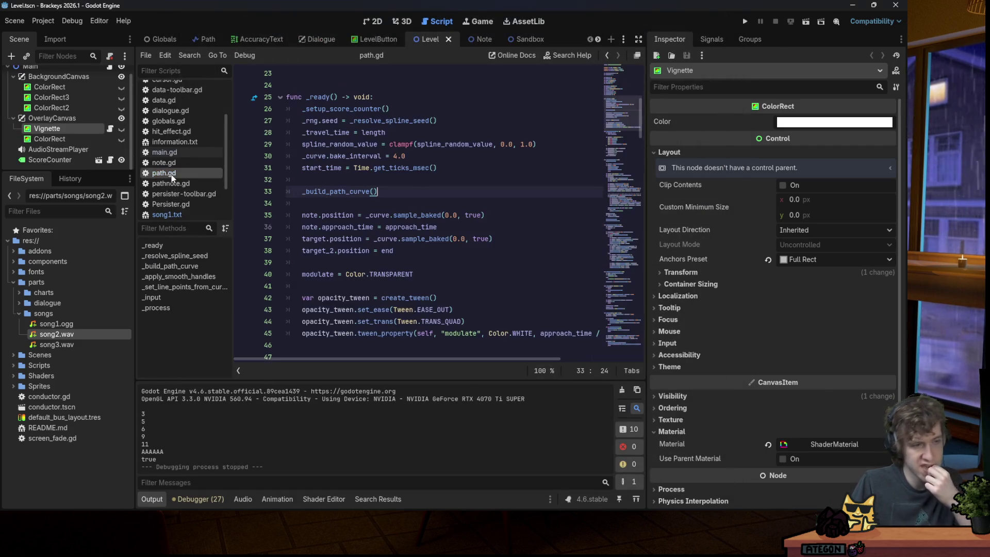
Review path.gd's bake interval code and test-run the game once more.
left_click(458, 158)
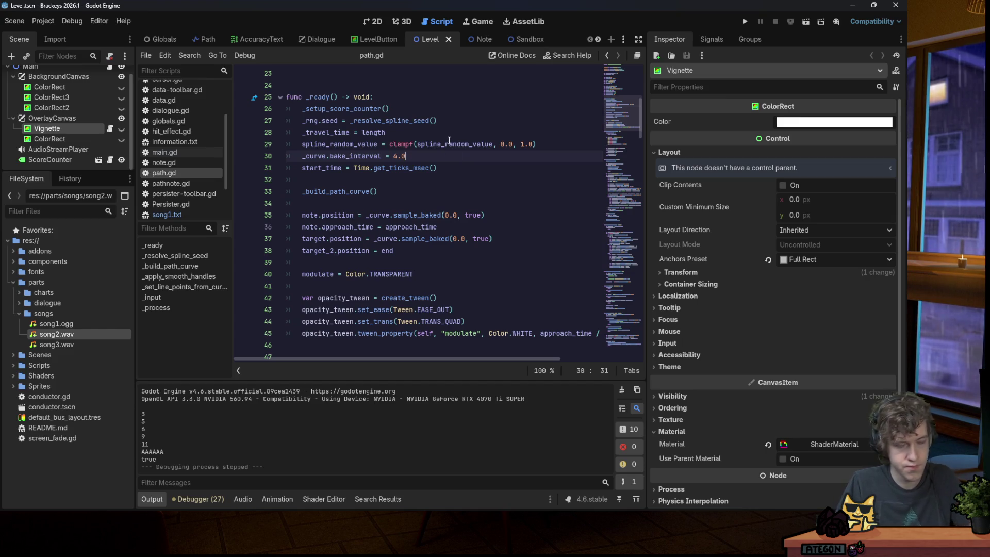
scroll(447, 133, "down", 1)
scroll(447, 132, "down", 5)
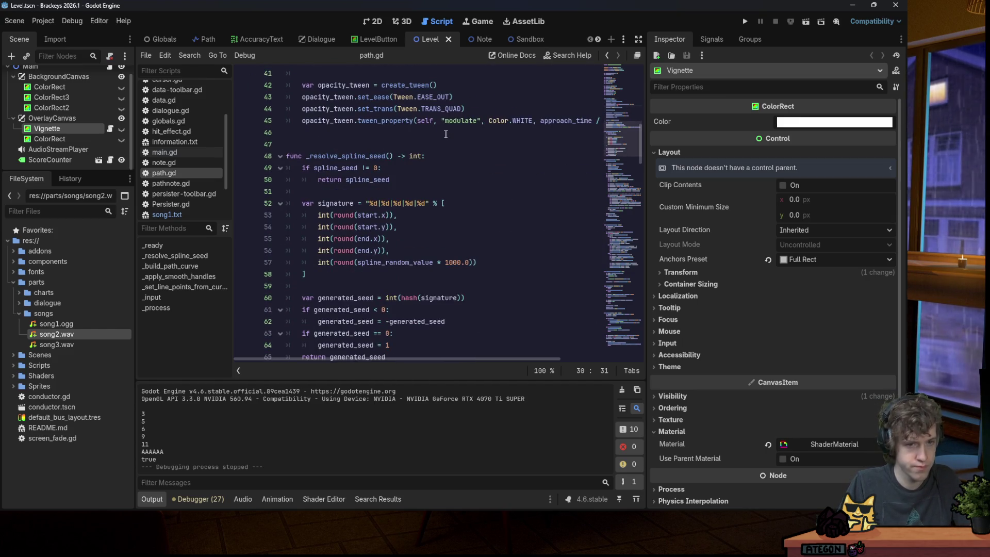
left_click(743, 21)
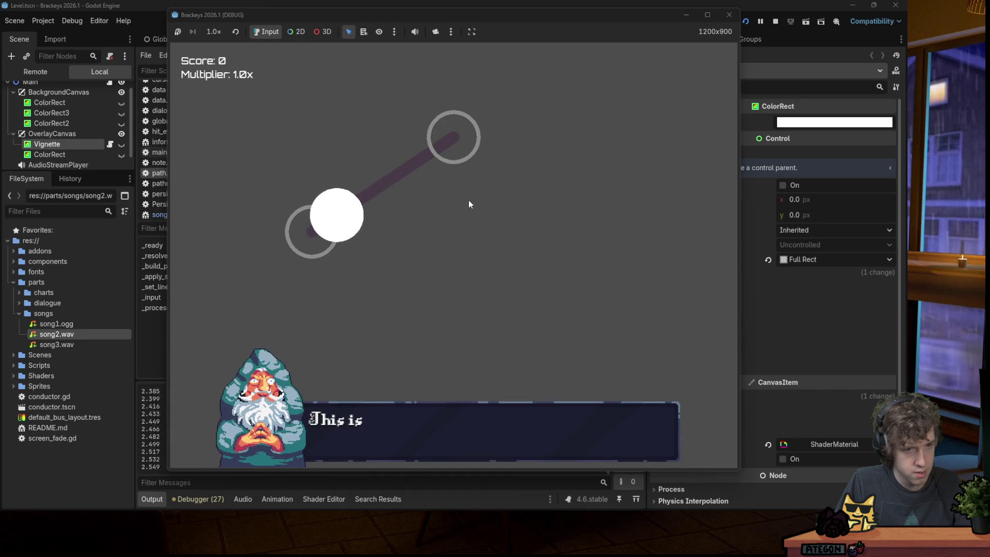
key("space")
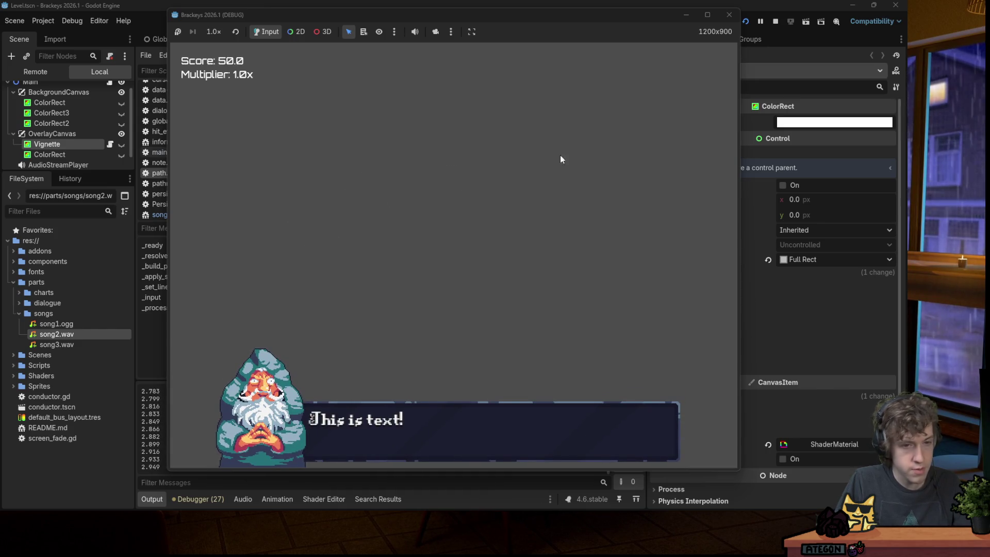
left_click(729, 15)
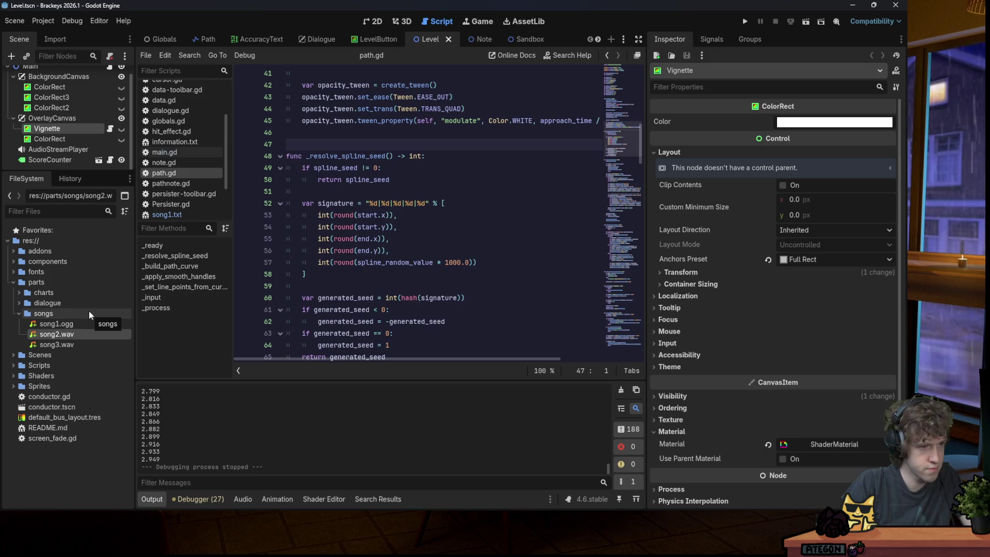
Expand res://parts/charts in FileSystem and go to the spline seed function signature.
left_click(19, 313)
left_click(19, 293)
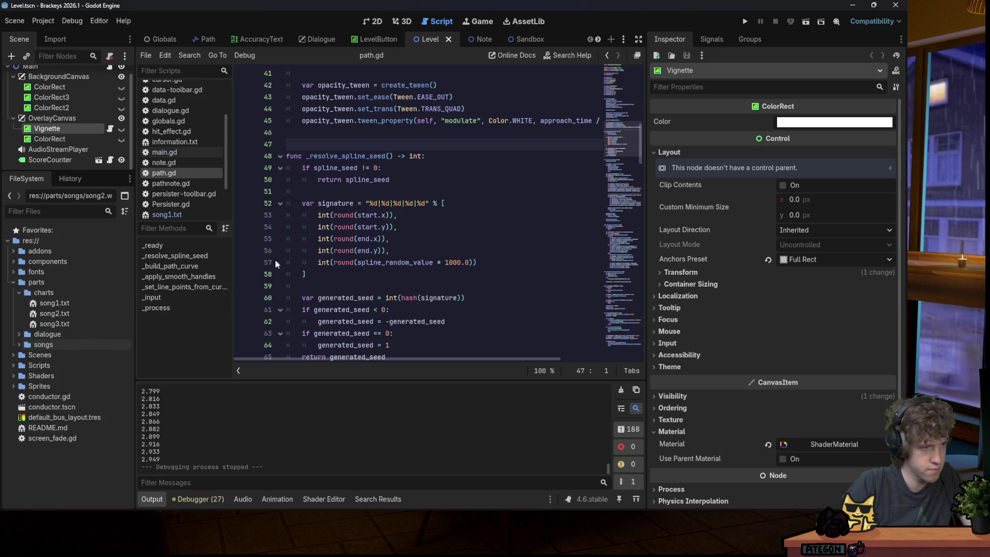
left_click(464, 204)
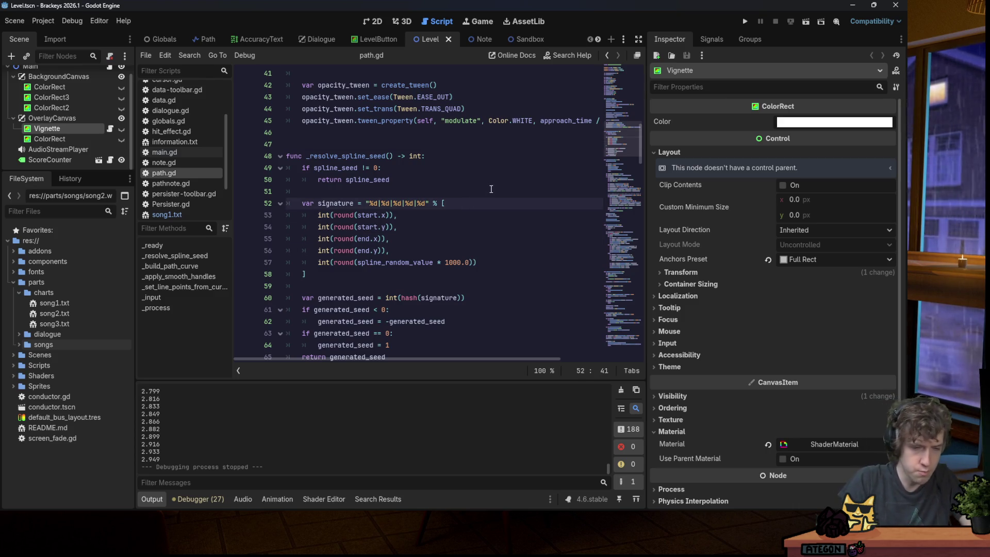
Bring the gnome sprite forward in Aseprite and add a new layer above Layer 4.
mouse_move(504, 509)
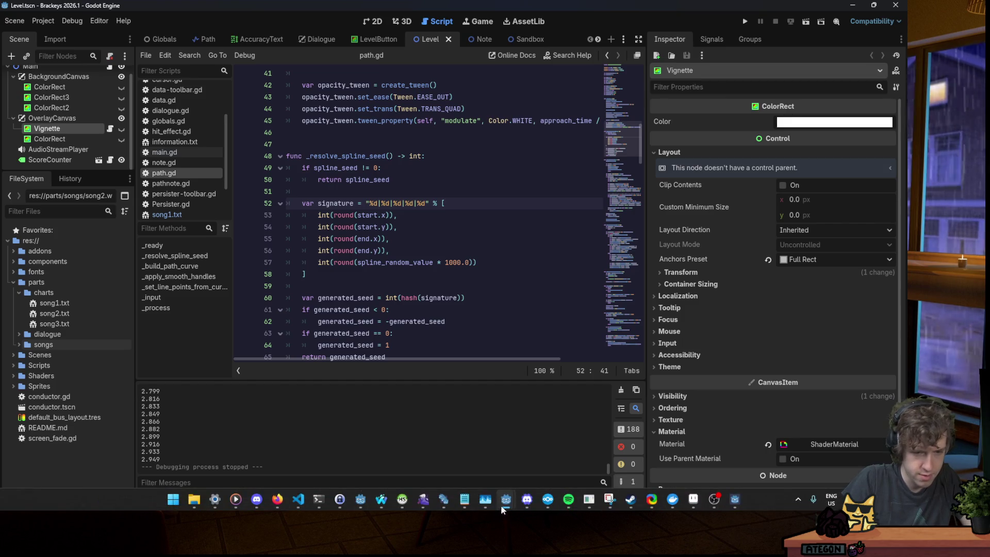
left_click(692, 499)
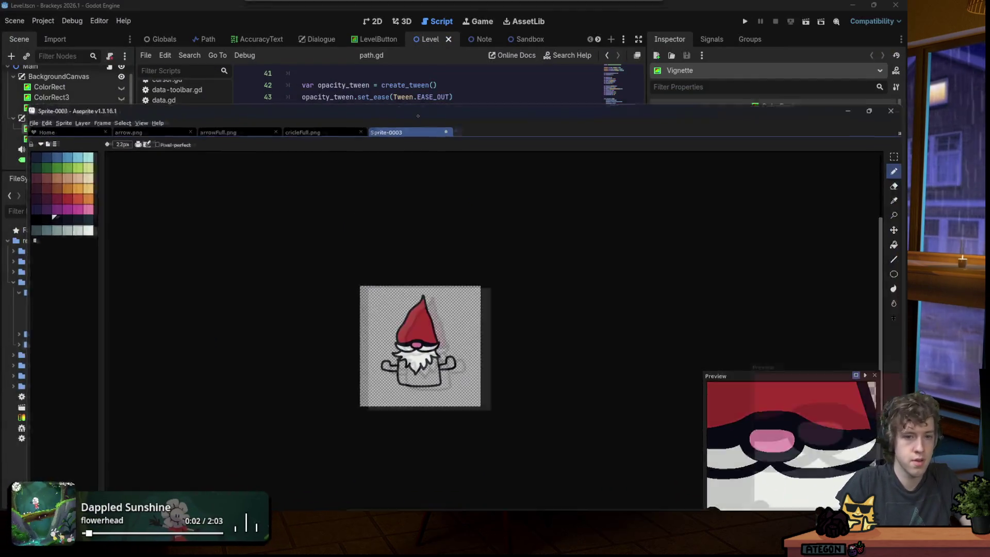
scroll(378, 281, "up", 1)
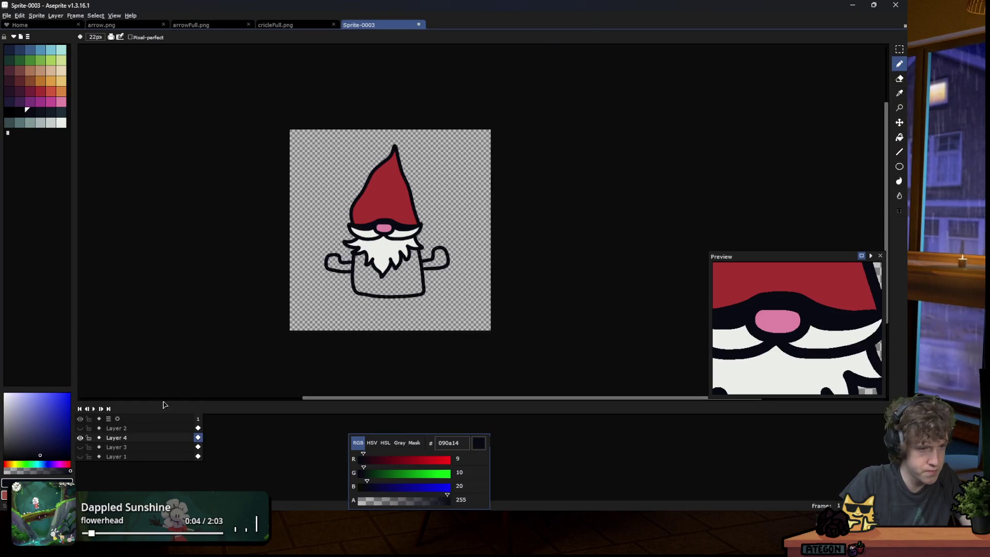
key("shift+n")
Lower Layer 4's opacity in its layer properties for tracing.
left_click(80, 447)
left_click(80, 447)
double_click(116, 447)
left_click(758, 449)
left_click(793, 407)
Select the new Layer 5 and raise the brush size from 22px to 24px.
left_click(158, 441)
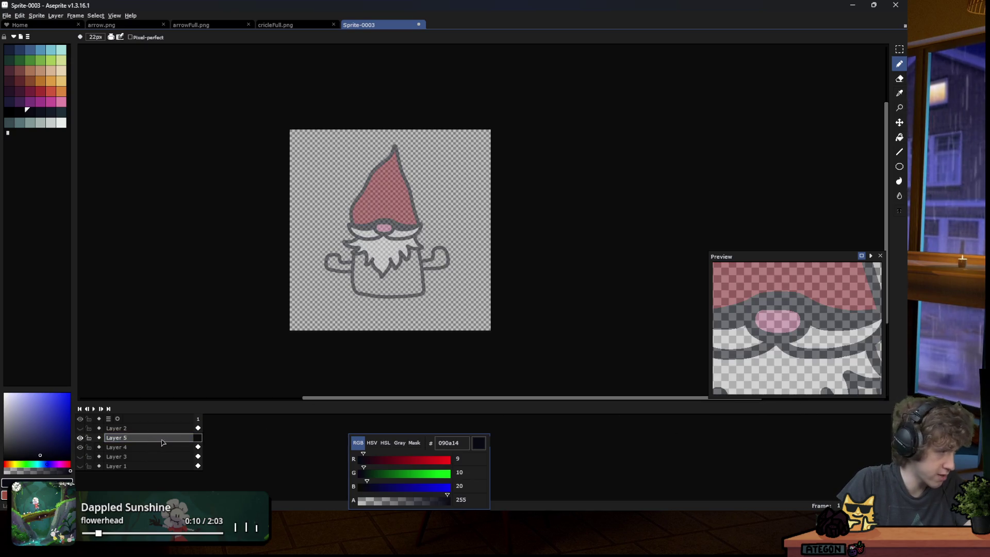
scroll(413, 272, "up", 1)
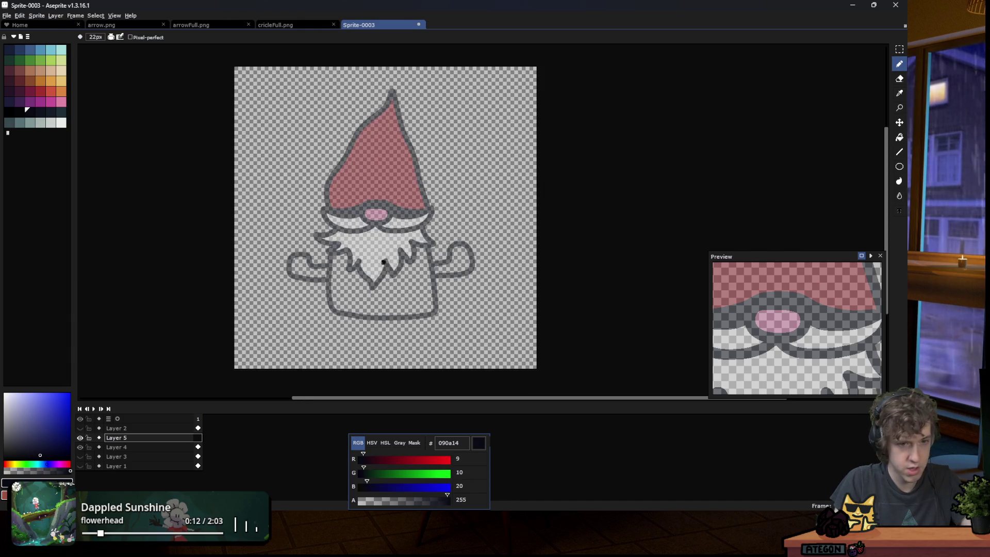
scroll(265, 212, "up", 2)
scroll(258, 216, "down", 2)
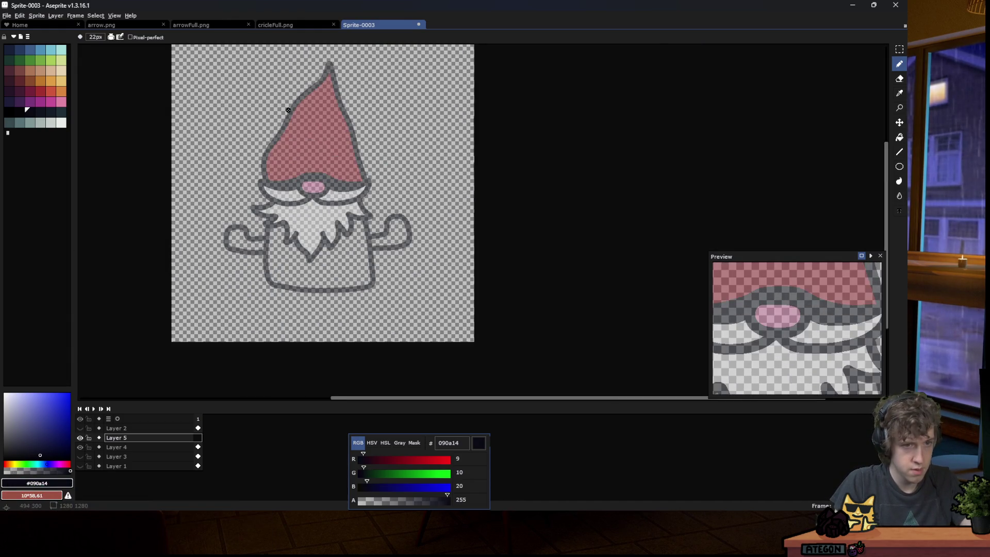
scroll(289, 109, "up", 4)
scroll(281, 144, "down", 4)
scroll(286, 186, "up", 2)
scroll(279, 196, "down", 2)
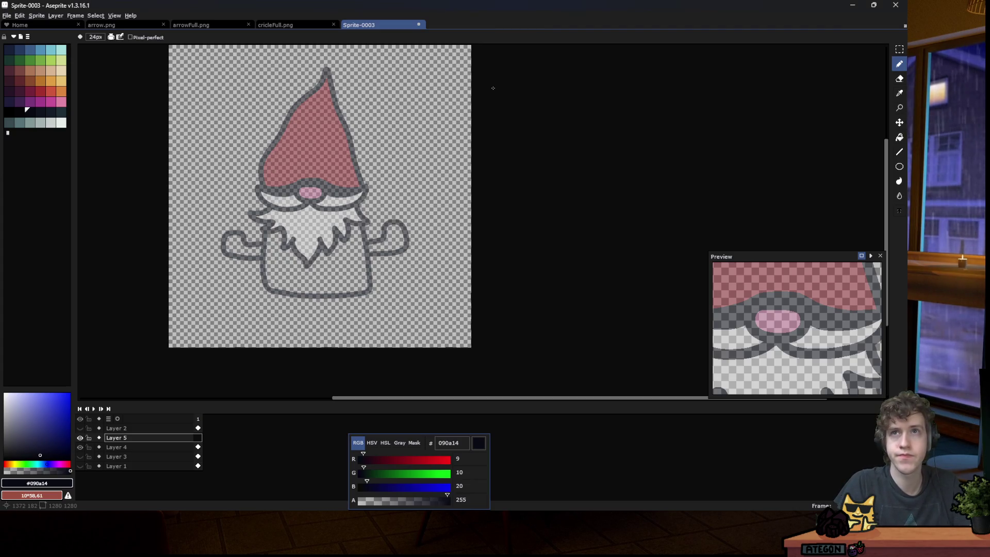
Ink a thick near-black #090a14 ring around the gnome's pink nose on Layer 5.
scroll(260, 263, "up", 1)
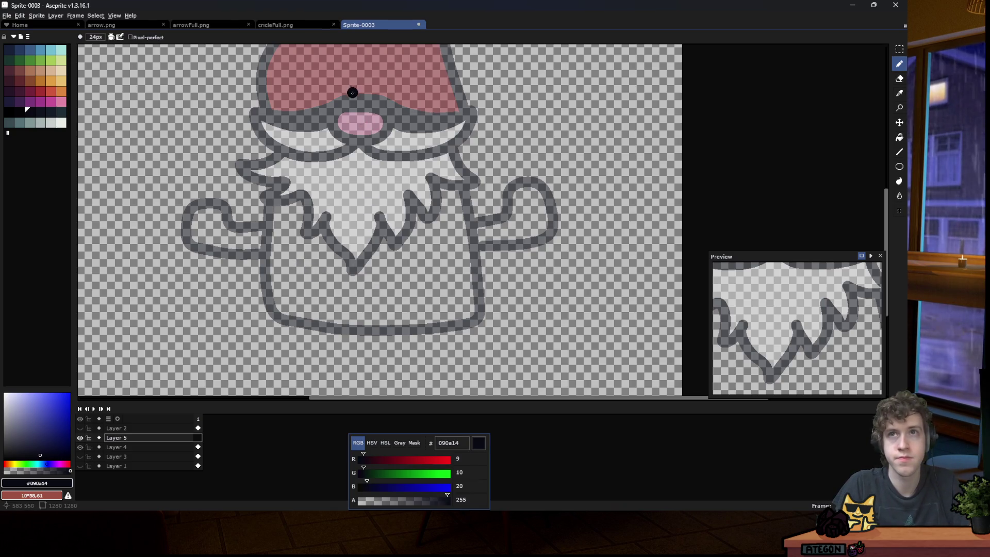
scroll(352, 93, "up", 1)
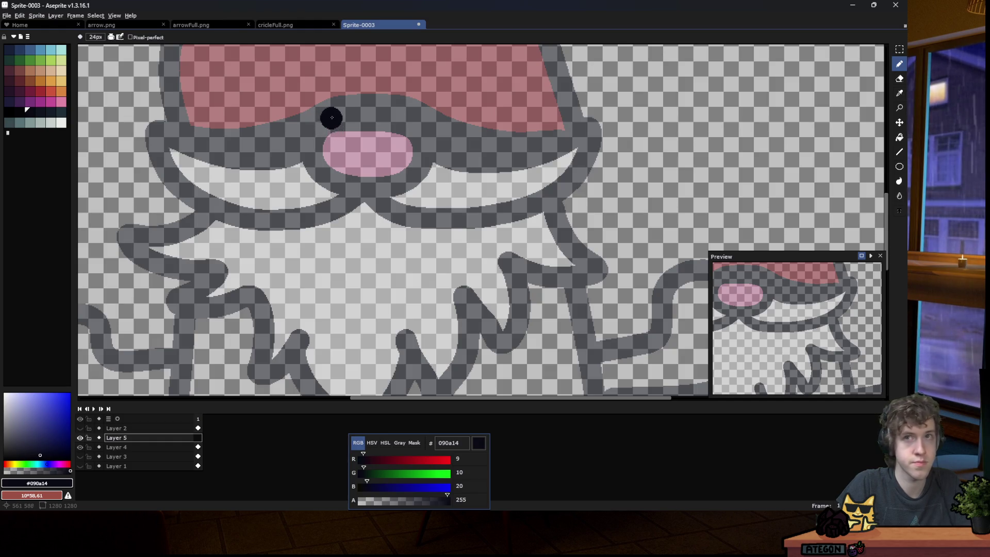
mouse_move(331, 117)
left_mouse_down()
mouse_move(308, 137)
mouse_move(314, 171)
mouse_move(361, 195)
mouse_move(419, 176)
mouse_move(419, 129)
mouse_move(374, 109)
mouse_move(324, 115)
left_mouse_up()
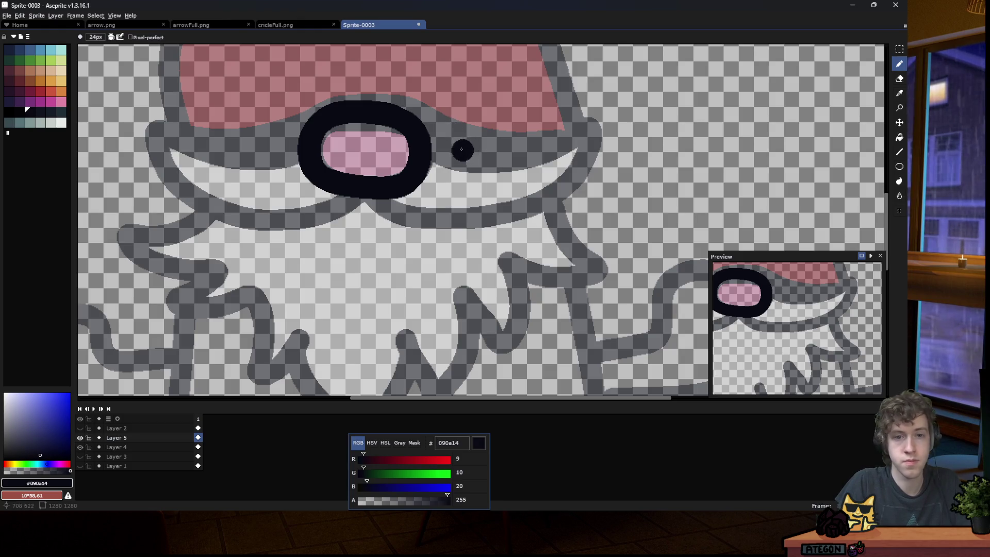
scroll(414, 131, "down", 5)
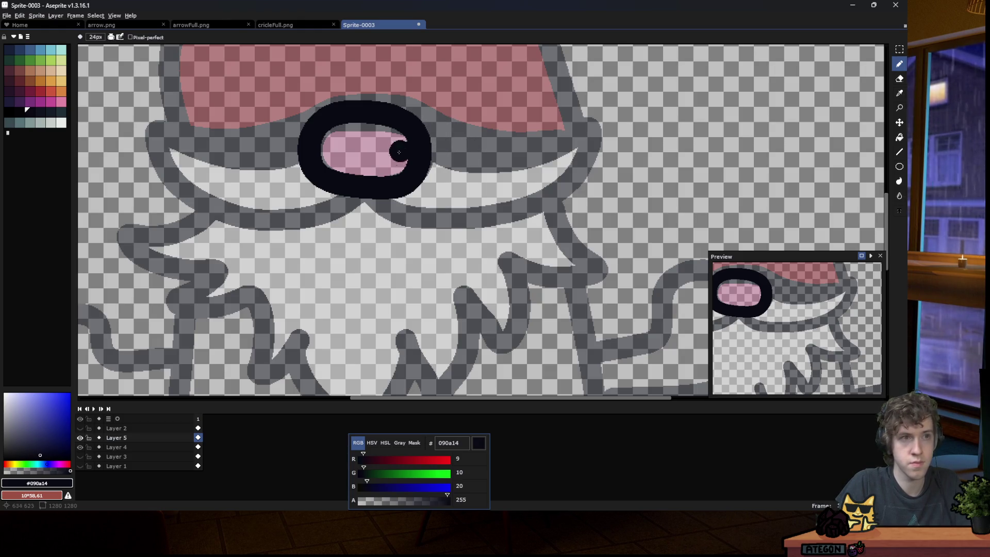
scroll(362, 169, "up", 3)
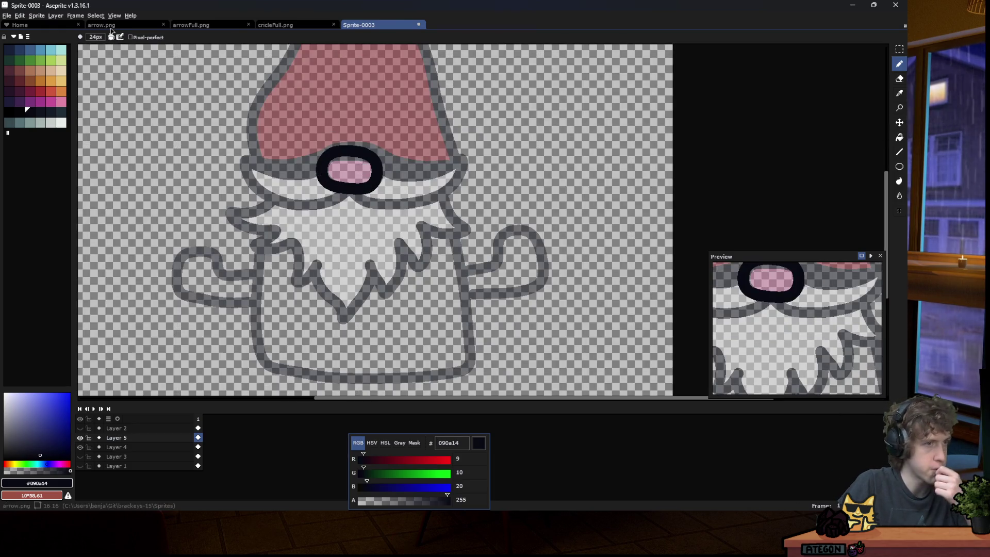
left_click(36, 15)
Triple the canvas width to 3840×1280 by entering 1280*3 in Canvas Size.
left_click(52, 61)
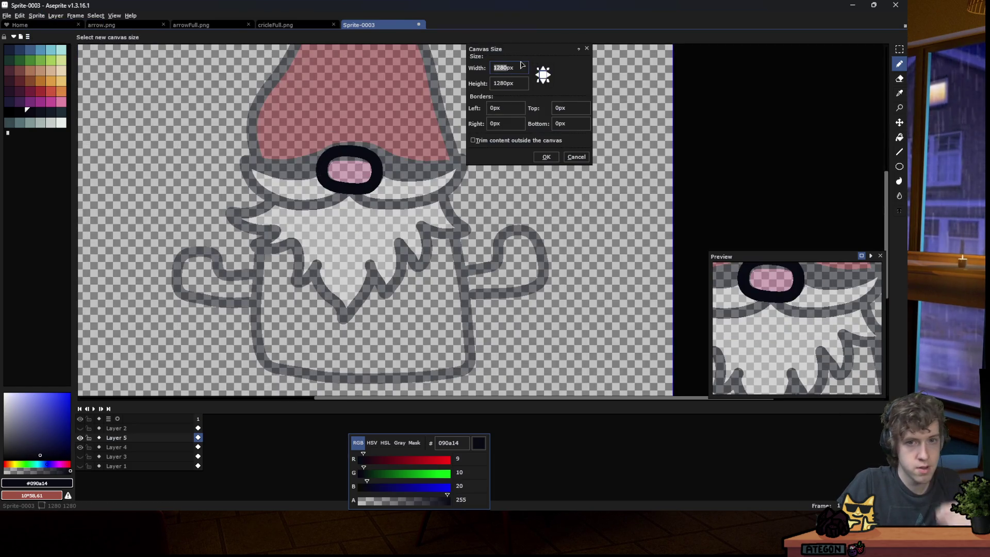
type("3")
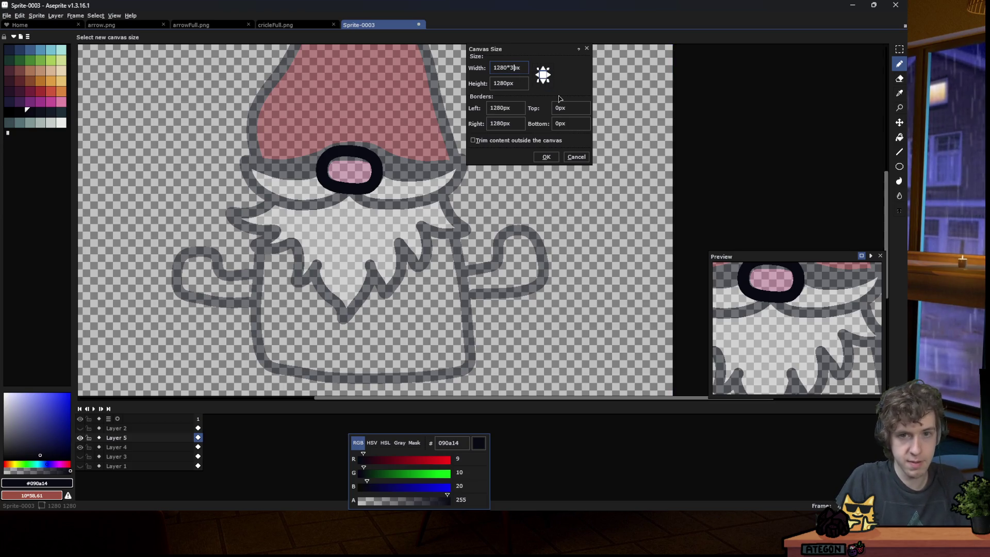
left_click(546, 156)
scroll(428, 146, "down", 3)
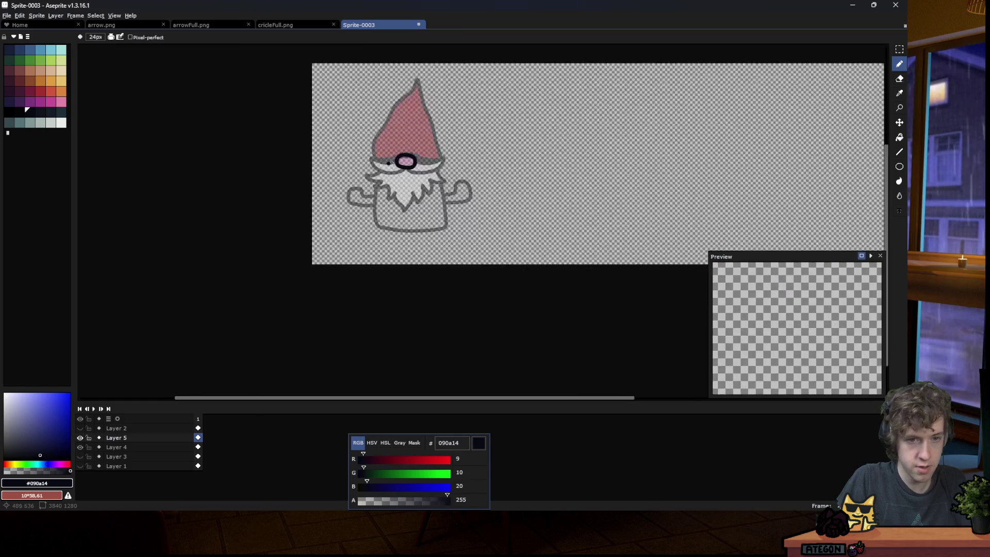
scroll(438, 140, "up", 4)
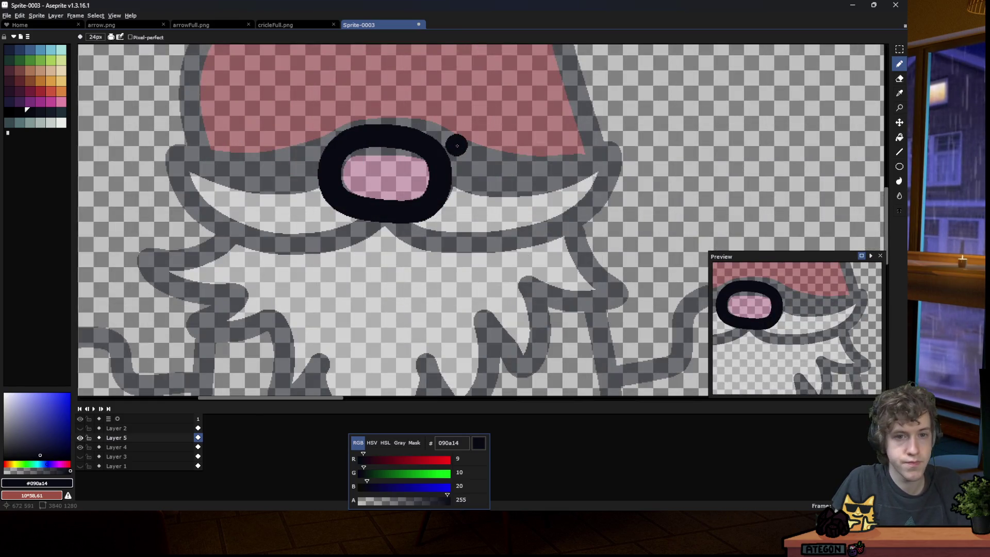
Ink the right moustache stroke and the curving mouth, undoing misfired strokes.
mouse_move(441, 158)
left_mouse_down()
mouse_move(611, 149)
mouse_move(588, 199)
mouse_move(522, 230)
left_mouse_up()
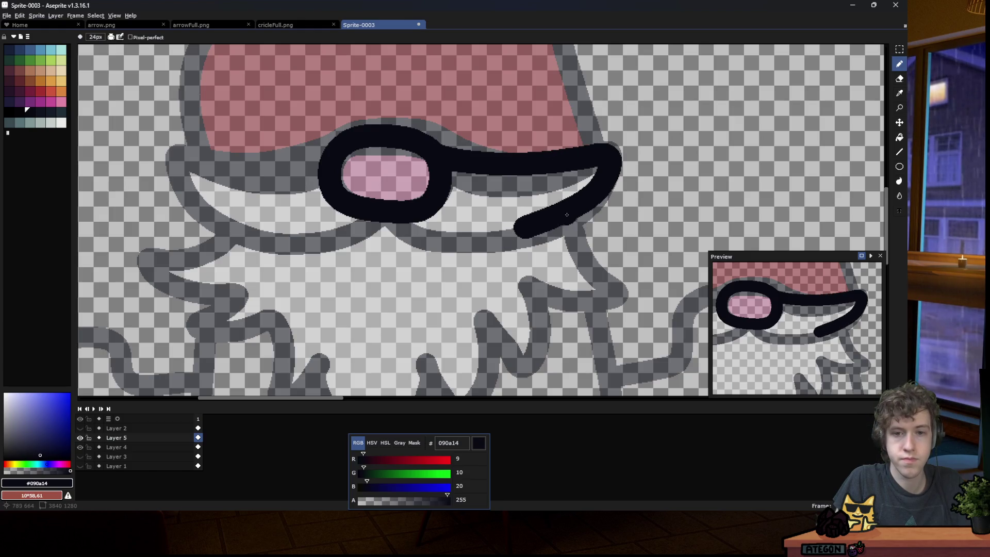
mouse_move(580, 205)
left_mouse_down()
mouse_move(593, 216)
mouse_move(593, 271)
mouse_move(555, 312)
mouse_move(520, 300)
left_mouse_up()
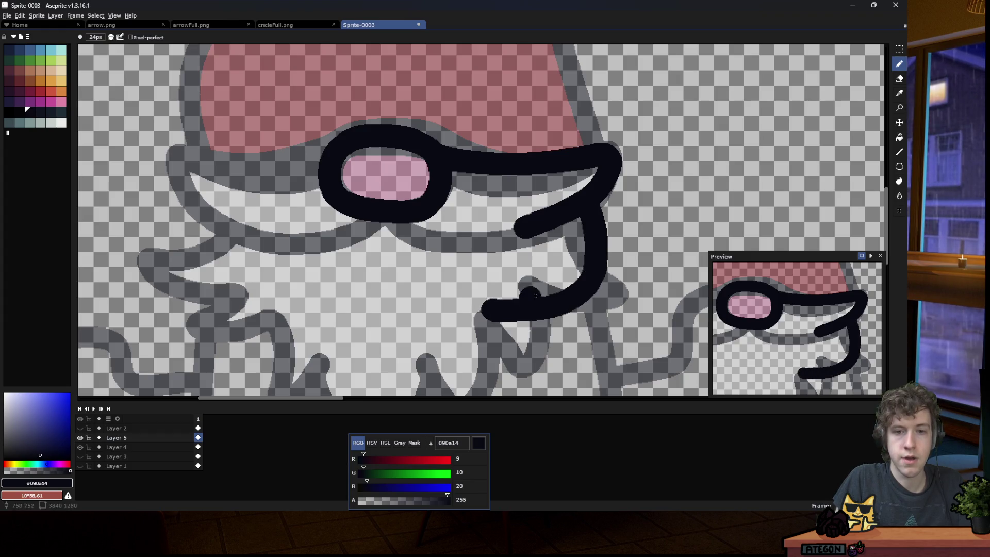
key("ctrl+z")
mouse_move(587, 213)
left_mouse_down()
mouse_move(555, 260)
mouse_move(482, 296)
left_mouse_up()
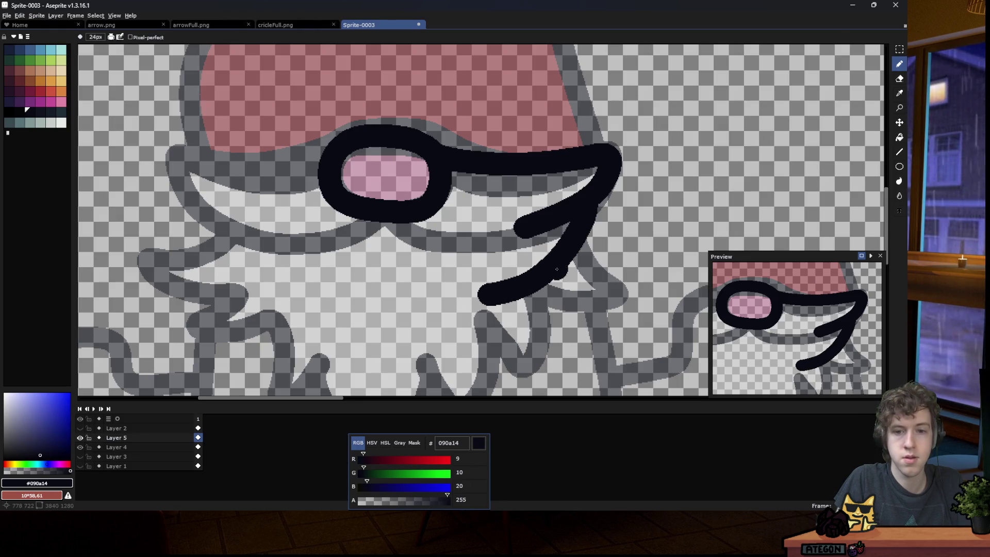
mouse_move(548, 288)
left_mouse_down()
mouse_move(521, 316)
mouse_move(433, 361)
mouse_move(410, 361)
left_mouse_up()
key("ctrl+z")
mouse_move(537, 288)
left_mouse_down()
mouse_move(521, 322)
mouse_move(451, 353)
mouse_move(394, 328)
mouse_move(379, 304)
left_mouse_up()
scroll(374, 286, "down", 4)
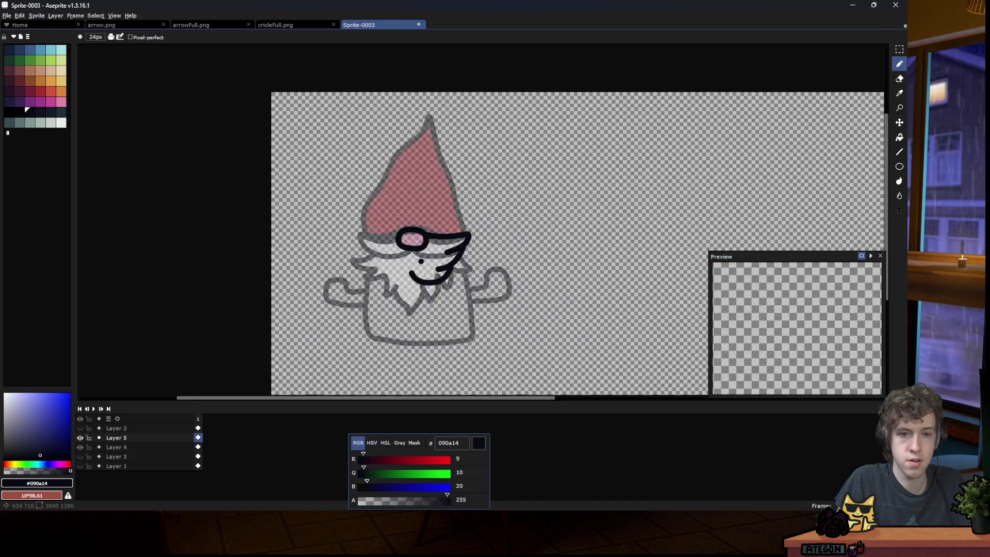
scroll(415, 272, "up", 3)
scroll(415, 272, "up", 2)
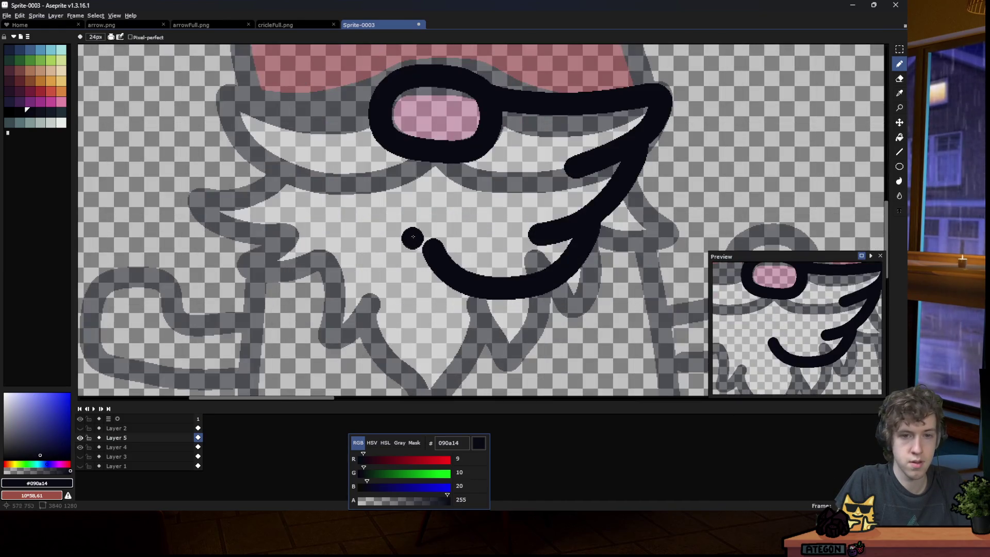
Magic-wand select the black moustache and mouth lines, then copy and paste them.
key("w")
left_click(551, 110)
key("ctrl+c")
key("ctrl+v")
Flip the pasted linework horizontally, shift it outward and tilt it into a W-shaped moustache.
key("shift+h")
left_click_drag(550, 110, 351, 110)
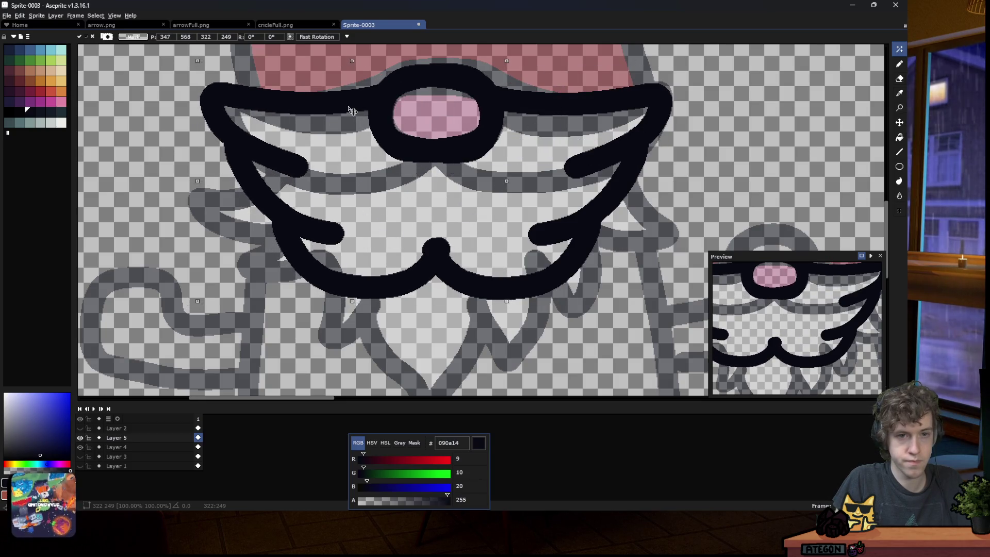
left_click_drag(199, 62, 198, 58)
mouse_move(466, 83)
left_mouse_down()
mouse_move(531, 98)
mouse_move(639, 92)
left_mouse_up()
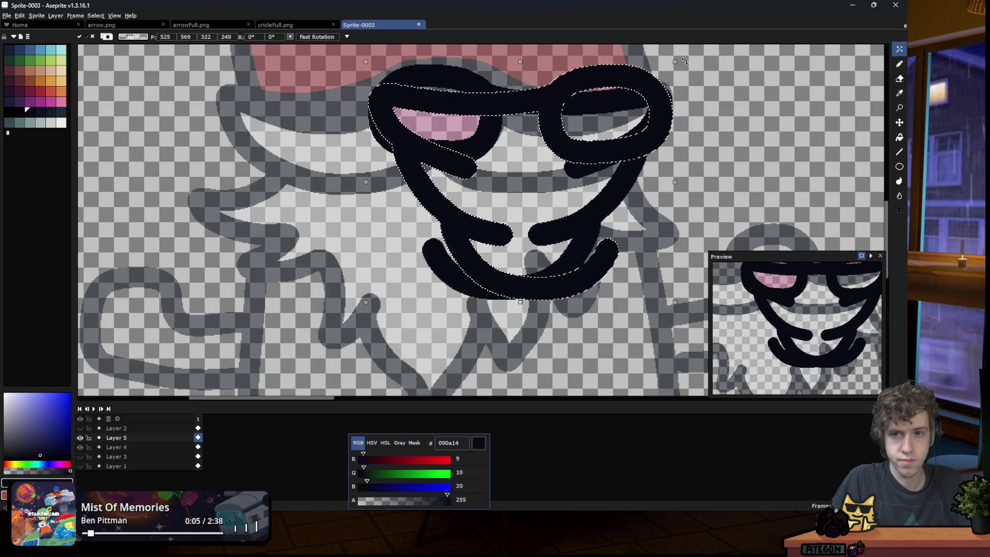
left_click_drag(713, 70, 716, 93)
key("ctrl+z")
key("ctrl+z")
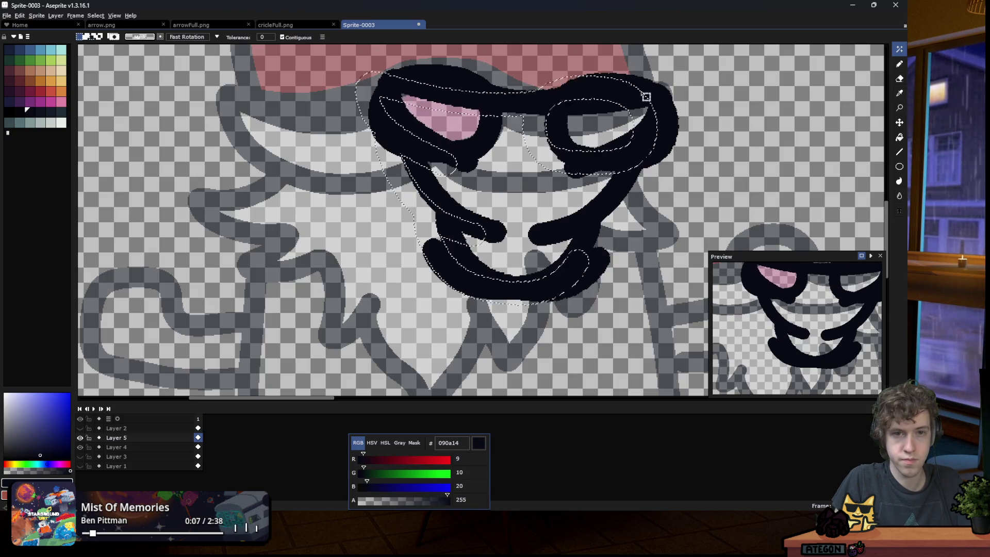
key("ctrl+z")
key("ctrl+z")
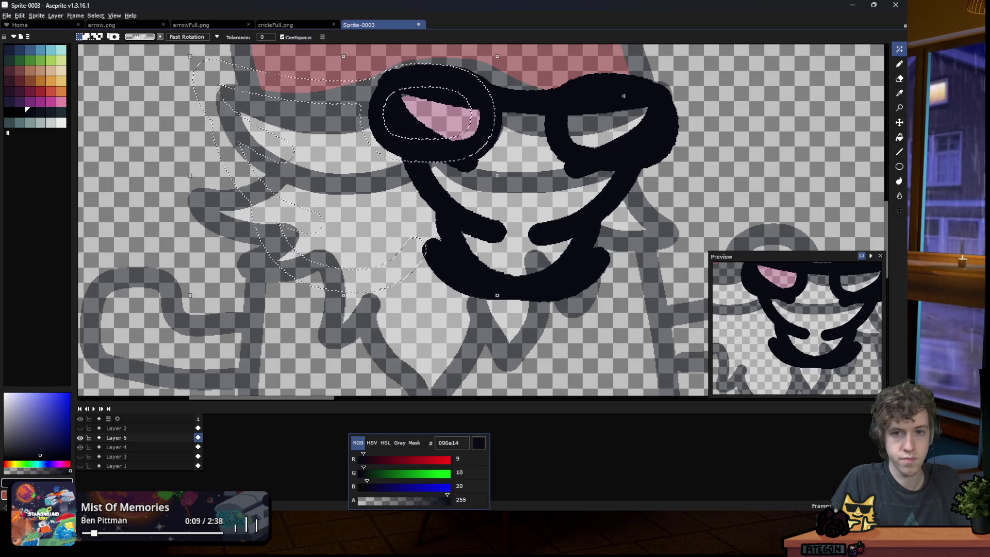
left_click_drag(461, 87, 637, 96)
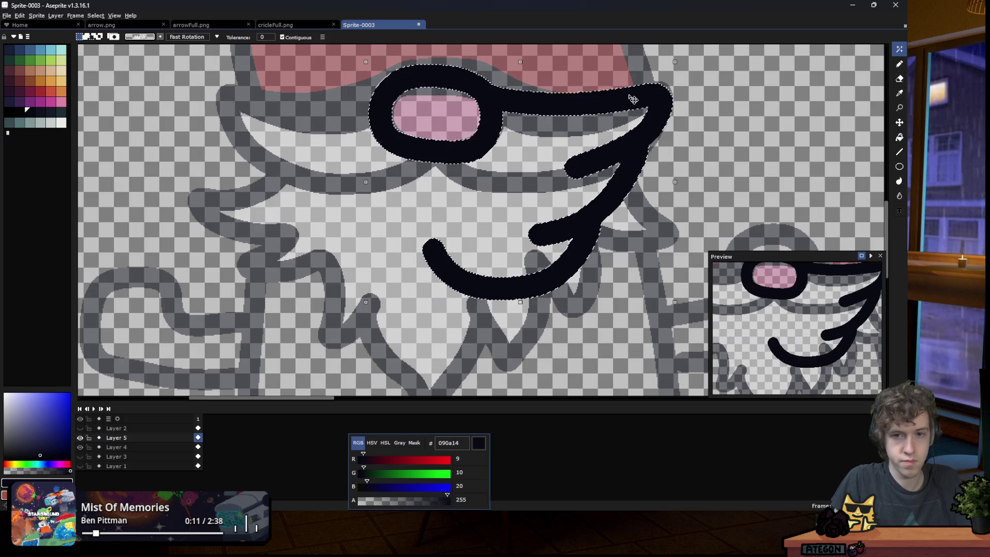
mouse_move(673, 54)
left_mouse_down()
mouse_move(695, 63)
mouse_move(510, 66)
mouse_move(494, 109)
left_mouse_up()
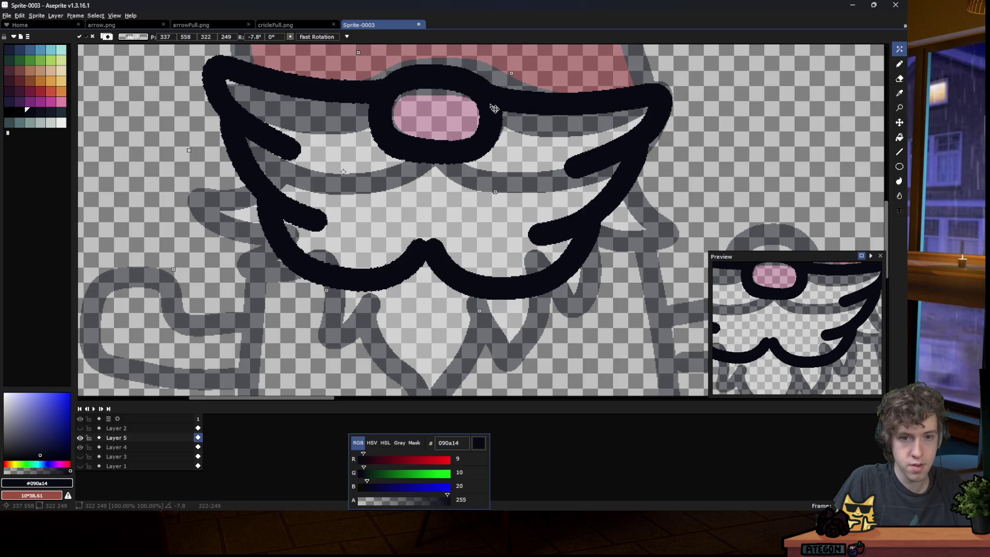
key("b")
scroll(428, 240, "up", 1)
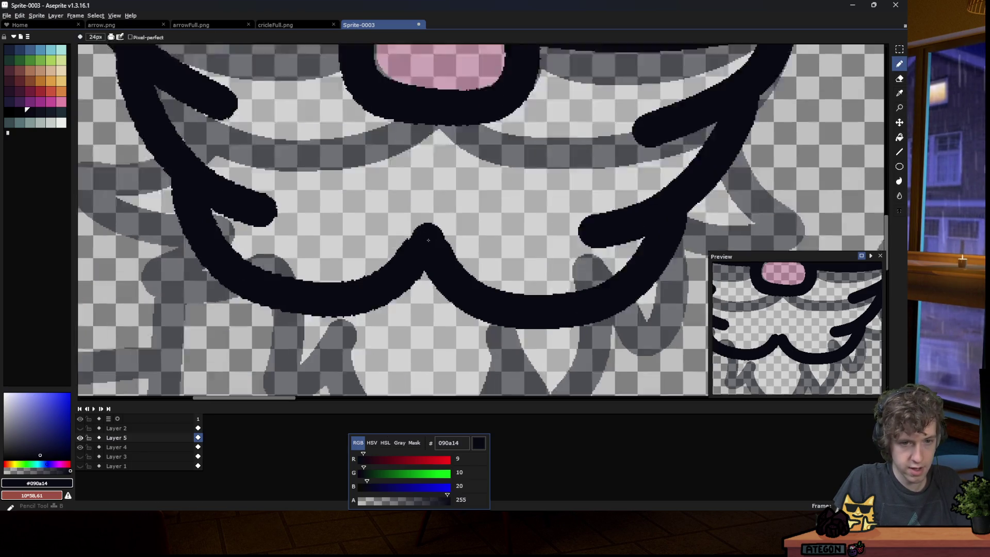
Draw the gnome's left body outline down from the beard, undoing an overlong stroke.
scroll(407, 265, "up", 1)
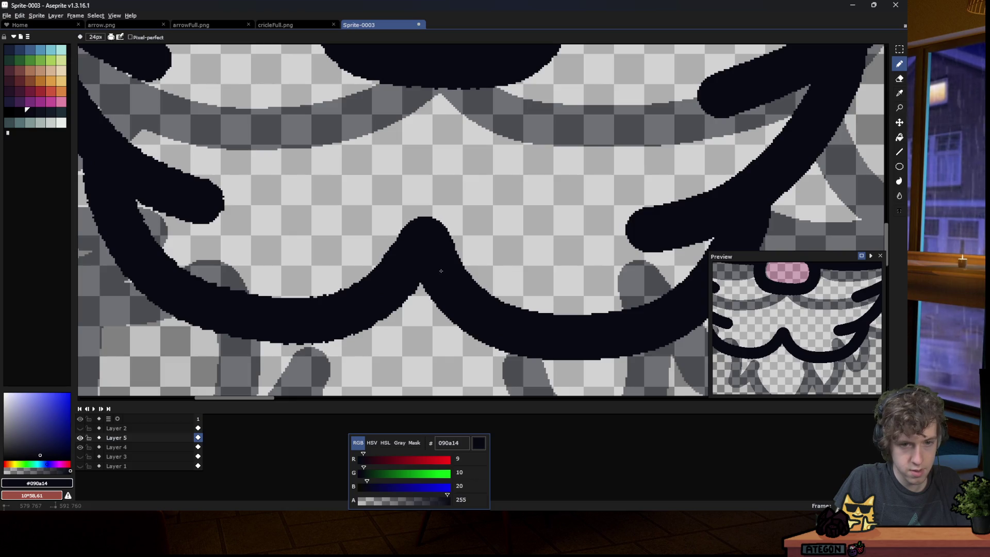
scroll(395, 254, "down", 6)
scroll(396, 253, "down", 1)
scroll(373, 247, "up", 7)
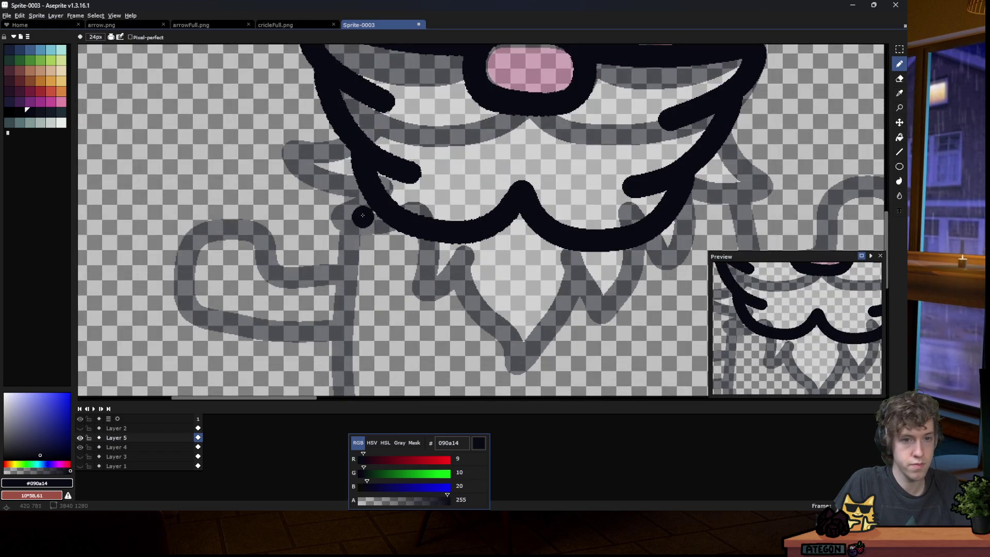
mouse_move(358, 178)
left_mouse_down()
mouse_move(333, 214)
mouse_move(300, 321)
left_mouse_up()
scroll(344, 199, "down", 7)
scroll(318, 261, "up", 6)
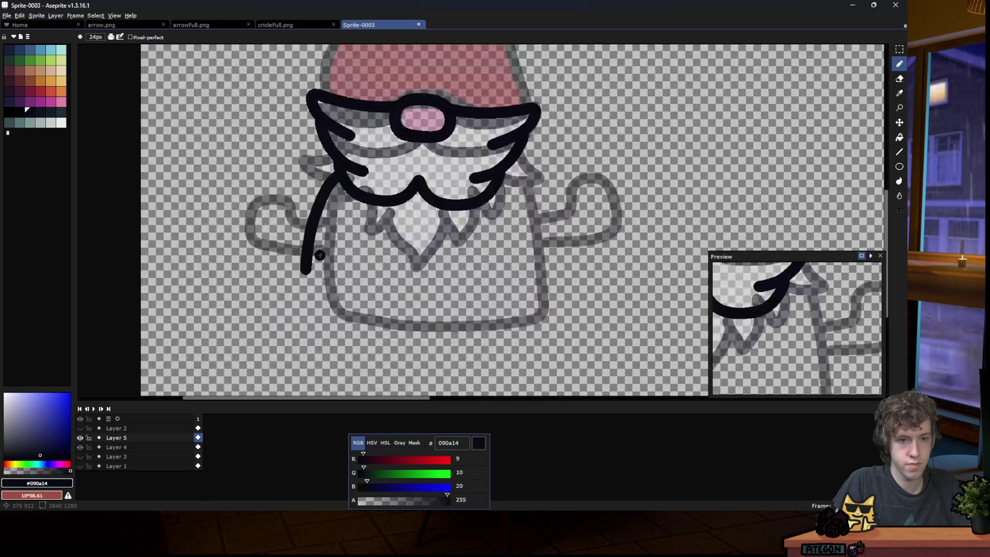
mouse_move(361, 110)
left_mouse_down()
mouse_move(315, 189)
mouse_move(298, 261)
mouse_move(294, 340)
mouse_move(309, 372)
left_mouse_up()
scroll(308, 372, "down", 3)
scroll(330, 305, "up", 3)
scroll(325, 294, "down", 1)
key("ctrl+z")
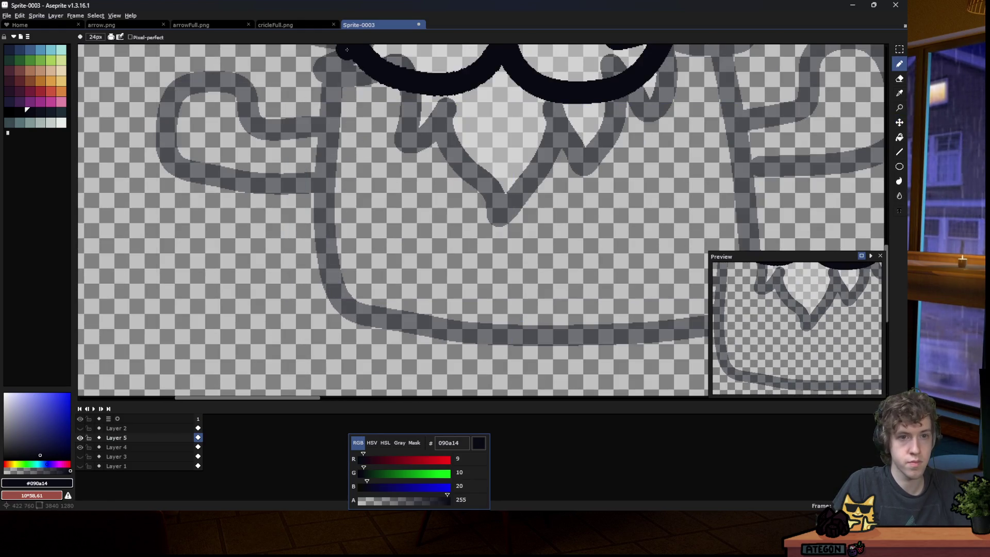
Redraw the left side, trim its end with the eraser, and curl the left foot loop.
mouse_move(348, 45)
left_mouse_down()
mouse_move(308, 116)
mouse_move(297, 178)
mouse_move(311, 287)
mouse_move(332, 336)
mouse_move(327, 265)
mouse_move(387, 232)
left_mouse_up()
key("ctrl+z")
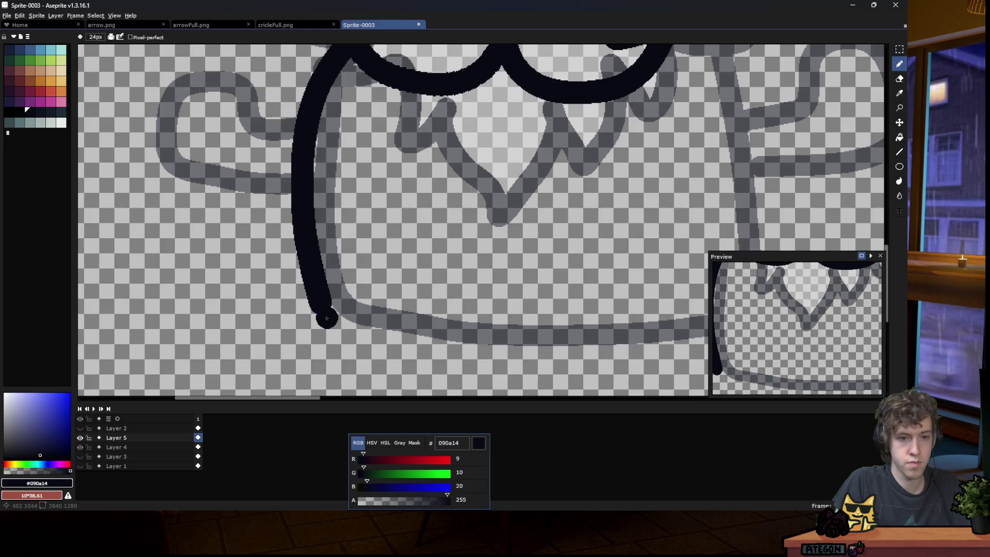
key("e")
left_click_drag(322, 309, 316, 286)
key("b")
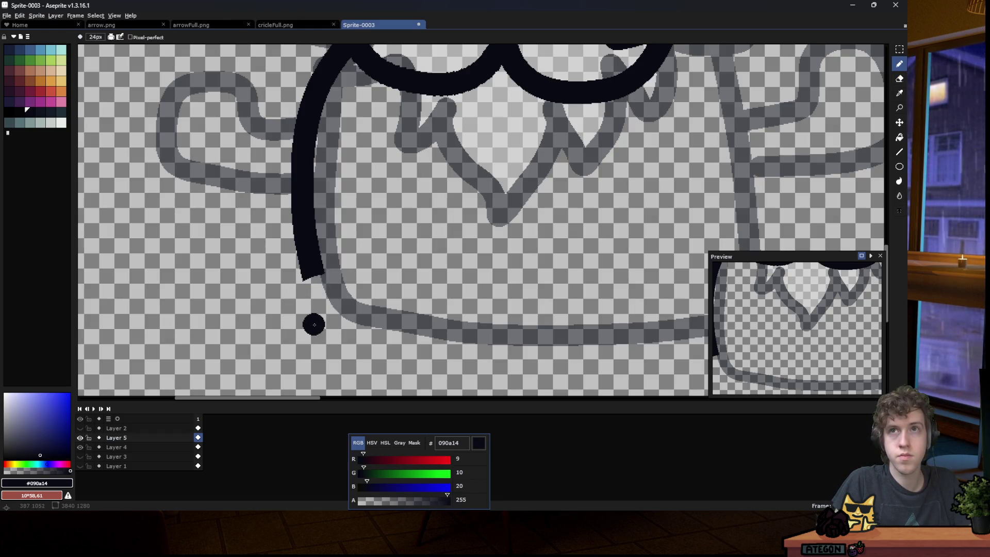
mouse_move(316, 323)
left_mouse_down()
mouse_move(353, 337)
mouse_move(410, 305)
mouse_move(381, 245)
mouse_move(335, 245)
mouse_move(307, 282)
mouse_move(312, 315)
left_mouse_up()
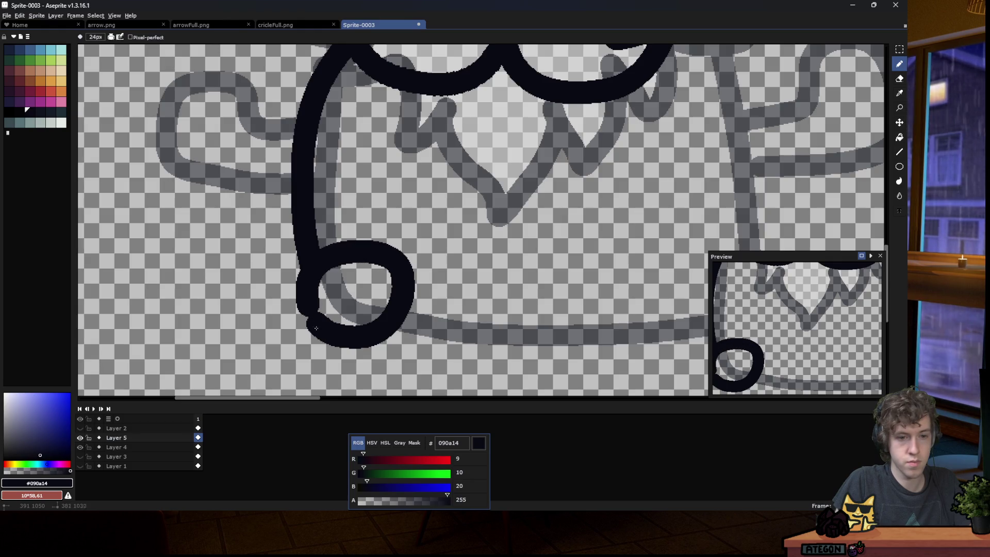
scroll(302, 294, "down", 5)
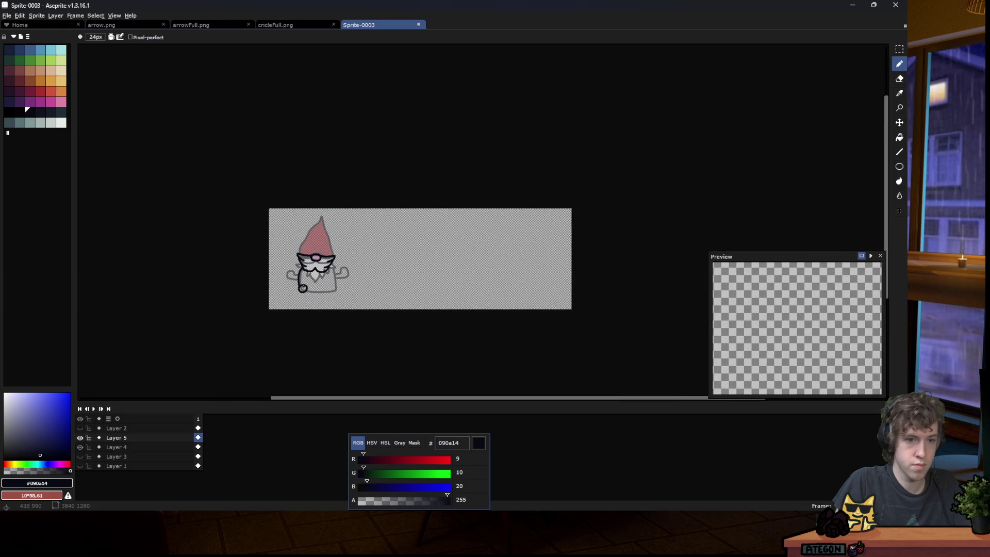
scroll(303, 288, "up", 5)
mouse_move(287, 247)
left_mouse_down()
mouse_move(244, 293)
mouse_move(286, 245)
mouse_move(247, 289)
mouse_move(251, 328)
mouse_move(297, 343)
mouse_move(343, 297)
mouse_move(315, 241)
mouse_move(292, 240)
left_mouse_up()
Draw the gnome's right foot loop and right side outline from beard to foot.
key("ctrl+z")
scroll(614, 258, "down", 2)
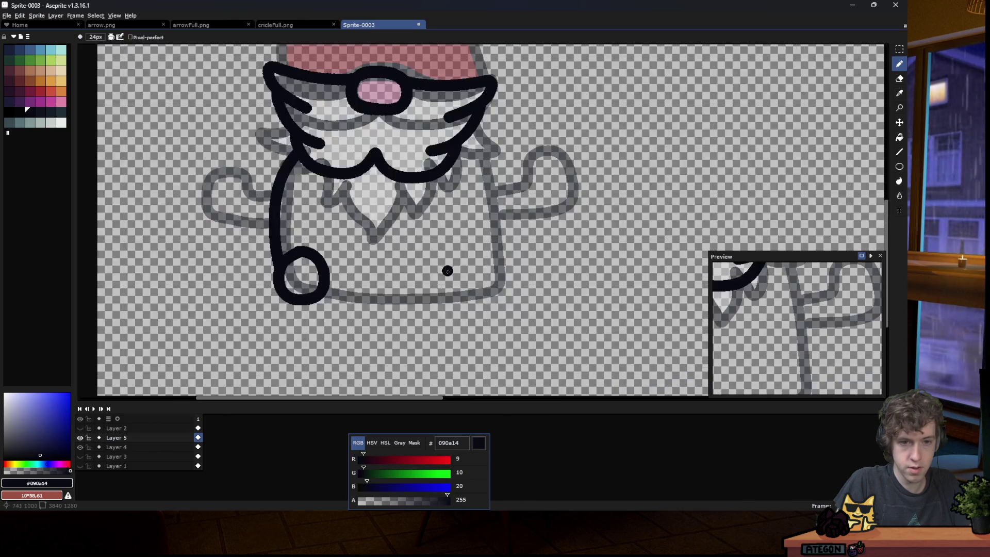
scroll(447, 270, "up", 2)
mouse_move(477, 225)
left_mouse_down()
mouse_move(454, 245)
mouse_move(467, 307)
mouse_move(537, 316)
mouse_move(556, 253)
mouse_move(510, 216)
mouse_move(460, 227)
left_mouse_up()
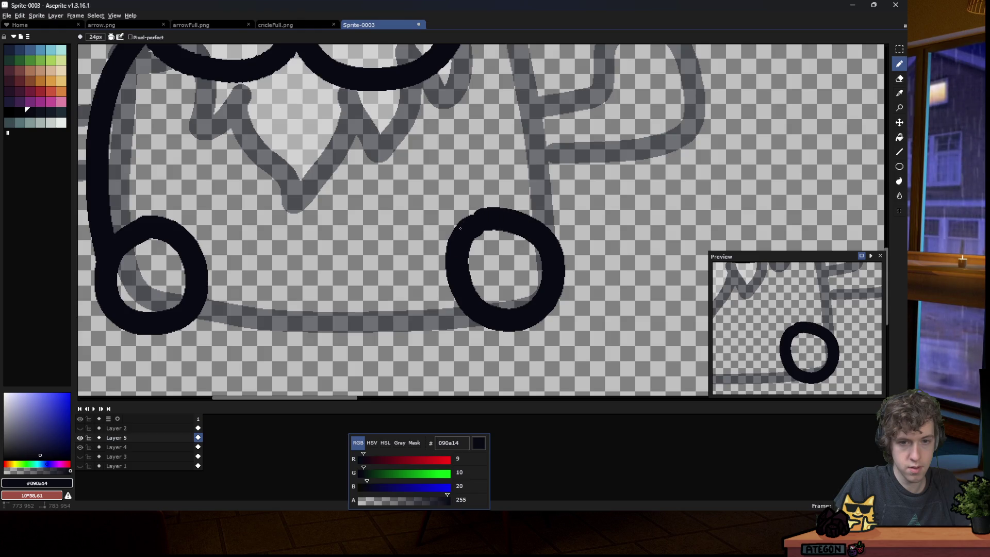
scroll(461, 228, "down", 2)
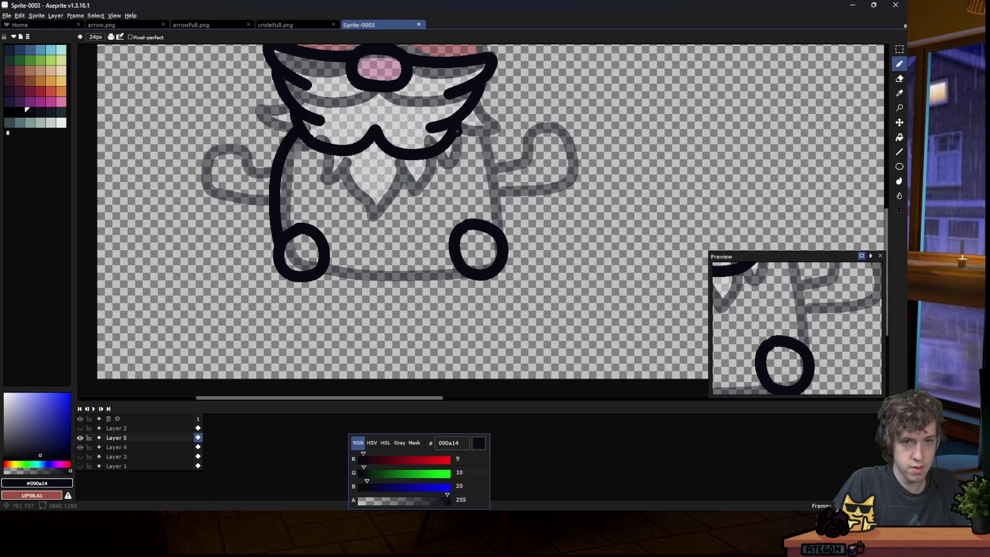
mouse_move(454, 132)
left_mouse_down()
mouse_move(487, 168)
mouse_move(509, 236)
left_mouse_up()
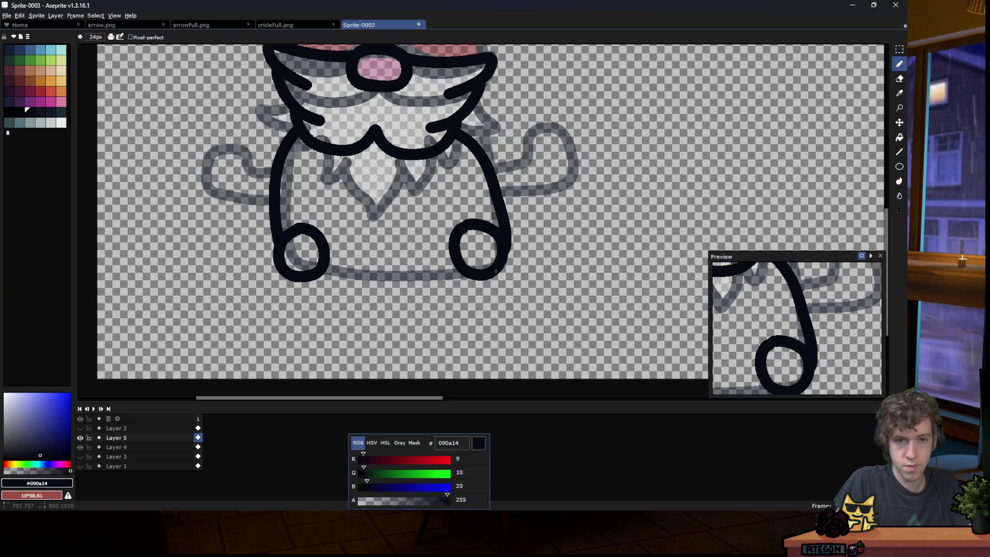
Join the two foot loops with a bottom base line, redoing a misplaced attempt.
scroll(373, 263, "down", 3)
scroll(369, 270, "up", 4)
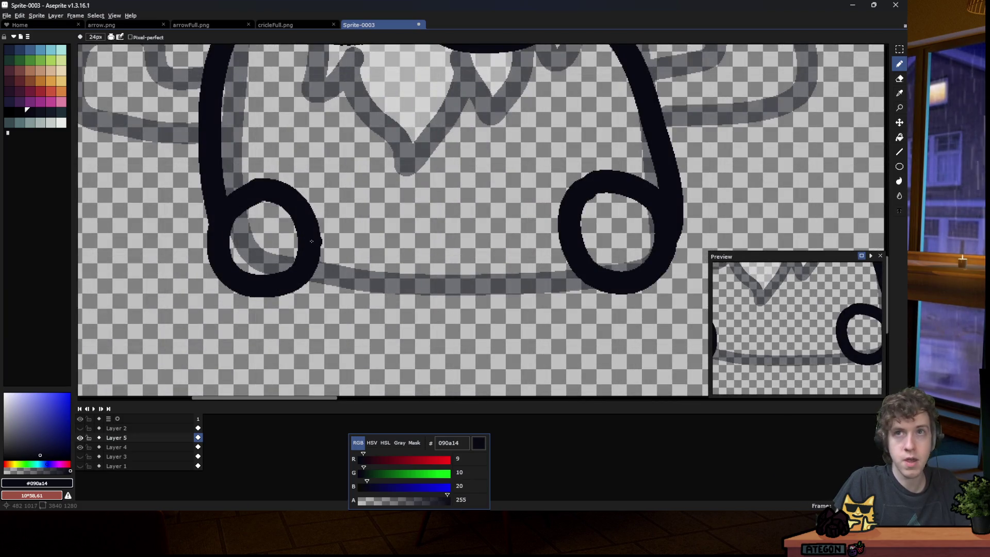
mouse_move(314, 240)
left_mouse_down()
mouse_move(367, 226)
mouse_move(464, 227)
left_mouse_up()
key("ctrl+z")
mouse_move(318, 238)
left_mouse_down()
mouse_move(365, 223)
mouse_move(459, 225)
mouse_move(591, 255)
left_mouse_up()
scroll(346, 271, "down", 5)
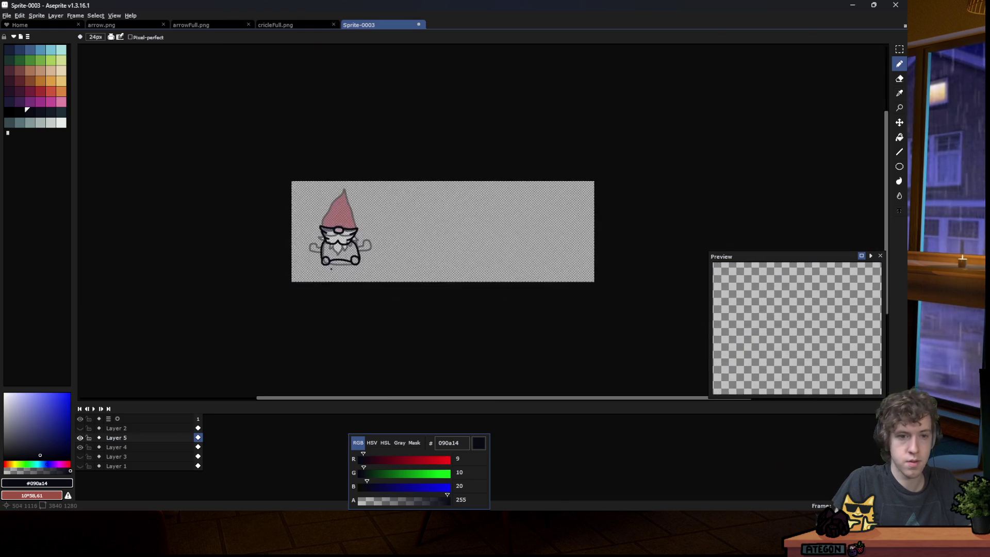
scroll(346, 272, "up", 5)
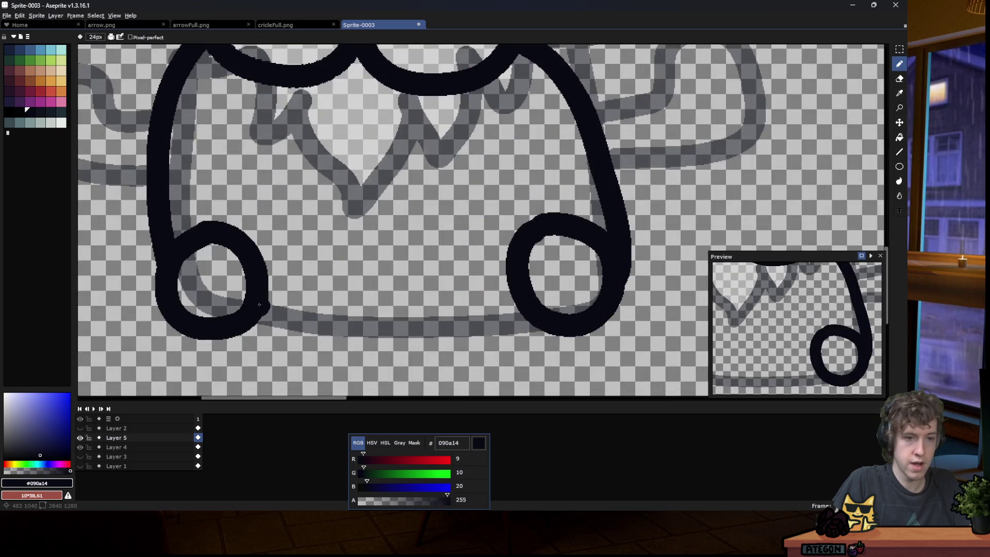
mouse_move(261, 304)
left_mouse_down()
mouse_move(387, 291)
mouse_move(520, 299)
left_mouse_up()
scroll(454, 283, "down", 5)
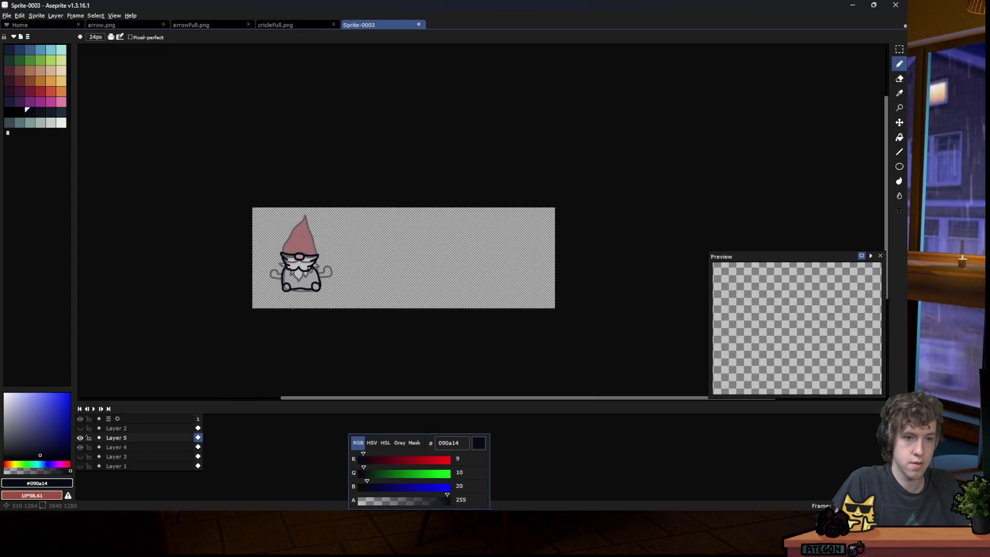
scroll(284, 283, "up", 2)
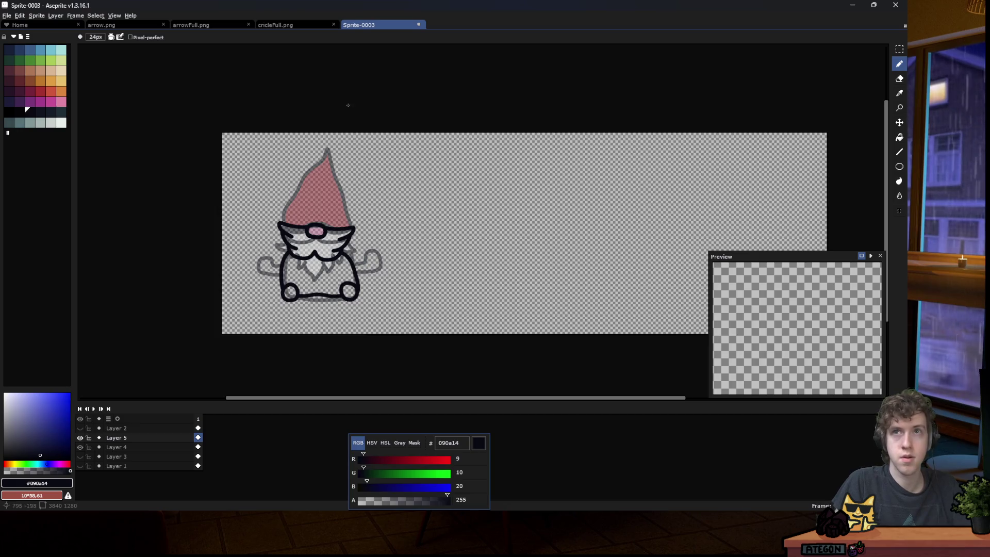
scroll(311, 150, "up", 1)
scroll(281, 253, "up", 1)
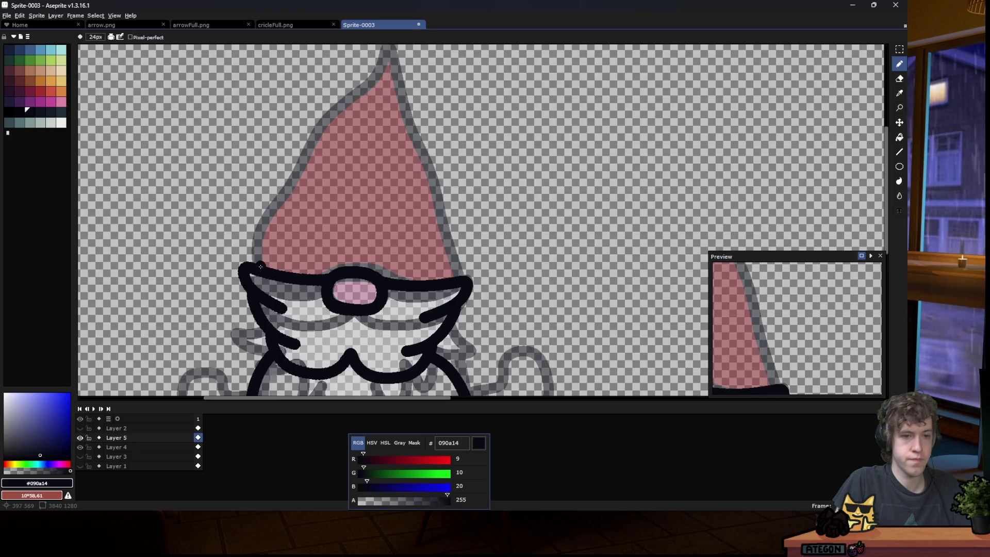
Outline the pointed hat in black and hide Layer 4 to view only the lineart.
mouse_move(253, 264)
left_mouse_down()
mouse_move(420, 76)
mouse_move(437, 85)
mouse_move(442, 278)
left_mouse_up()
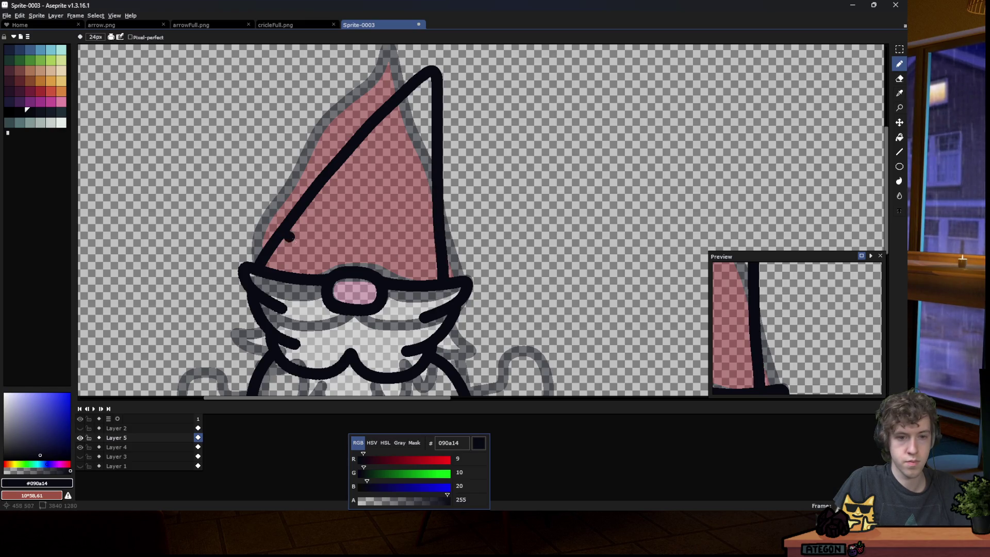
scroll(313, 298, "down", 5)
scroll(308, 302, "up", 2)
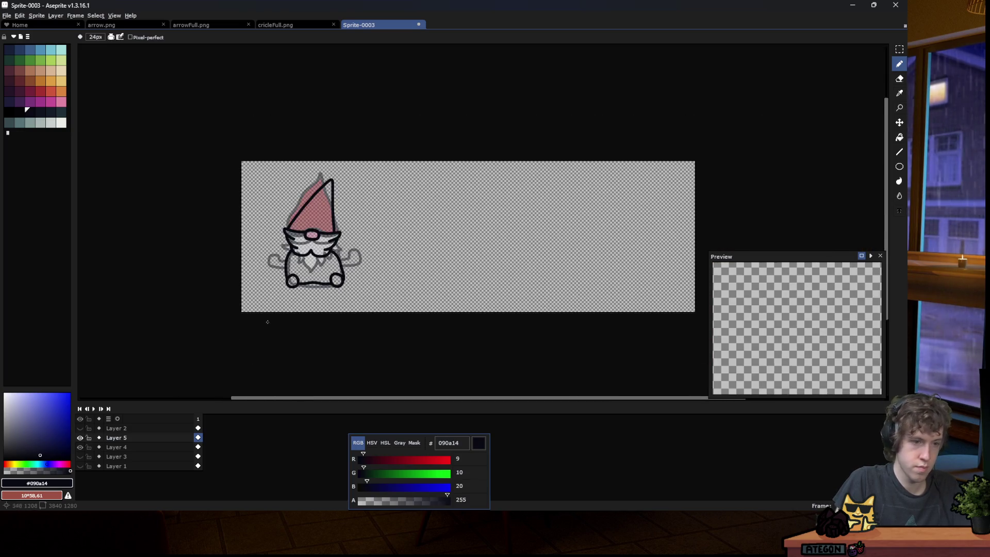
left_click(80, 448)
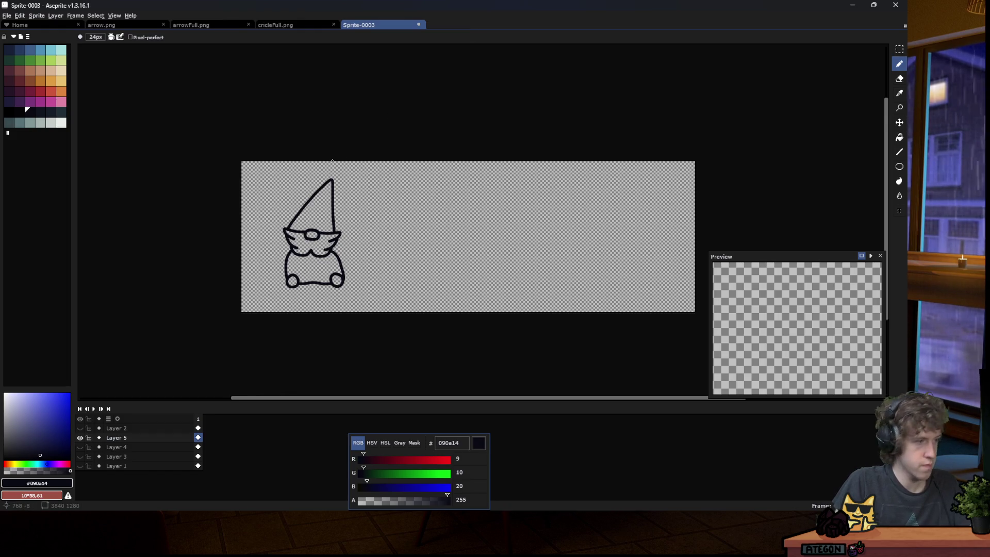
key("m")
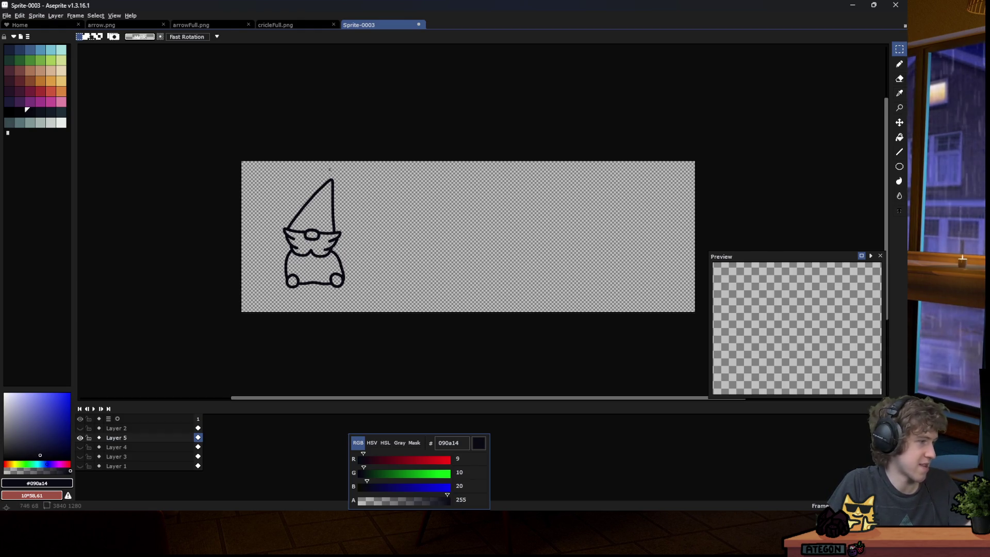
Show the coloured sketch again and move all the gnome lineart right, beside it.
left_click(81, 428)
left_click(81, 429)
left_click(81, 447)
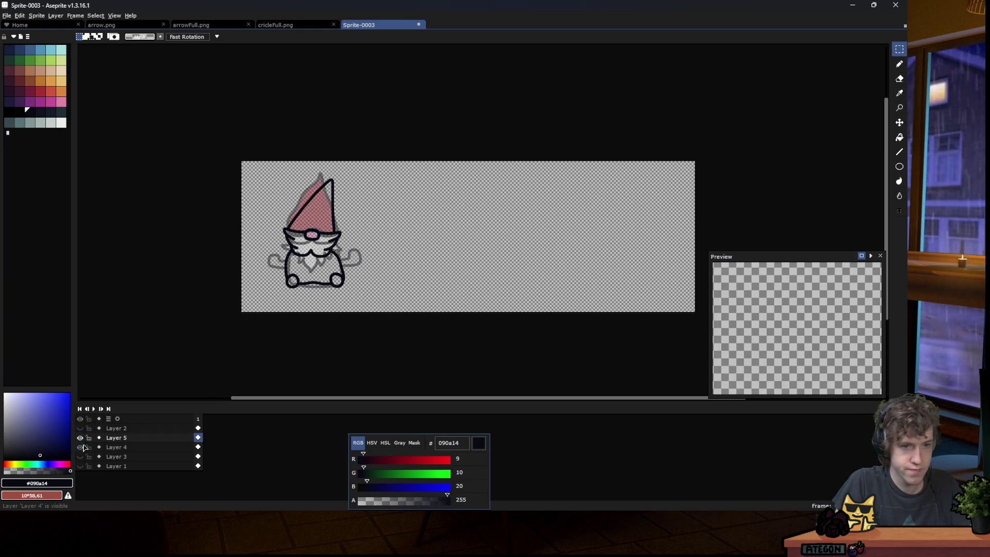
key("ctrl+a")
key("shift+Right")
left_click_drag(453, 242, 527, 242)
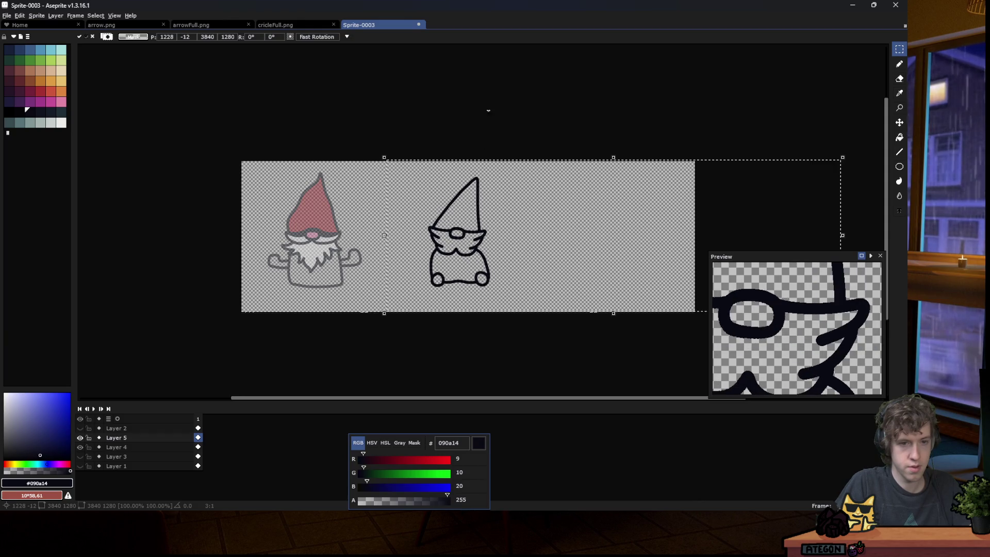
key("ctrl+d")
scroll(280, 263, "down", 3)
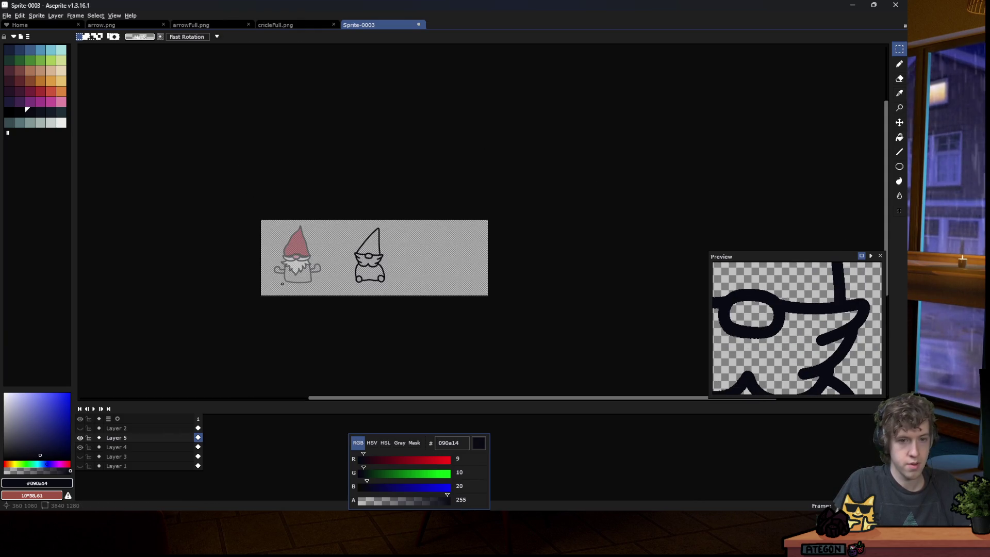
scroll(294, 272, "up", 1)
scroll(408, 255, "up", 1)
key("b")
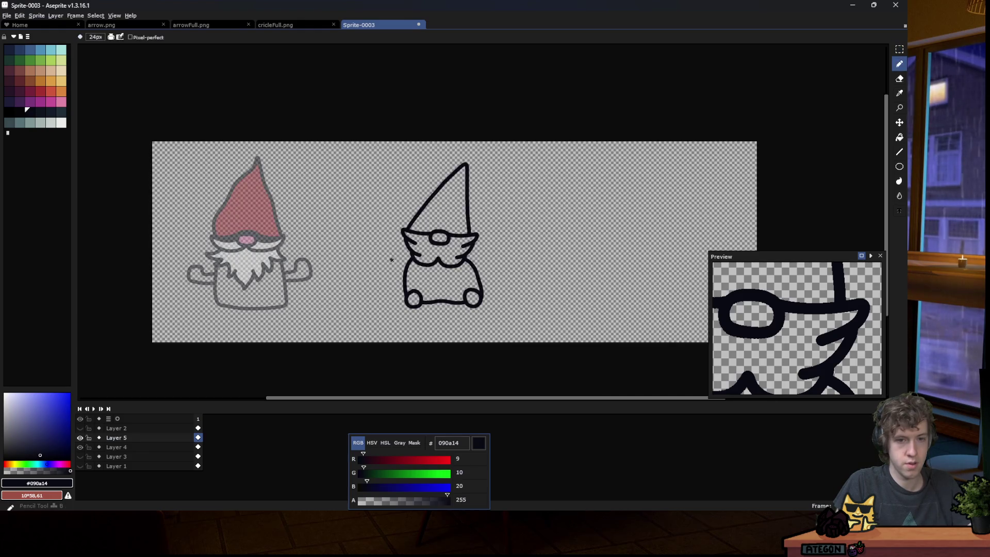
scroll(273, 275, "up", 1)
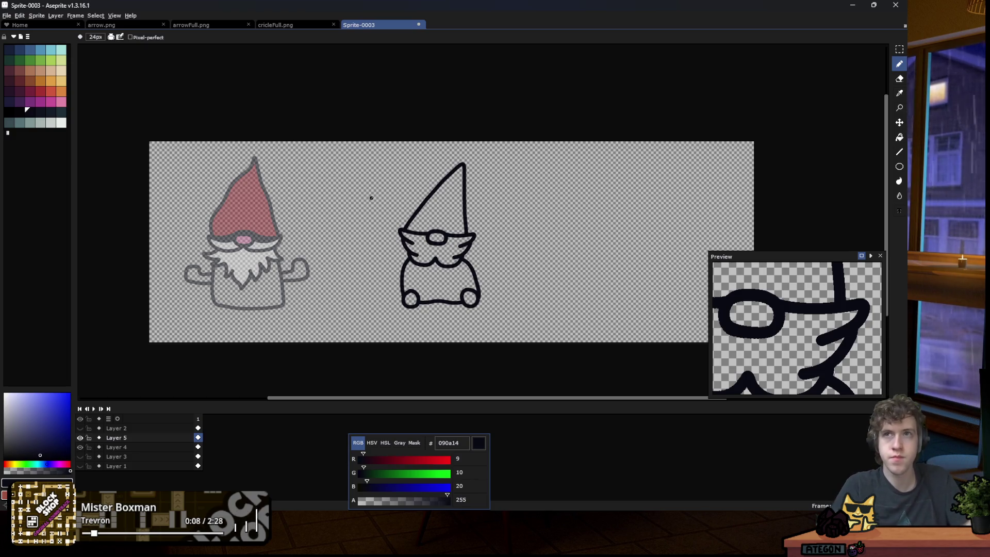
scroll(407, 266, "down", 1)
scroll(439, 268, "up", 2)
scroll(463, 271, "down", 1)
scroll(146, 276, "up", 1)
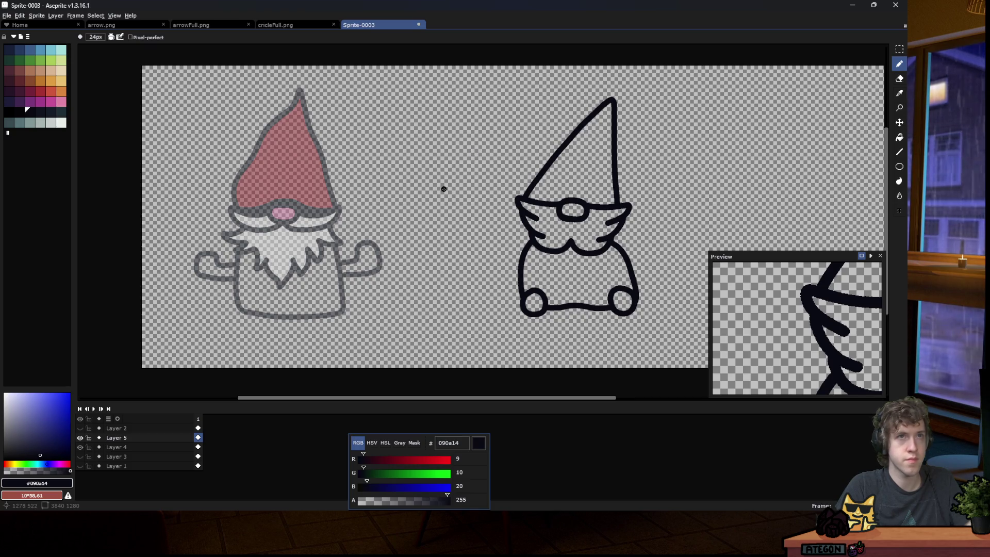
scroll(330, 229, "up", 1)
scroll(199, 267, "down", 1)
scroll(320, 90, "up", 1)
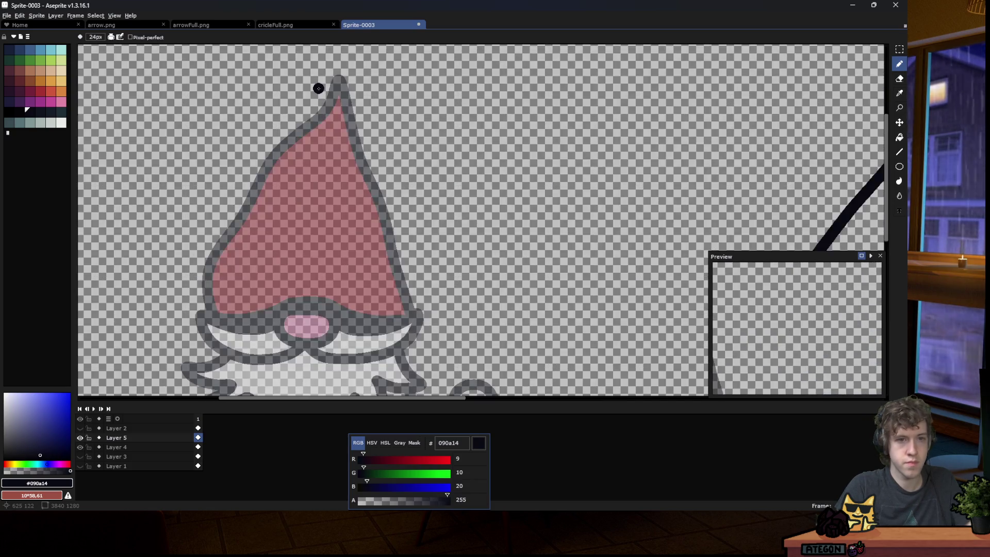
scroll(329, 160, "down", 3)
scroll(330, 165, "up", 1)
scroll(314, 268, "up", 2)
scroll(318, 267, "down", 2)
scroll(318, 266, "up", 1)
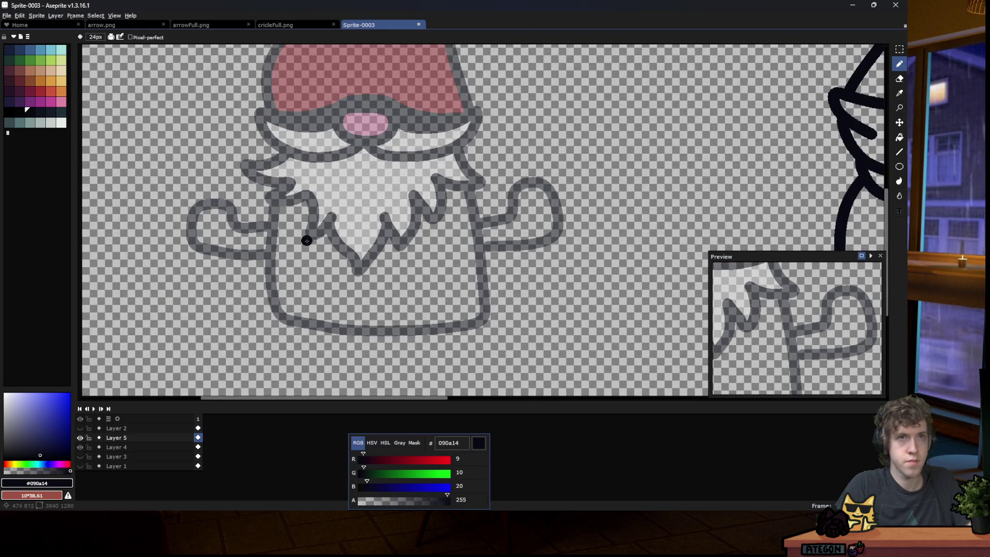
scroll(308, 227, "down", 1)
scroll(324, 215, "up", 1)
scroll(297, 226, "down", 1)
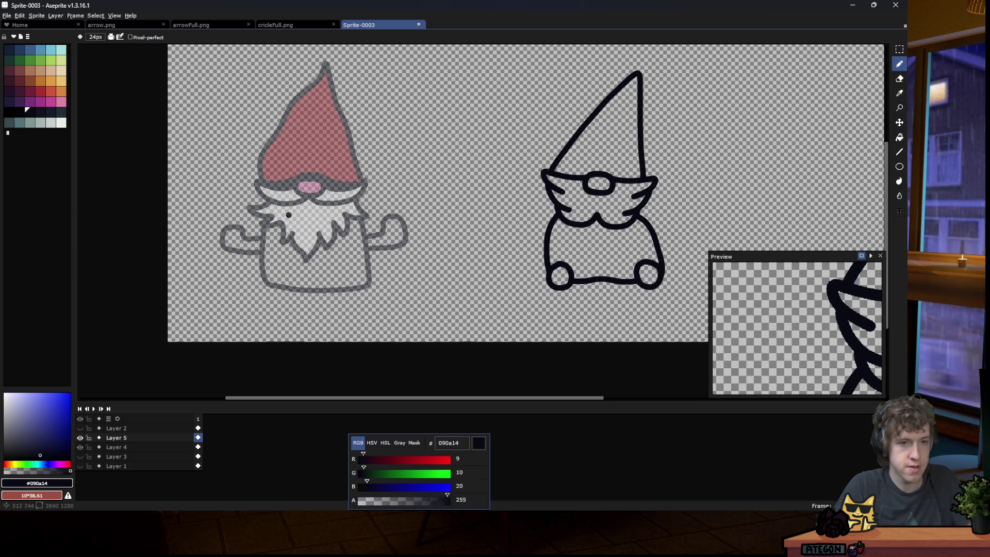
scroll(282, 187, "up", 1)
scroll(277, 186, "down", 1)
scroll(311, 61, "up", 2)
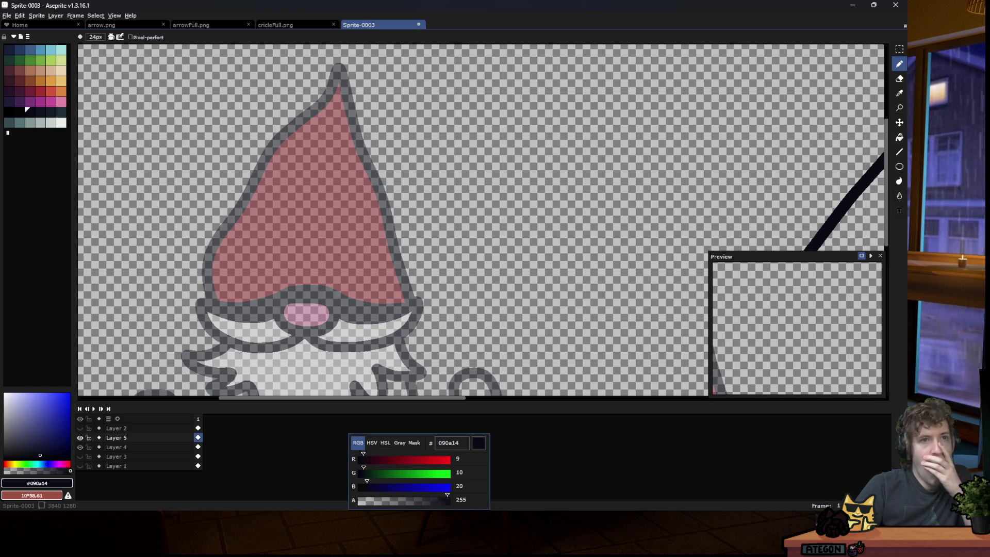
scroll(483, 222, "down", 5)
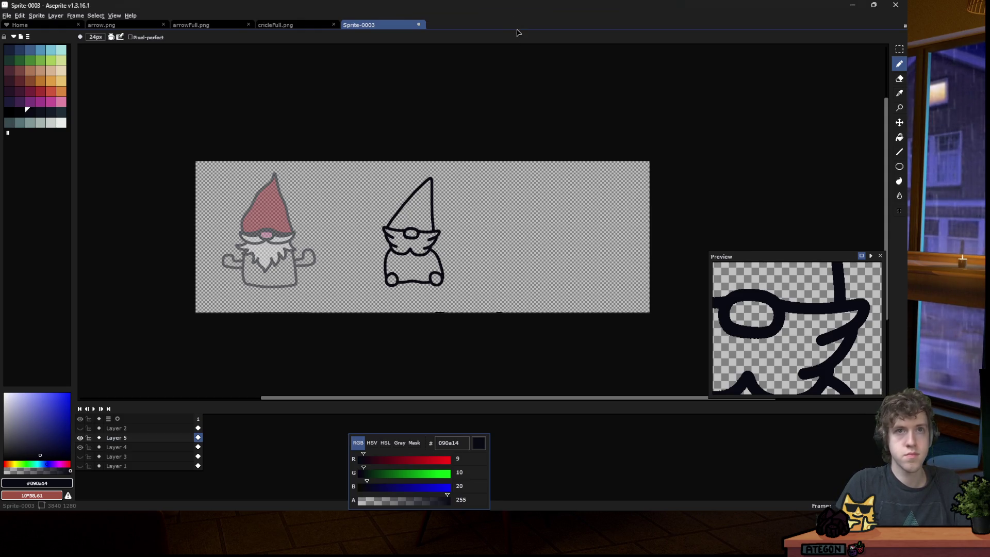
scroll(442, 259, "up", 1)
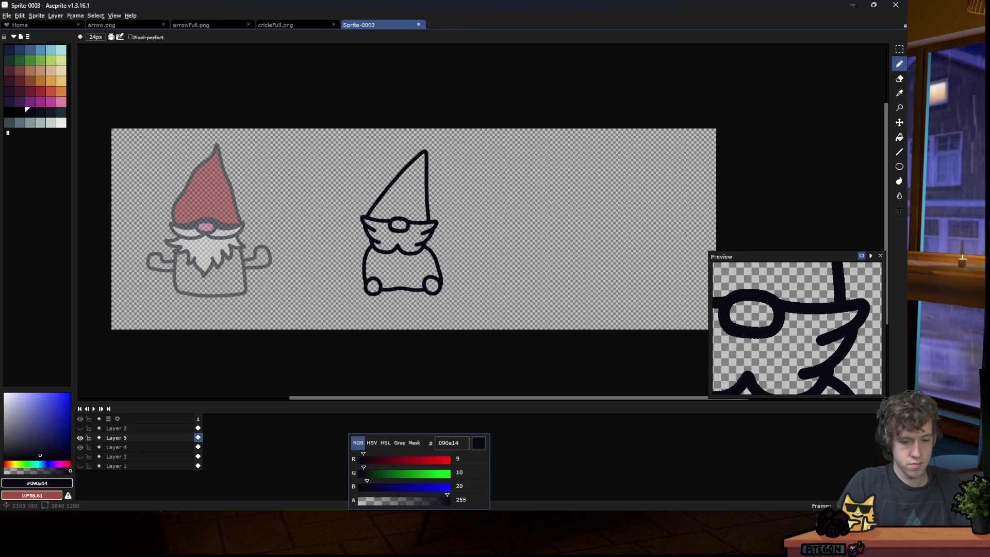
key("ctrl+a")
Shift the outlined gnome about 410 px right and return to the Pencil.
left_click_drag(453, 229, 674, 220)
key("b")
scroll(383, 275, "up", 1)
scroll(392, 278, "up", 3)
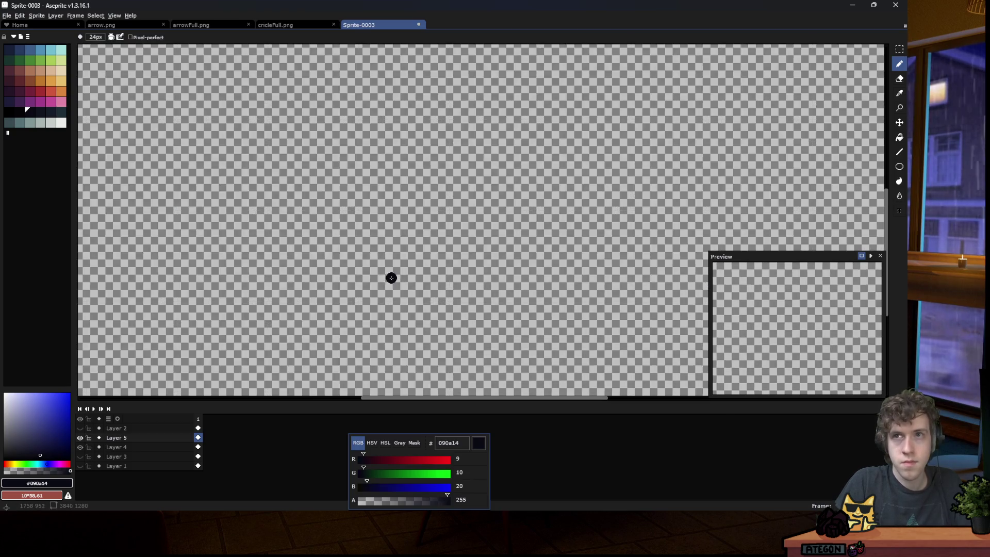
Ink the toadstool's arching cap outline and its two stem lines in black.
mouse_move(319, 228)
left_mouse_down()
mouse_move(371, 192)
mouse_move(480, 205)
mouse_move(464, 238)
left_mouse_up()
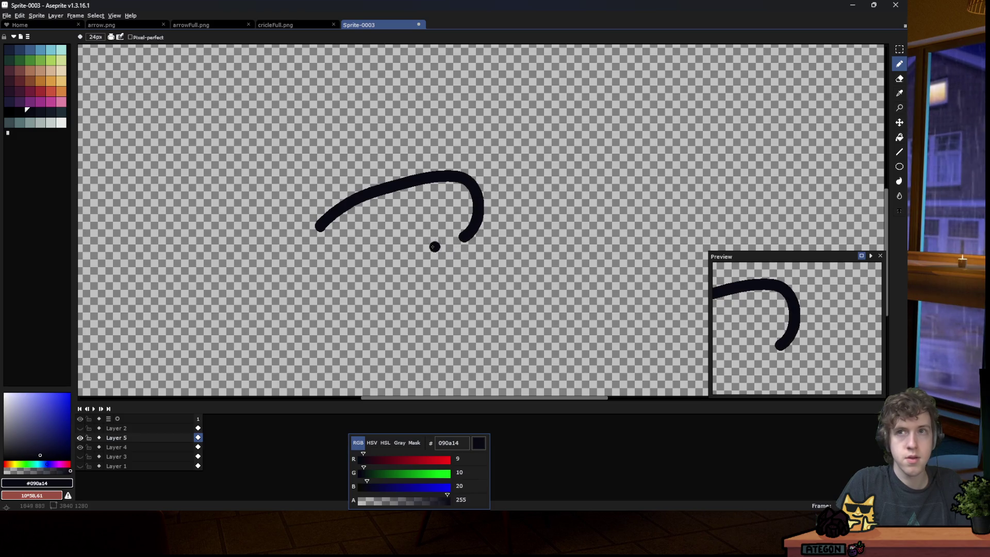
mouse_move(416, 199)
left_mouse_down()
mouse_move(453, 343)
mouse_move(479, 373)
left_mouse_up()
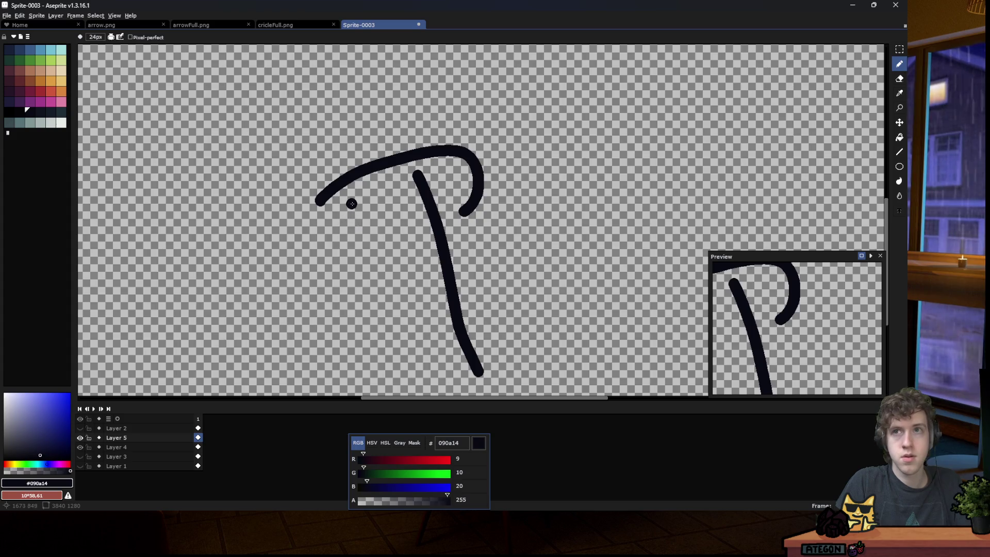
mouse_move(352, 197)
left_mouse_down()
mouse_move(352, 279)
mouse_move(309, 354)
left_mouse_up()
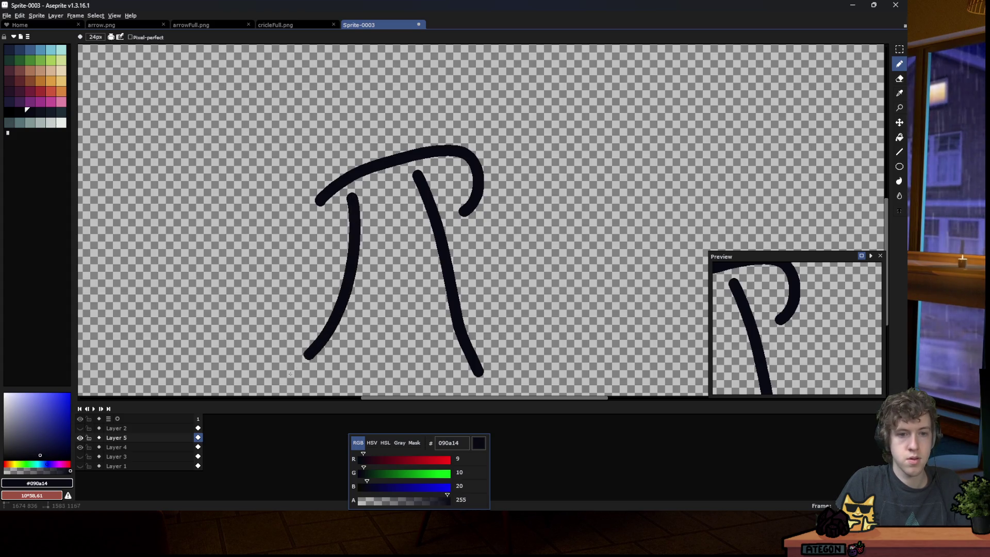
scroll(390, 299, "down", 2)
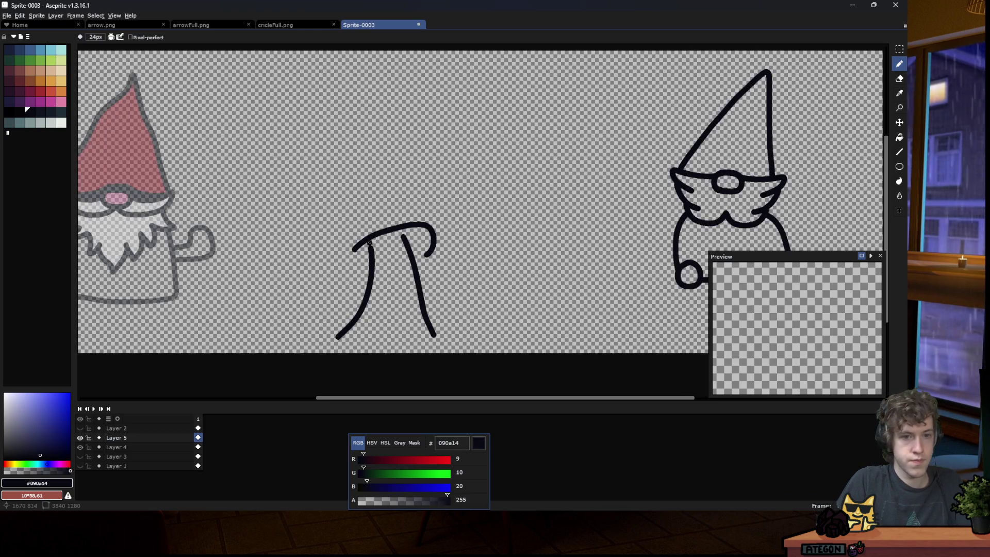
mouse_move(369, 273)
left_mouse_down()
mouse_move(314, 258)
mouse_move(303, 227)
mouse_move(316, 201)
mouse_move(392, 151)
mouse_move(475, 192)
mouse_move(476, 239)
mouse_move(419, 268)
left_mouse_up()
left_click(391, 272)
Add three spots to the toadstool cap: left edge, centre and upper right.
scroll(339, 265, "down", 3)
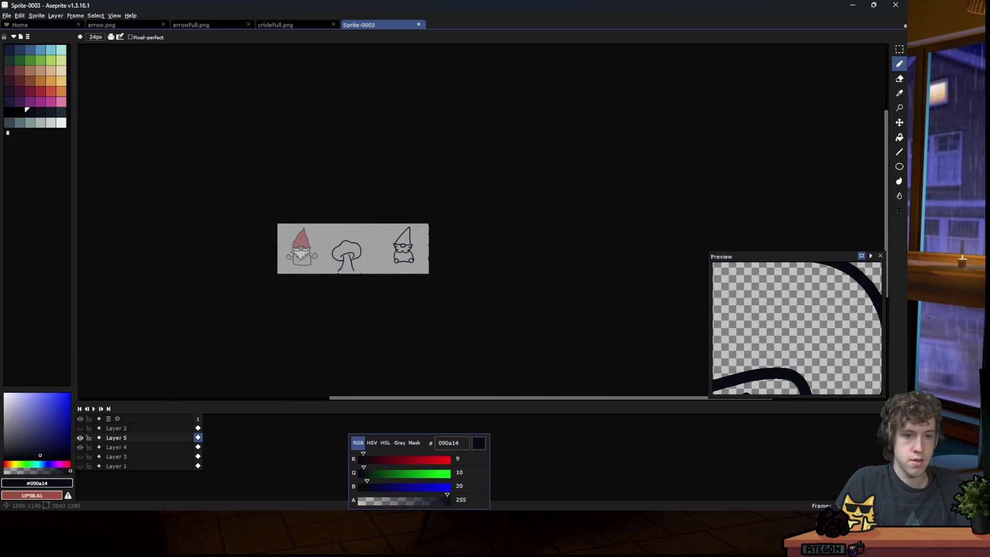
scroll(341, 271, "up", 5)
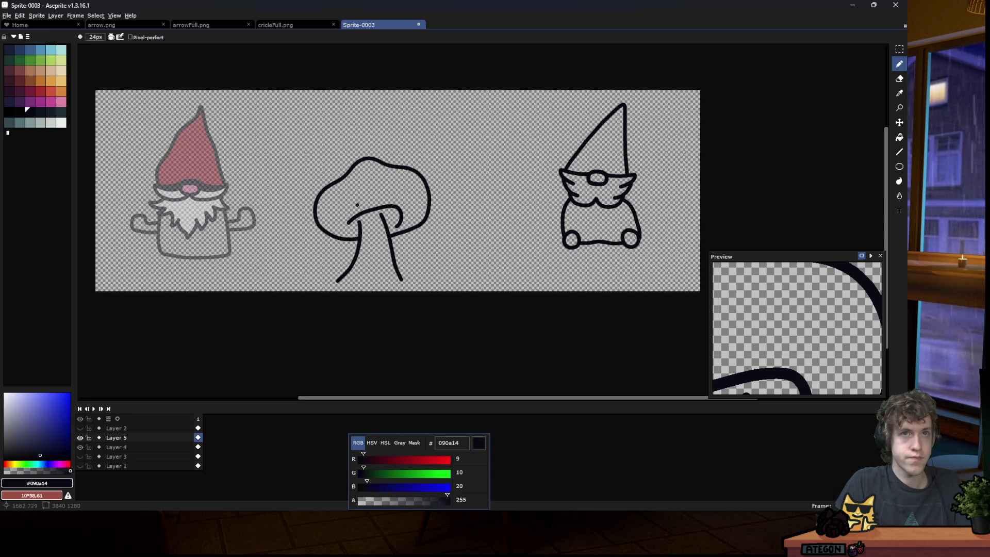
scroll(357, 204, "up", 3)
scroll(309, 204, "down", 1)
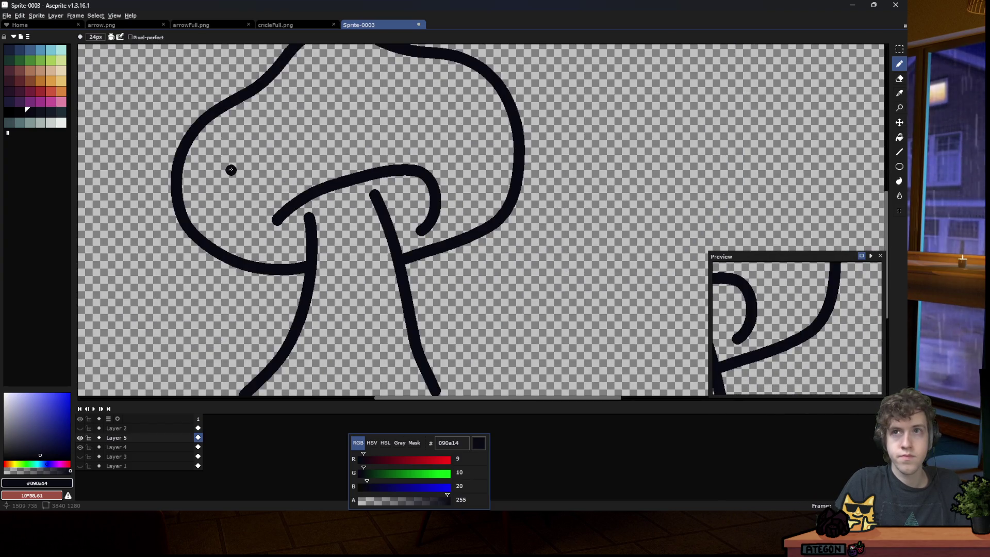
mouse_move(183, 164)
left_mouse_down()
mouse_move(223, 211)
mouse_move(209, 232)
left_mouse_up()
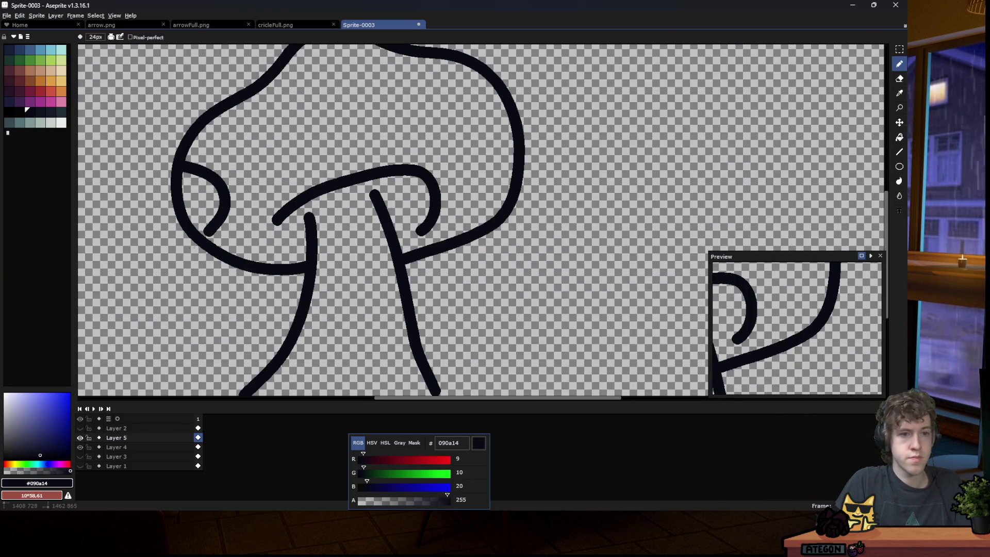
mouse_move(263, 148)
left_mouse_down()
mouse_move(266, 97)
mouse_move(304, 108)
mouse_move(283, 96)
left_mouse_up()
scroll(374, 118, "down", 2)
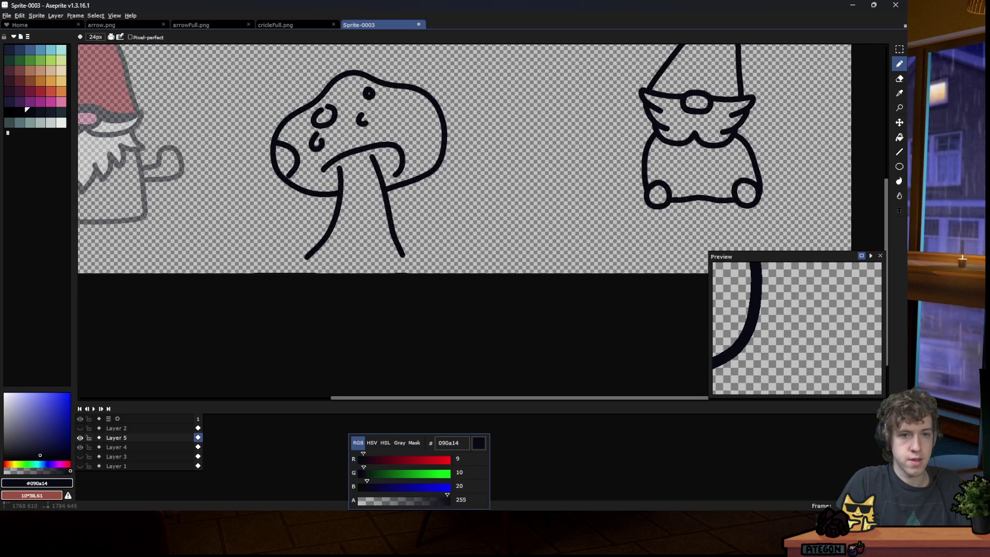
mouse_move(400, 109)
left_mouse_down()
mouse_move(420, 115)
mouse_move(402, 102)
left_mouse_up()
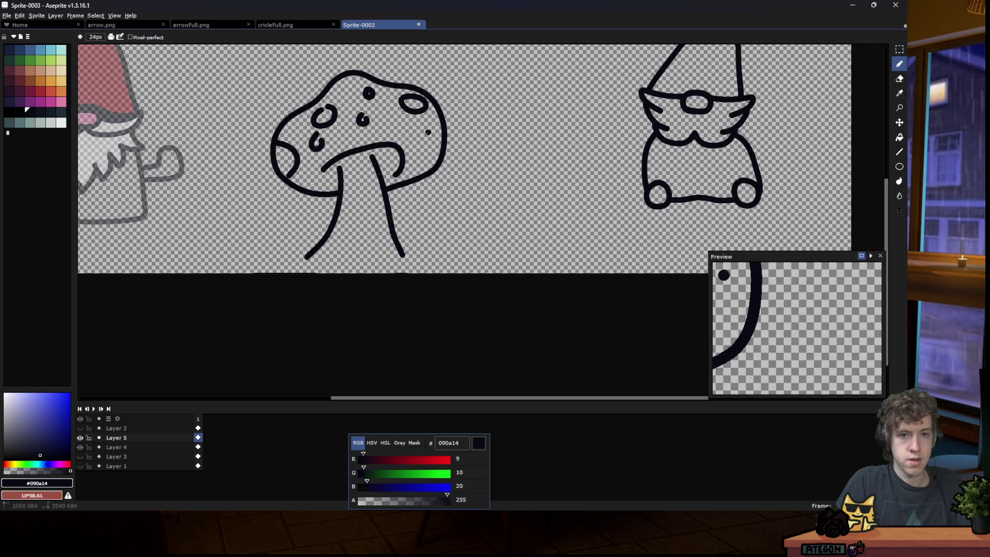
scroll(362, 185, "down", 6)
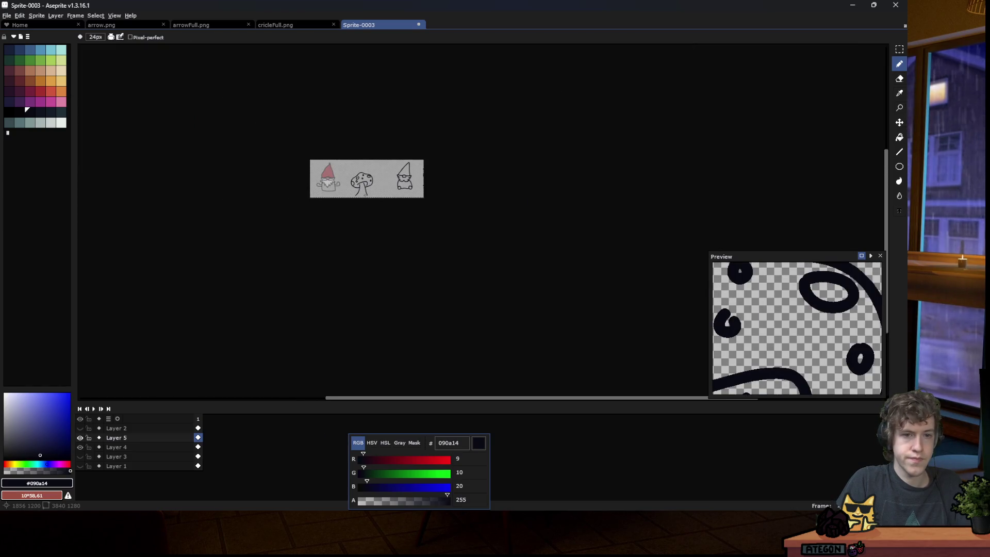
scroll(367, 199, "up", 4)
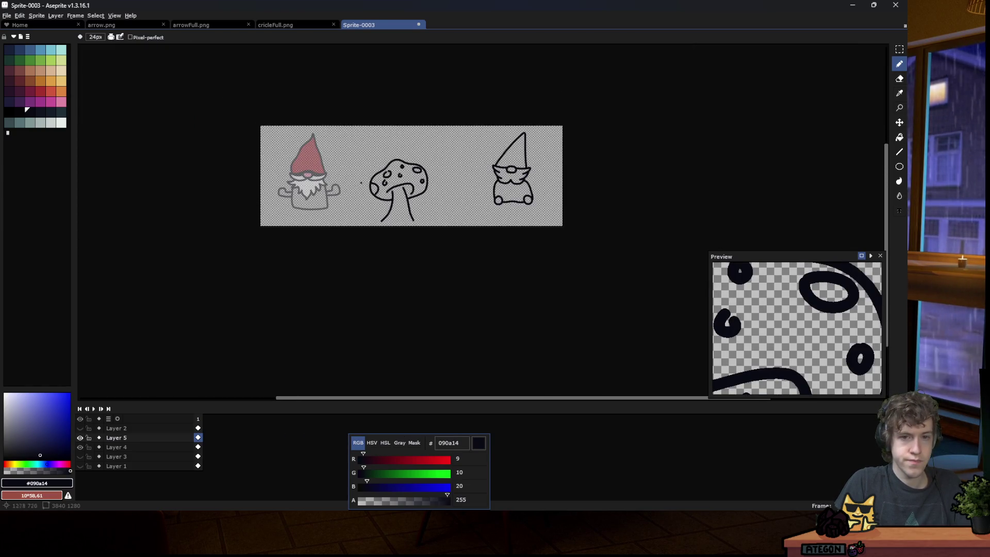
Select the toadstool with the Rectangular Marquee and move it closer to the gnome.
scroll(461, 172, "up", 1)
key("m")
left_click_drag(336, 136, 444, 263)
left_click_drag(392, 196, 456, 196)
key("Return")
Move the outlined gnome beside the toadstool's left side and scale it down slightly.
left_click_drag(496, 136, 579, 252)
left_click_drag(535, 204, 407, 205)
key("ctrl+z")
left_click_drag(585, 114, 490, 231)
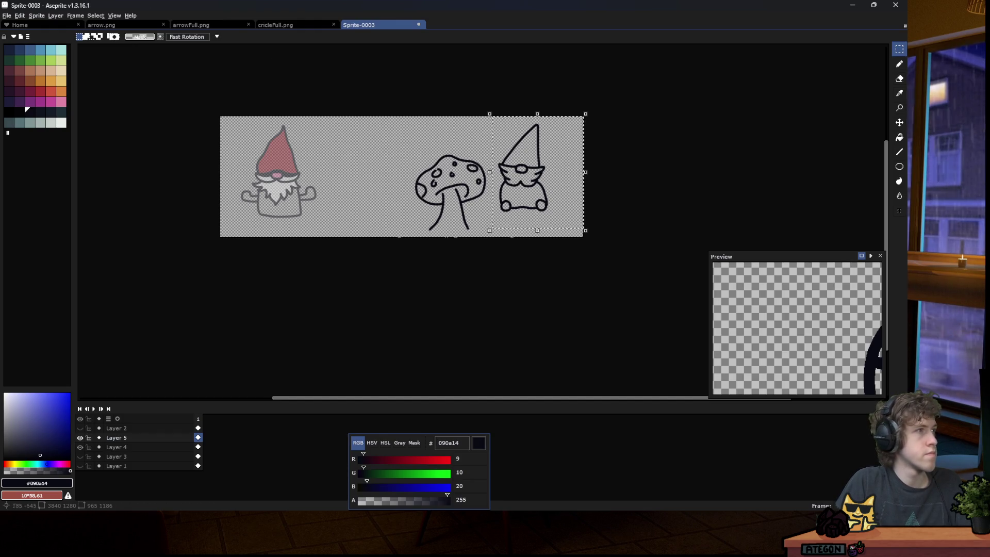
mouse_move(524, 168)
left_mouse_down()
mouse_move(365, 189)
mouse_move(390, 191)
left_mouse_up()
left_click_drag(450, 137, 432, 160)
left_click_drag(394, 194, 401, 190)
left_click(505, 147)
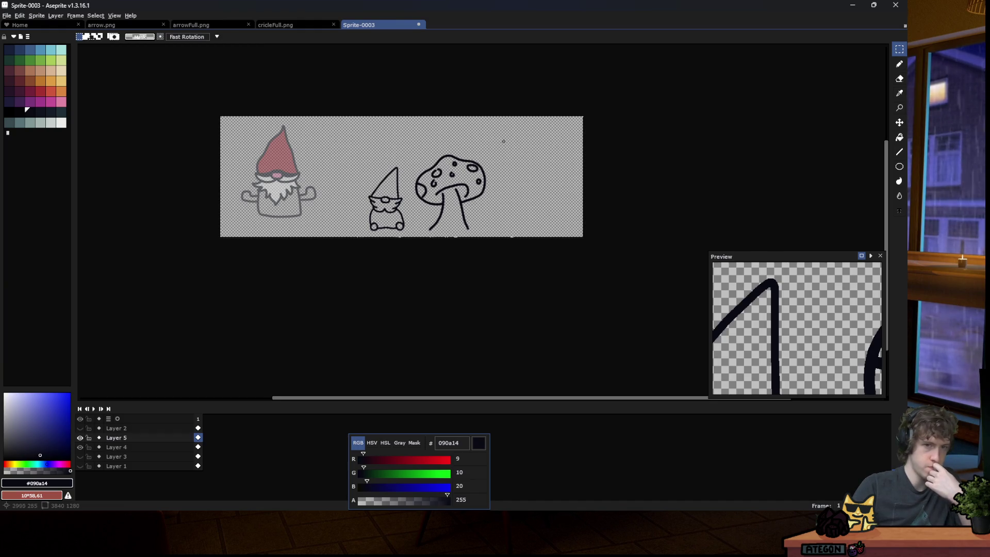
Inspect the smaller gnome's placement, selecting its area and then deselecting.
scroll(370, 237, "down", 3)
scroll(405, 227, "up", 3)
scroll(430, 197, "up", 1)
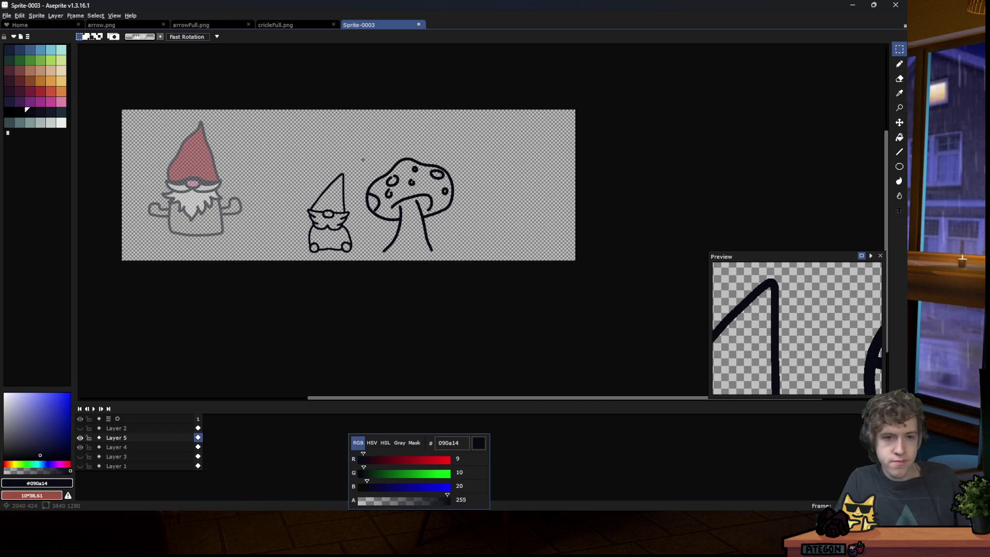
scroll(308, 215, "up", 1)
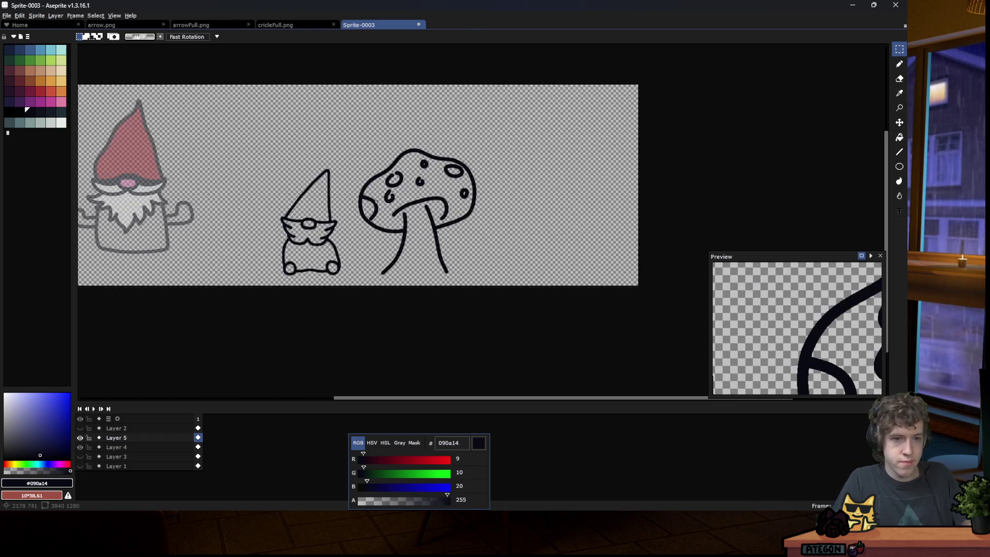
left_click_drag(268, 149, 341, 287)
left_click(267, 286)
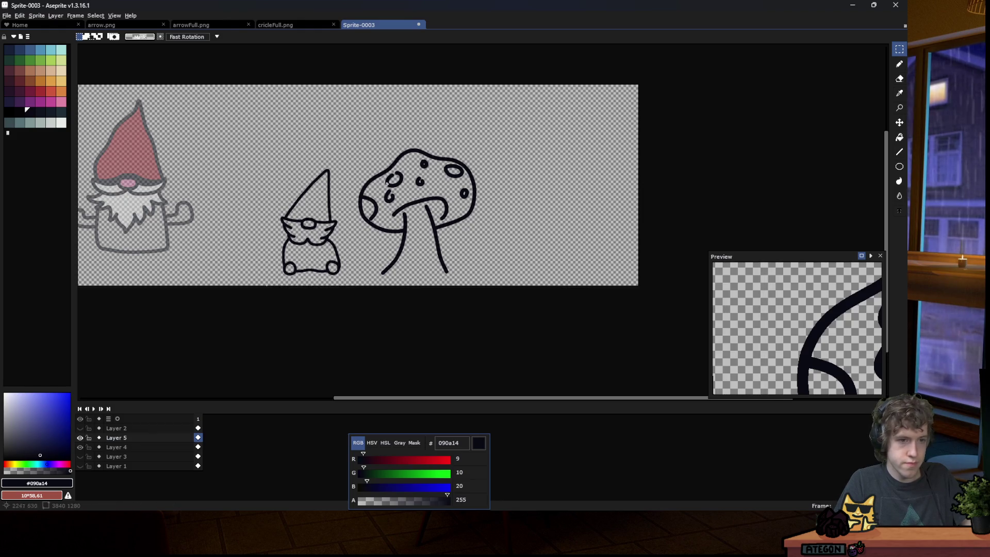
Draw a small rounded cap and the long left stem line right of the toadstool.
key("b")
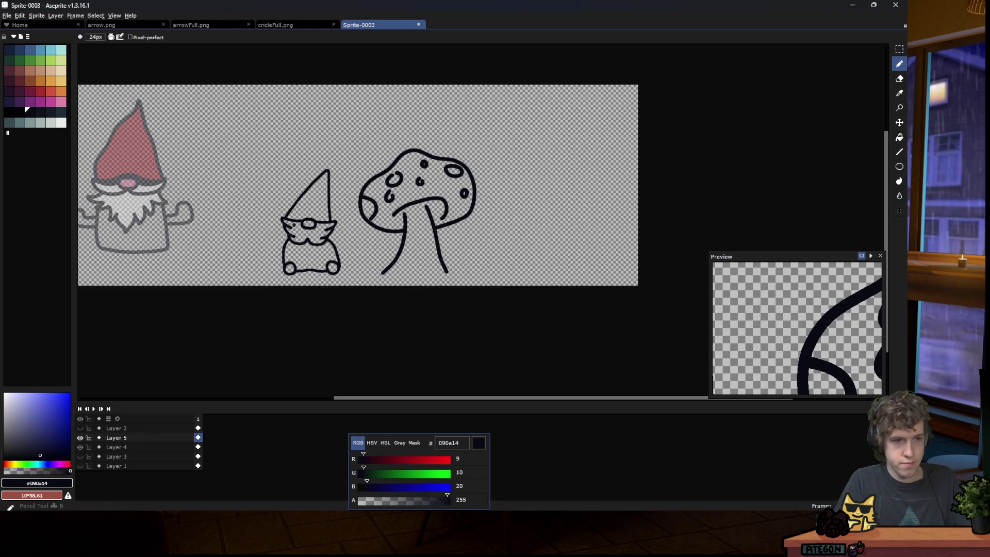
scroll(289, 221, "down", 1)
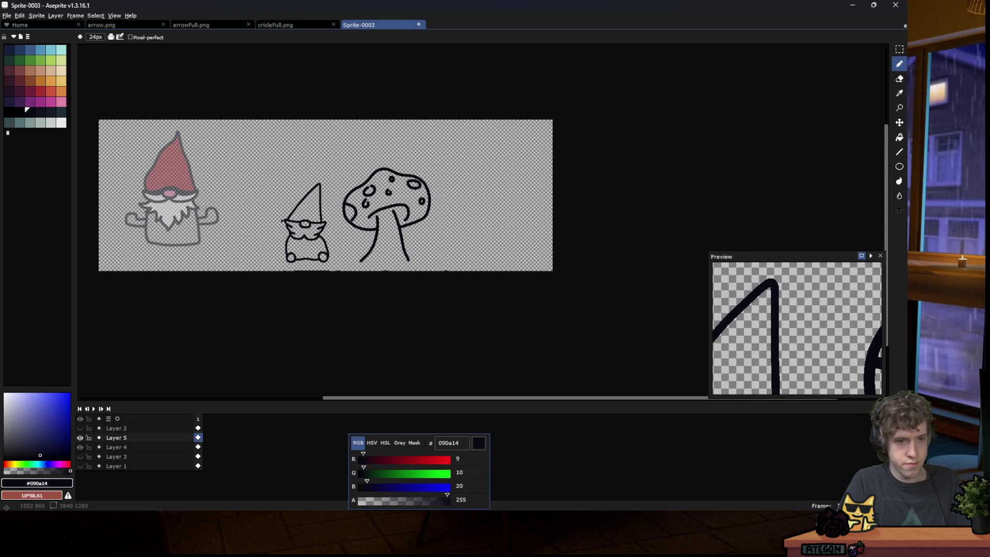
scroll(147, 212, "up", 1)
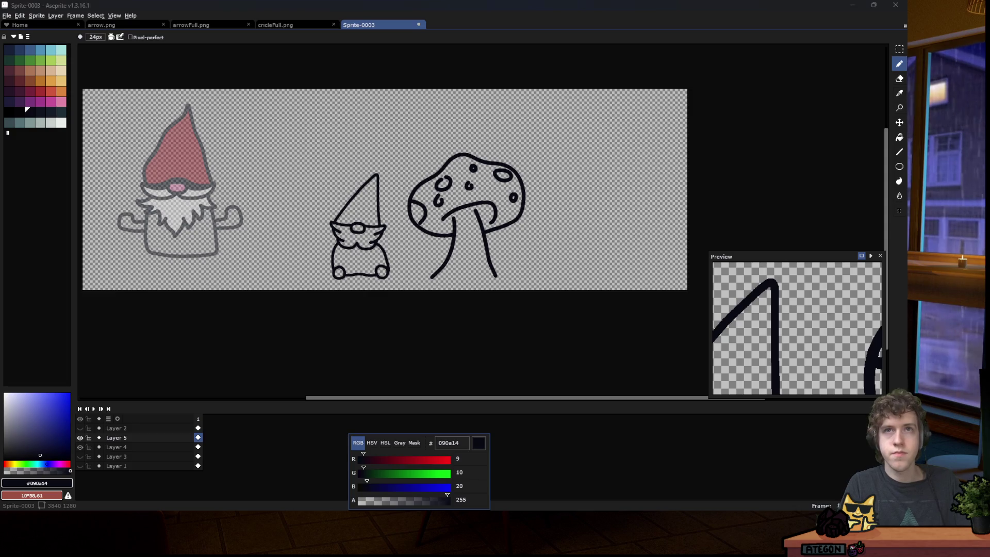
scroll(533, 203, "down", 1)
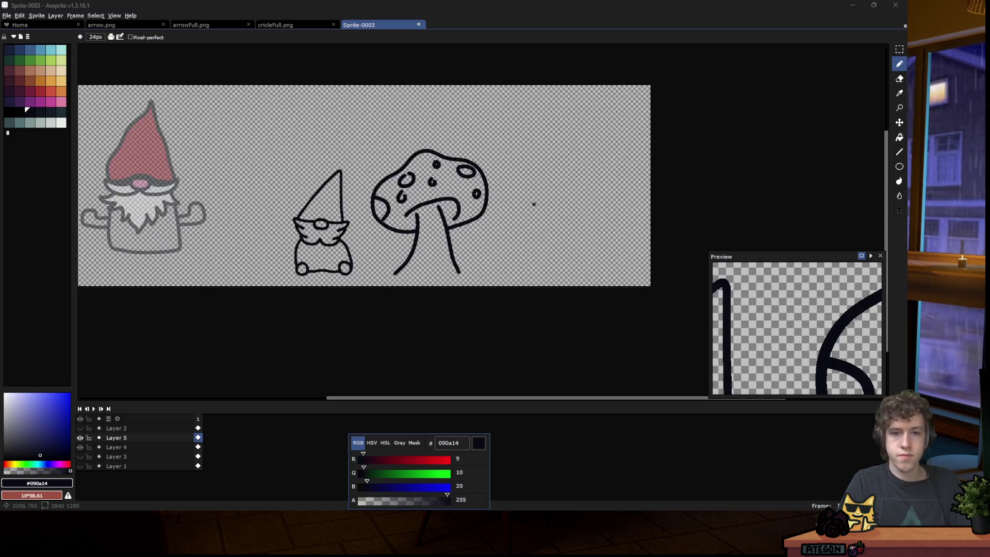
scroll(566, 157, "up", 5)
mouse_move(443, 164)
left_mouse_down()
mouse_move(379, 157)
mouse_move(403, 89)
mouse_move(449, 62)
mouse_move(494, 63)
mouse_move(527, 113)
mouse_move(496, 156)
left_mouse_up()
left_click(448, 162)
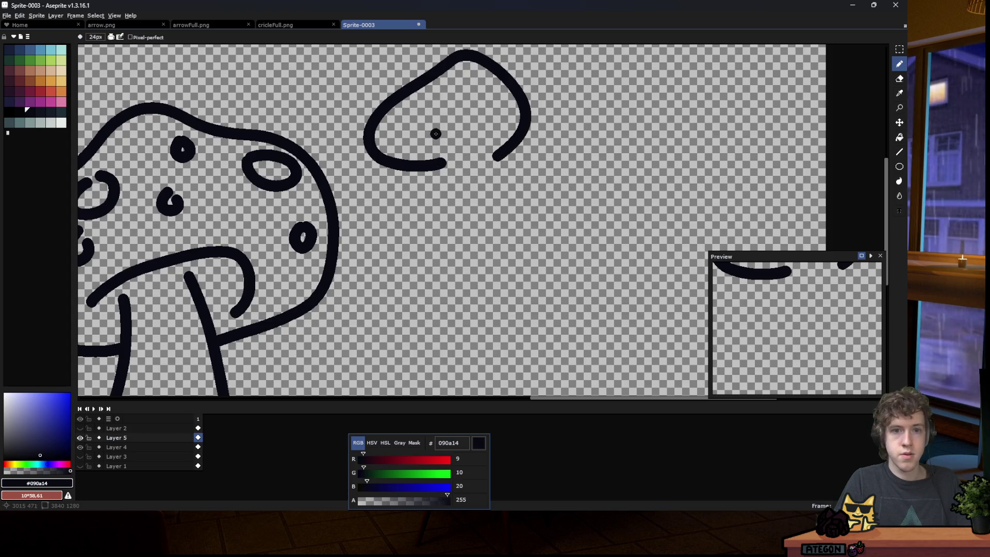
mouse_move(436, 118)
left_mouse_down()
mouse_move(442, 162)
mouse_move(426, 361)
mouse_move(431, 354)
mouse_move(453, 370)
left_mouse_up()
Redraw the thin stem's right line and ink the cap's underside around the stem.
scroll(448, 314, "down", 1)
mouse_move(460, 152)
left_mouse_down()
mouse_move(478, 261)
mouse_move(468, 317)
left_mouse_up()
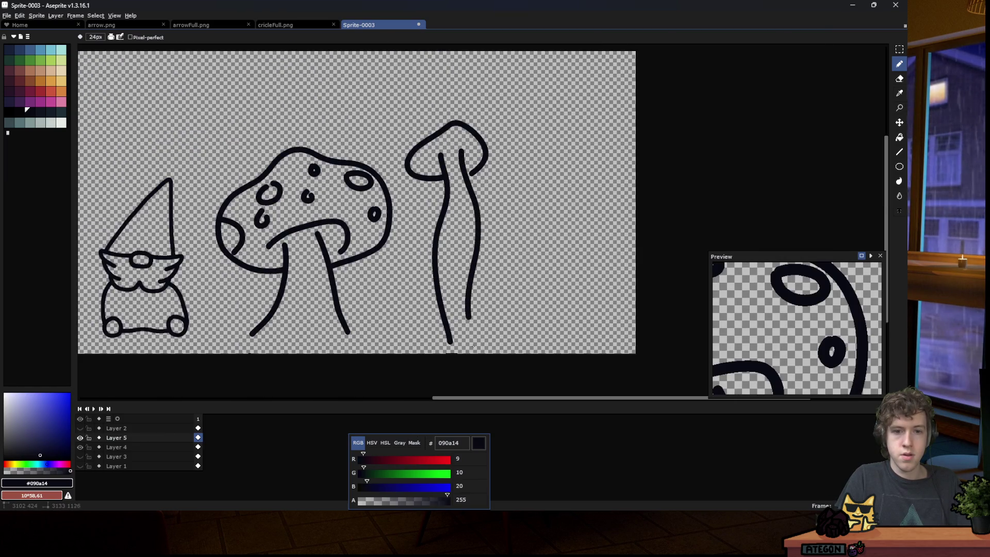
key("ctrl+z")
left_click_drag(461, 153, 469, 330)
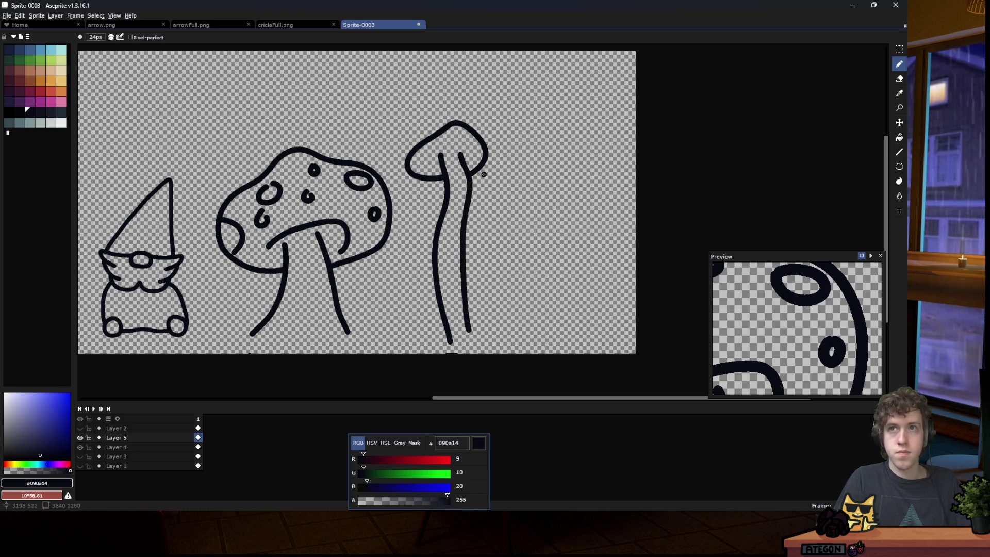
scroll(484, 174, "up", 3)
scroll(437, 190, "down", 1)
scroll(417, 170, "up", 1)
mouse_move(388, 194)
left_mouse_down()
mouse_move(344, 181)
mouse_move(332, 149)
mouse_move(396, 112)
mouse_move(500, 131)
mouse_move(493, 175)
mouse_move(461, 192)
left_mouse_up()
scroll(462, 192, "down", 4)
scroll(356, 228, "down", 1)
scroll(361, 227, "up", 3)
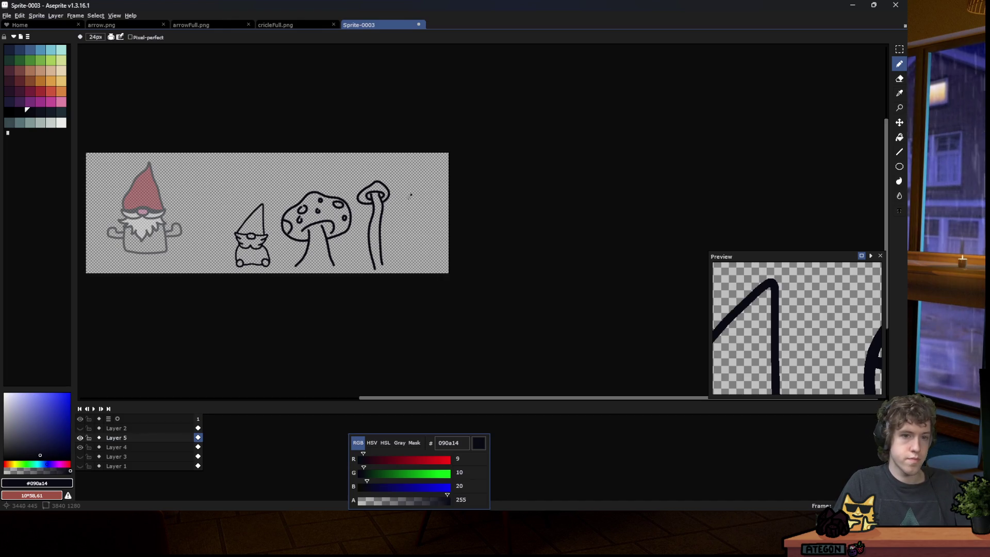
scroll(348, 253, "down", 3)
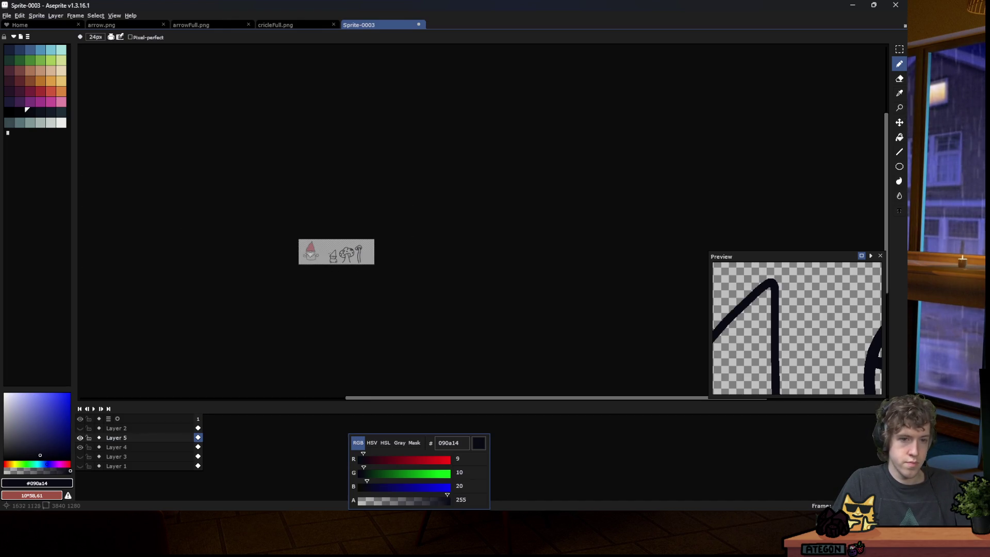
scroll(330, 254, "up", 3)
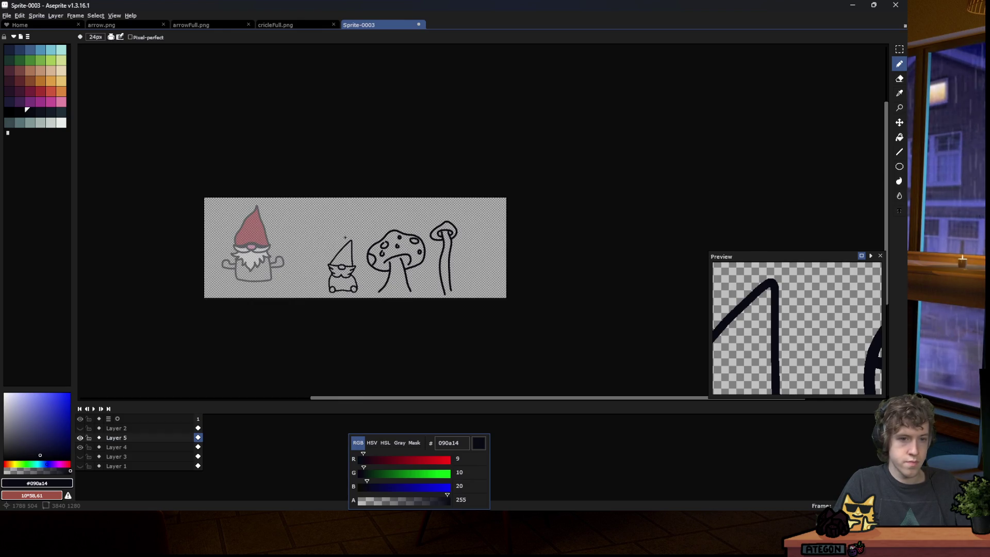
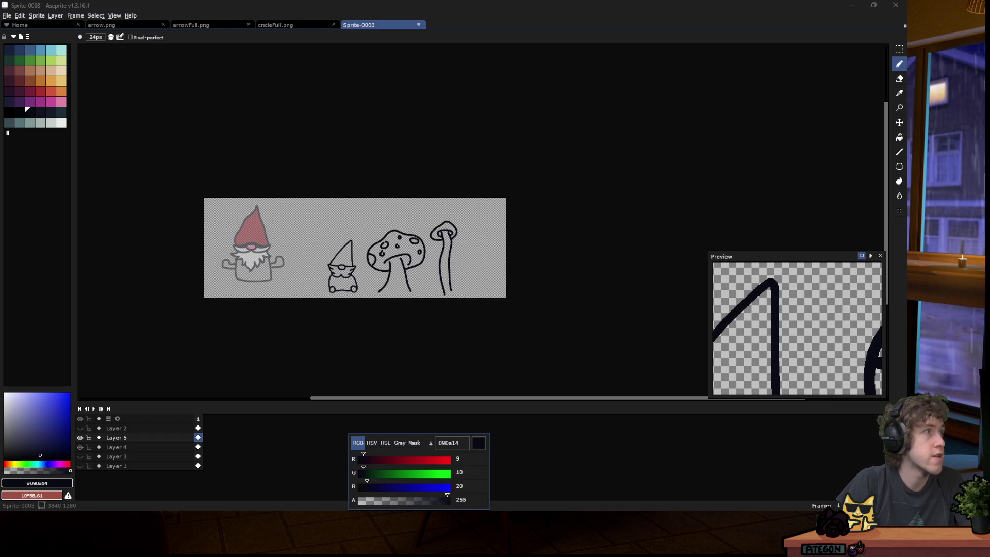
Drag the Firefox window with the Rift of the NecroDancer Steam page over Aseprite.
mouse_move(389, 510)
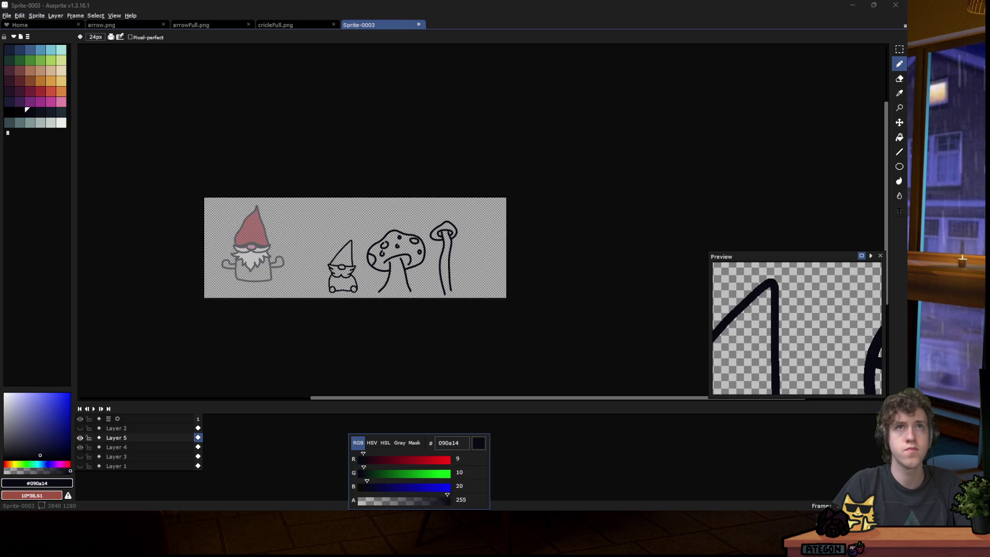
left_click_drag(354, 0, 417, 75)
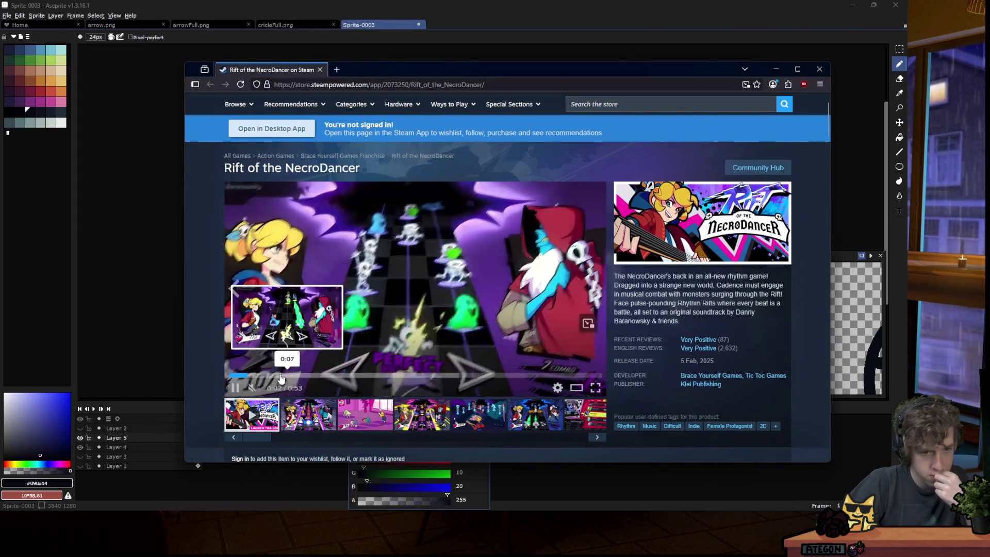
Skip the trailer ahead via its seek bar to the closing title card, then scroll down.
left_click(373, 379)
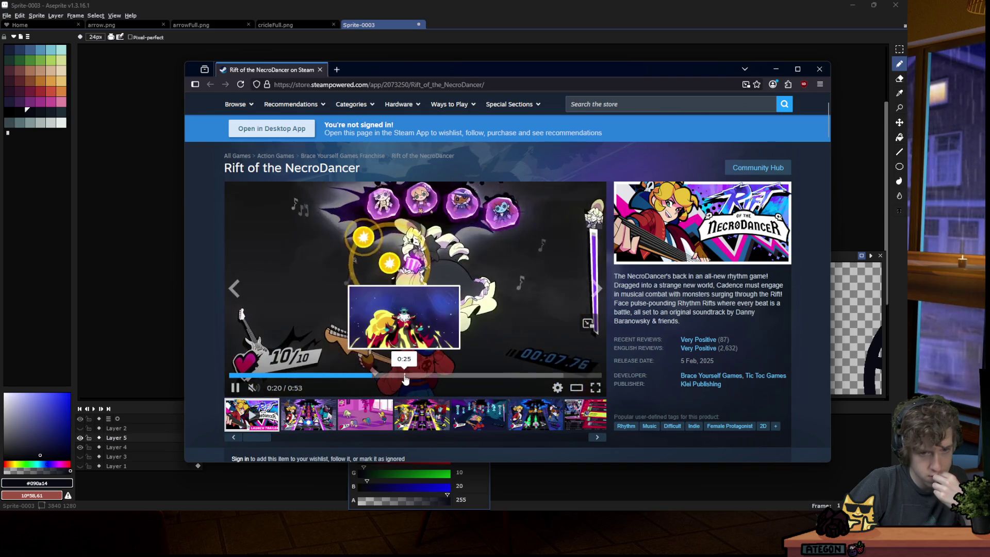
left_click(503, 379)
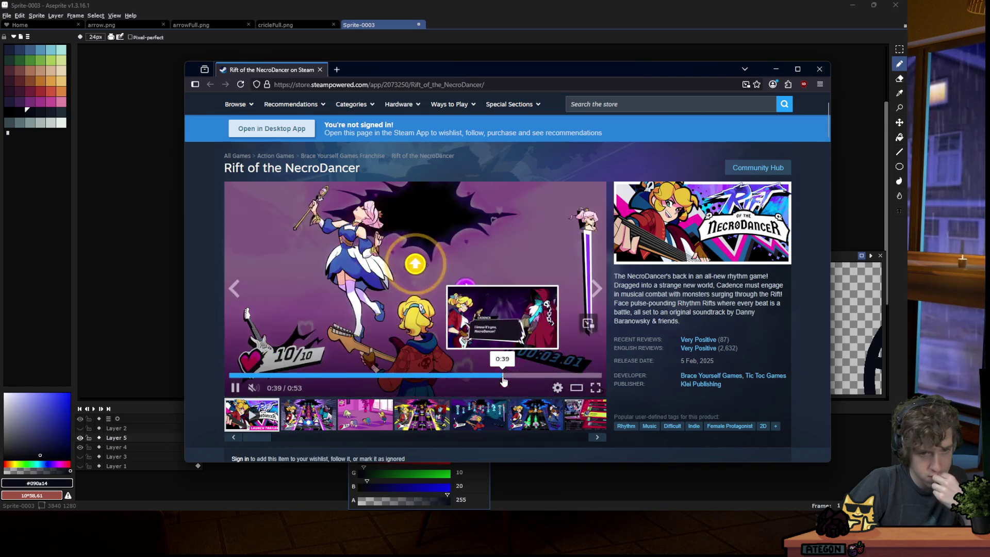
left_click(544, 376)
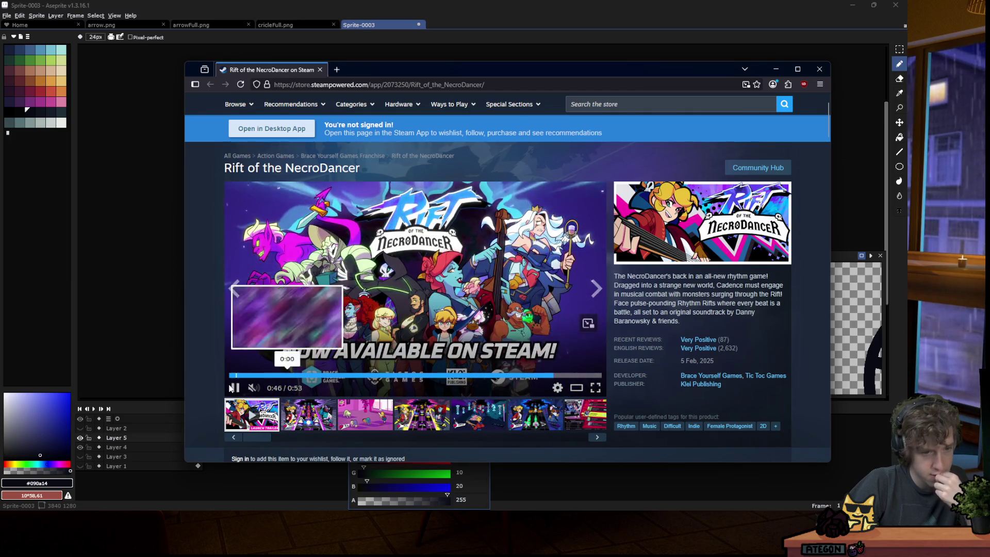
scroll(222, 314, "down", 5)
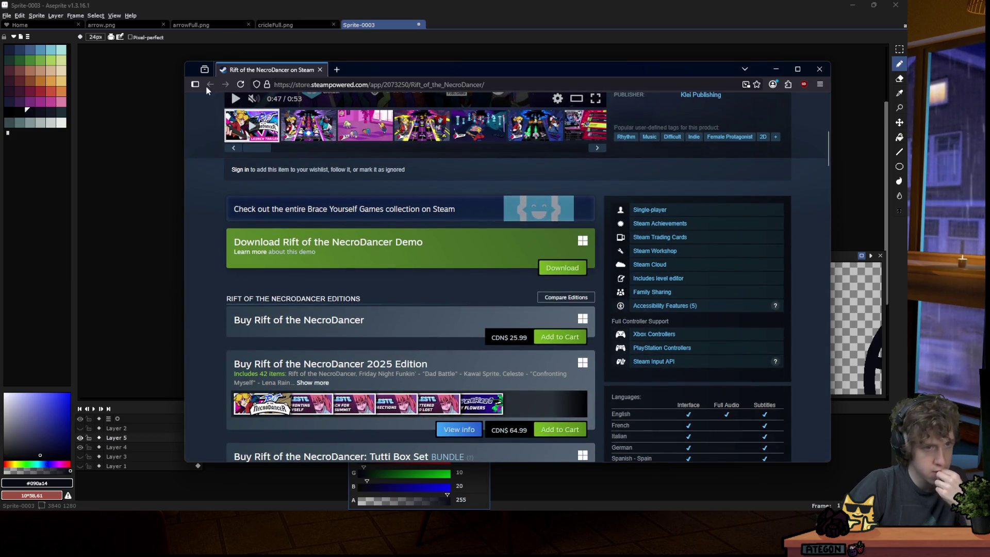
In a new tab, search 'rift of the necrodancer main menu', fixing the misspelling.
left_click(336, 69)
type("rift of")
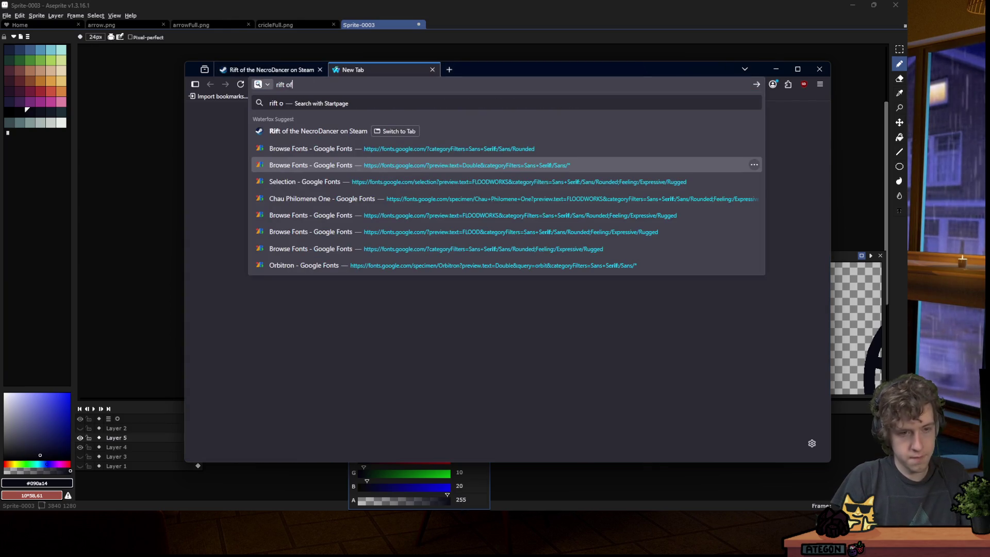
type(" the necrodaner")
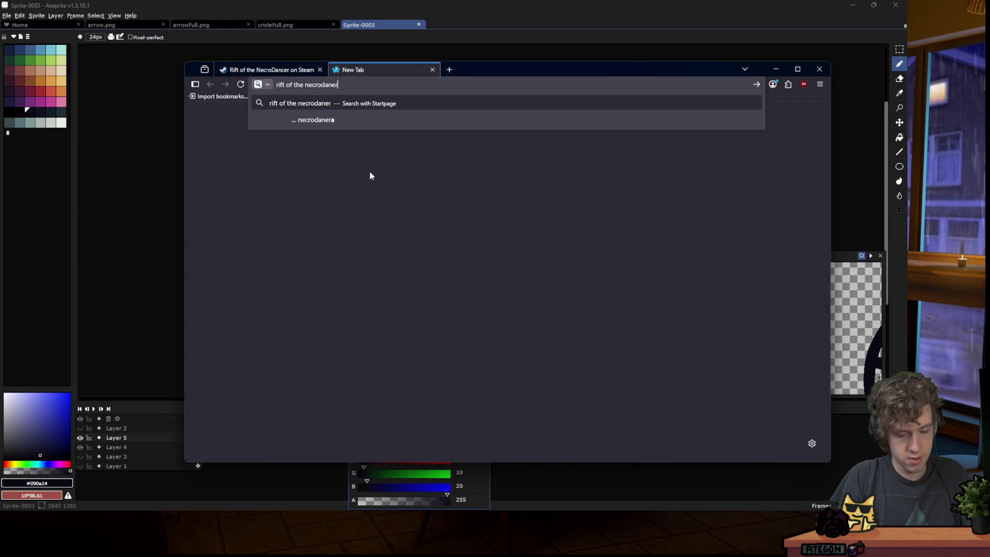
type(" menu")
key("Return")
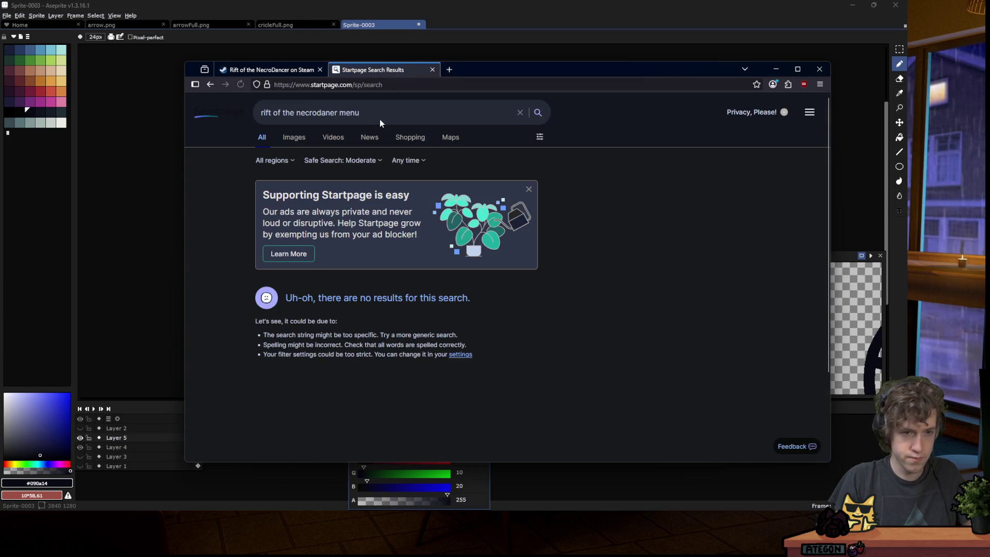
left_click(338, 113)
type("main")
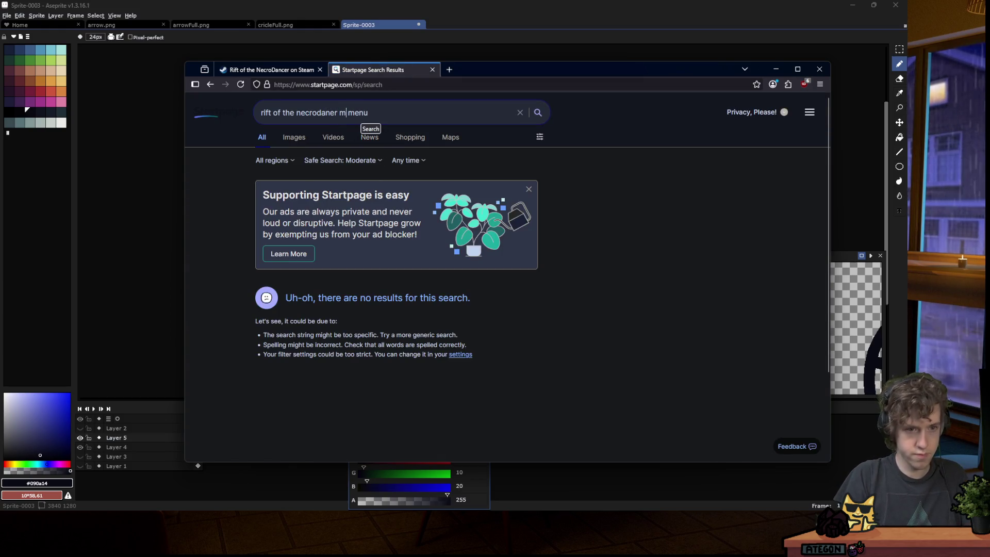
key("Return")
left_click(328, 112)
type("c")
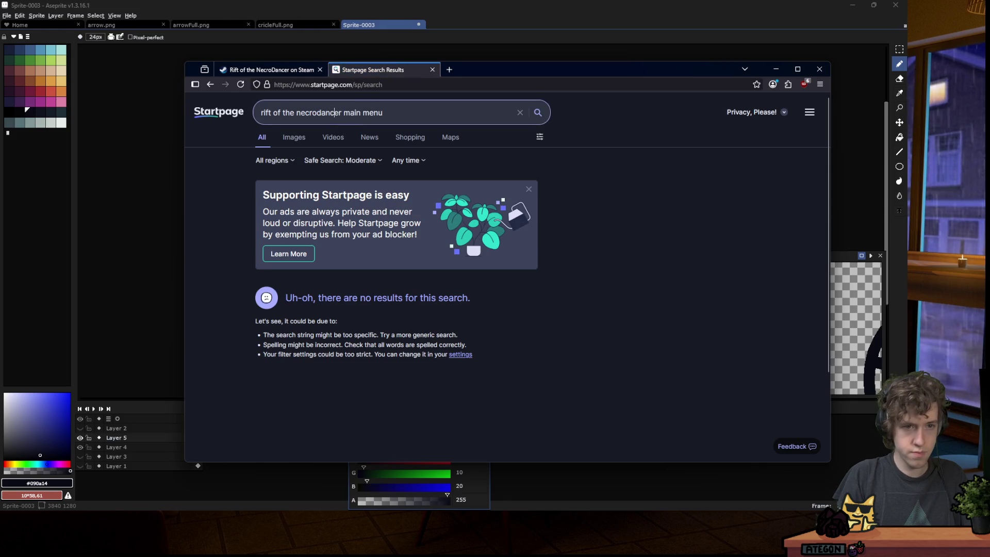
key("Return")
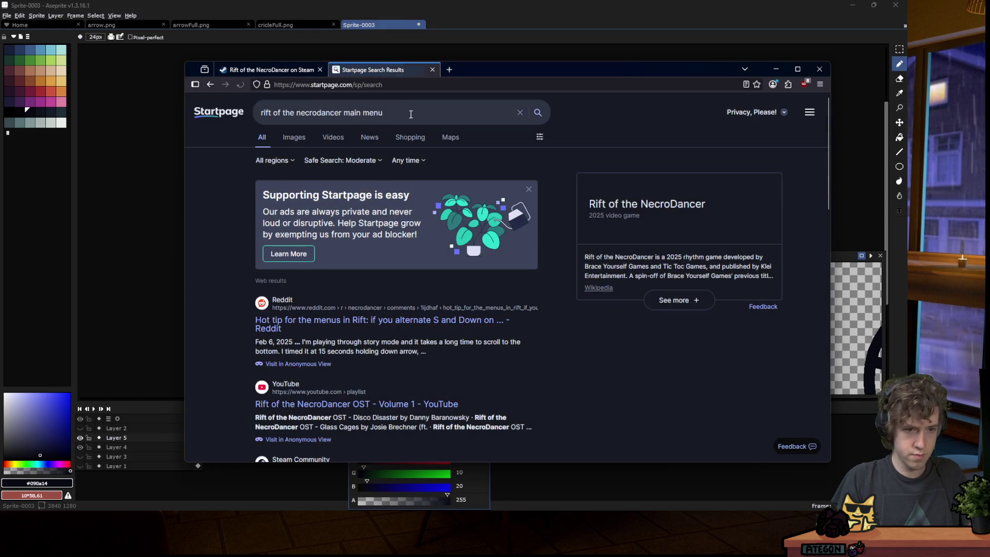
In Images results, preview the minigames screenshot and open it in a new tab.
left_click(294, 138)
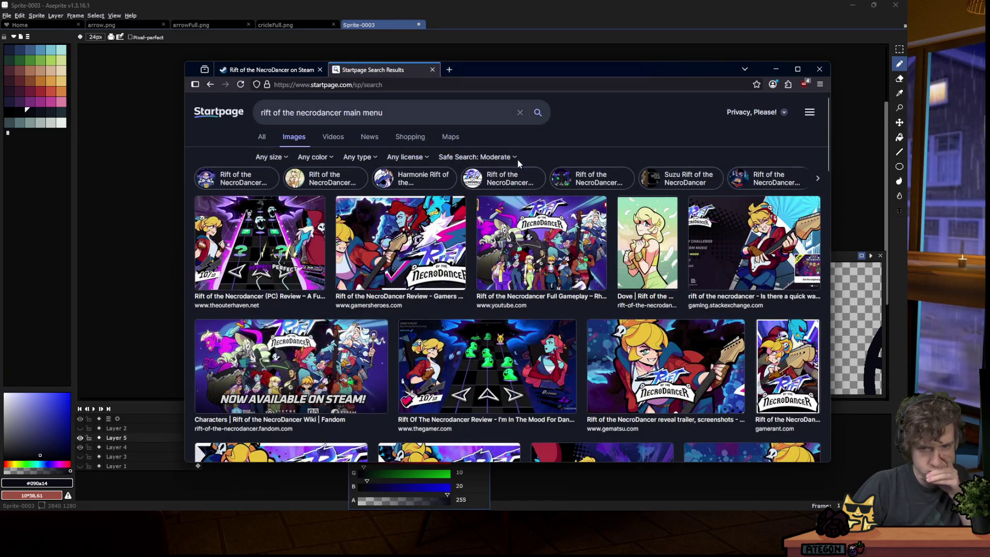
scroll(515, 158, "down", 2)
scroll(514, 158, "up", 2)
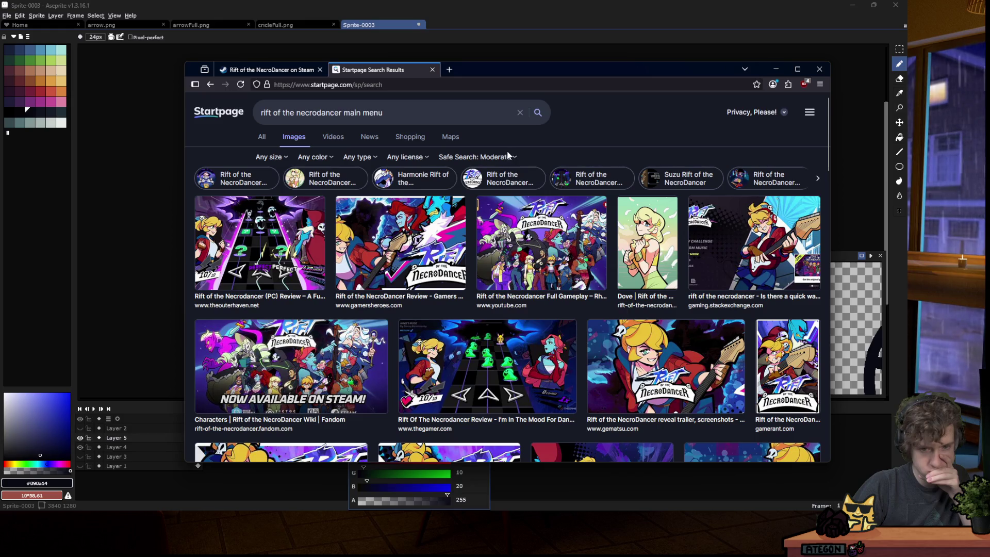
scroll(508, 156, "down", 5)
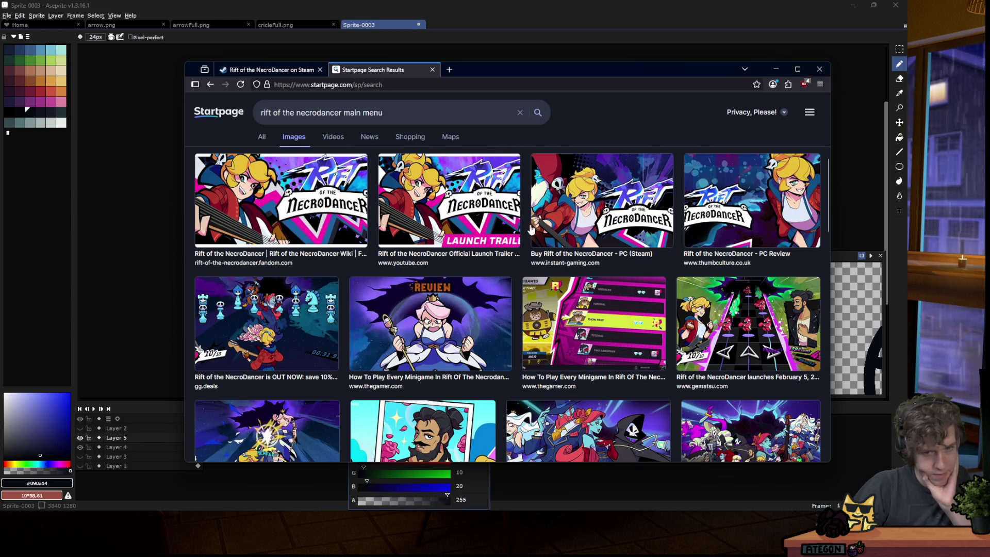
left_click(572, 306)
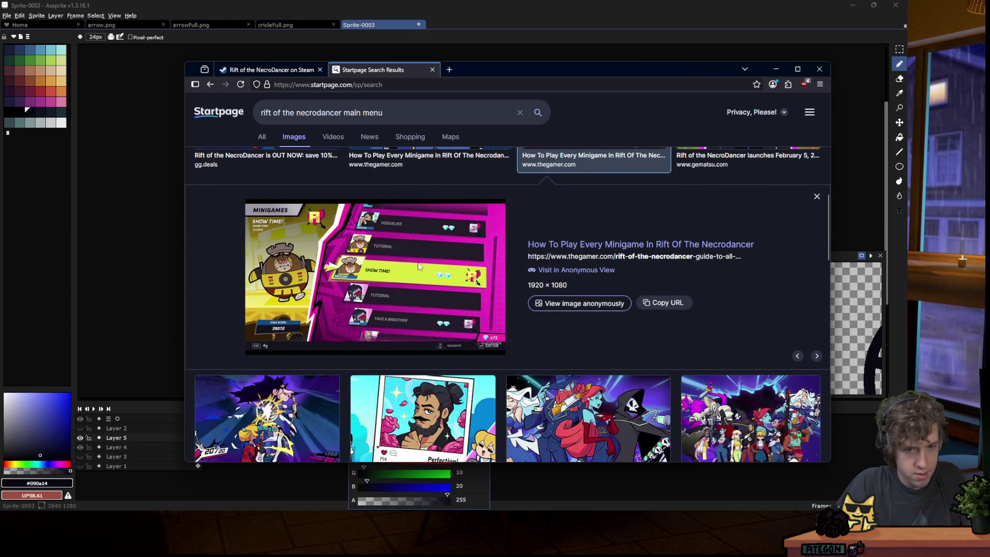
right_click(420, 266)
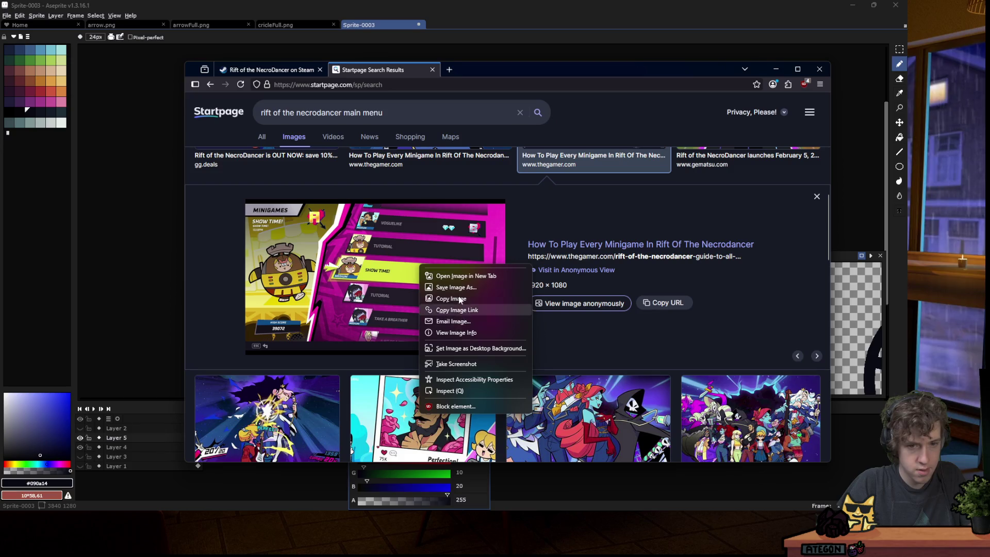
left_click(493, 69)
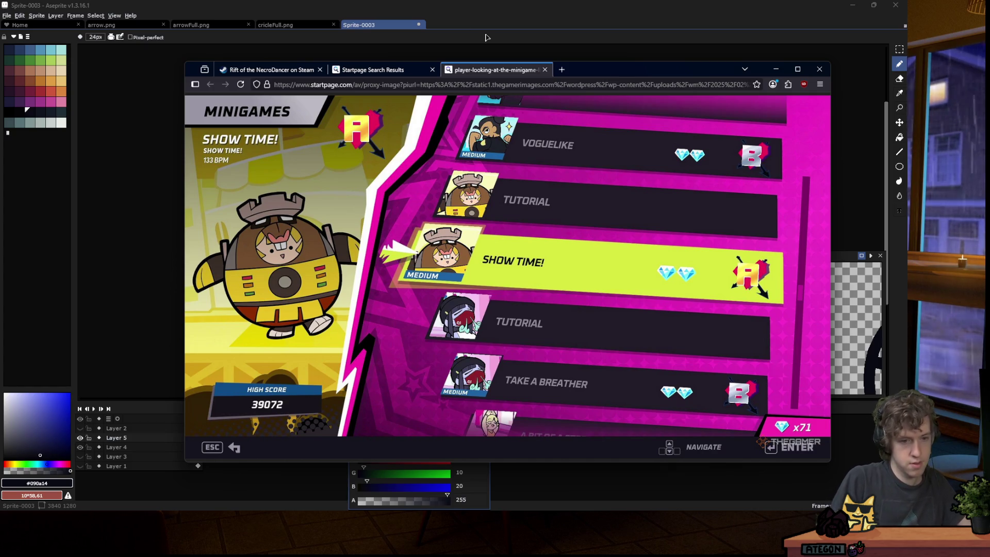
Back in the results, preview the Nintendo cover and Main Theme images, then hide the browser.
left_click(369, 70)
scroll(483, 190, "down", 4)
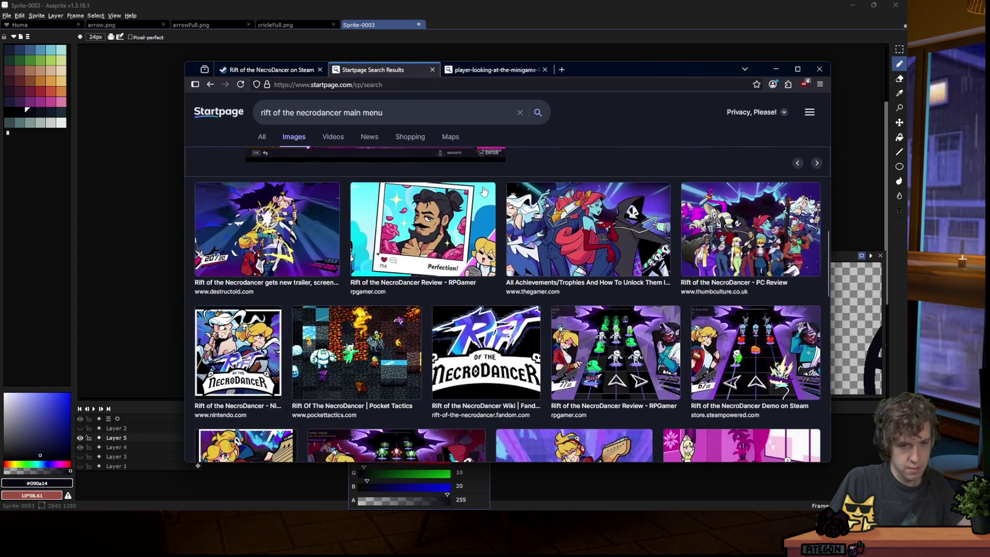
scroll(484, 191, "down", 3)
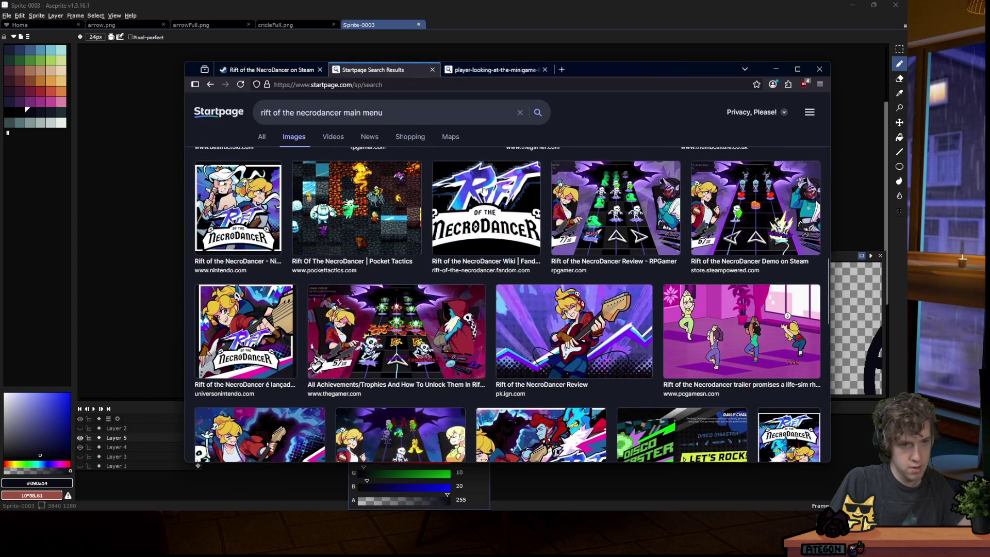
left_click(250, 196)
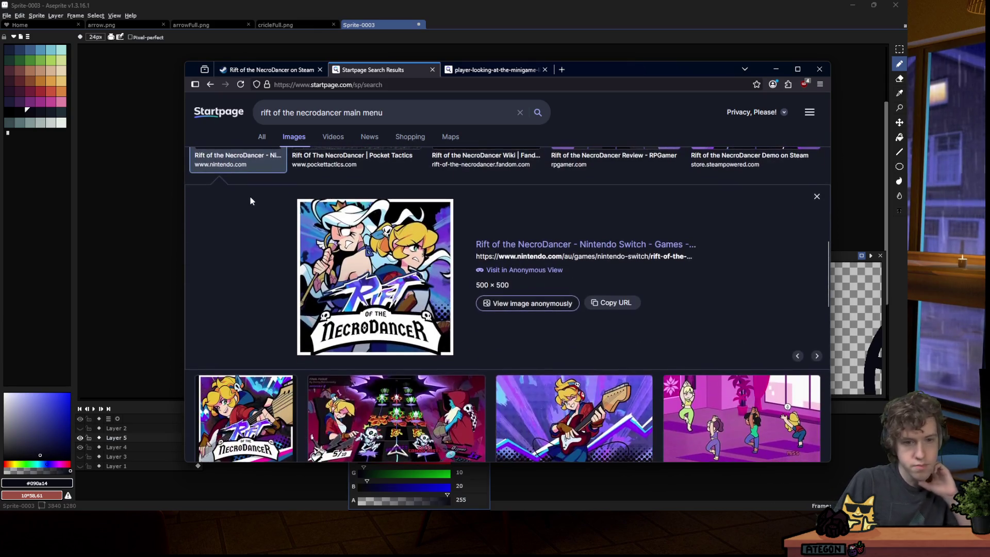
scroll(255, 193, "down", 4)
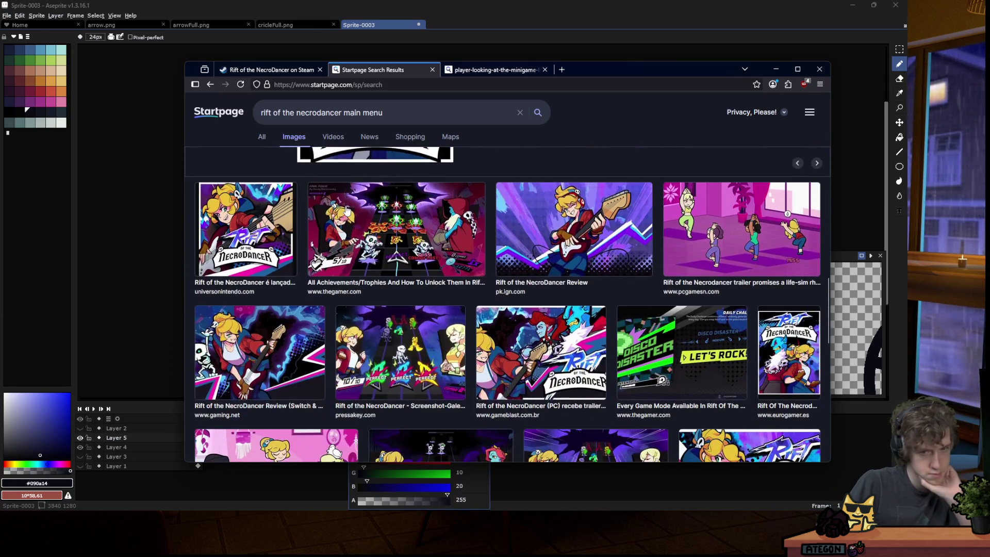
scroll(347, 208, "down", 5)
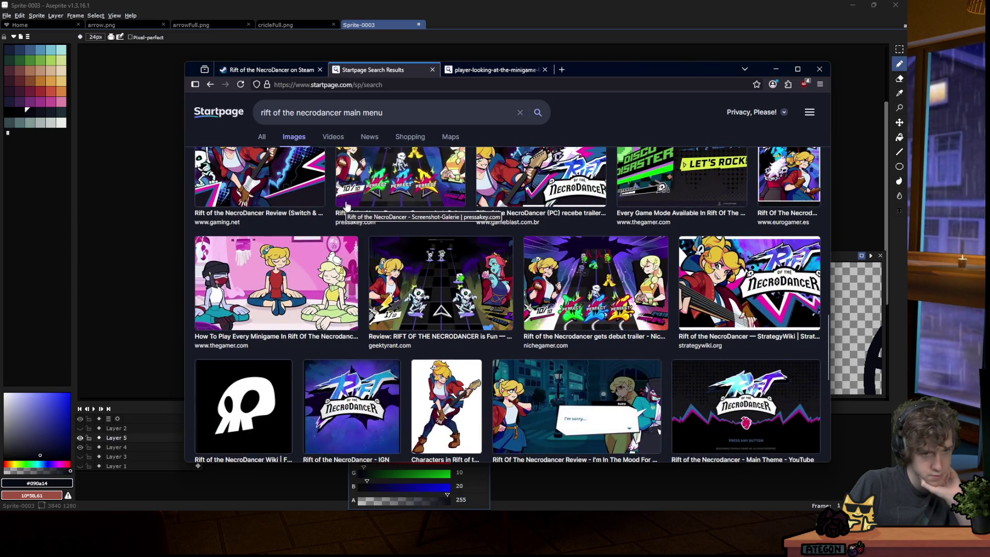
scroll(346, 205, "down", 1)
scroll(346, 207, "down", 2)
scroll(347, 205, "down", 1)
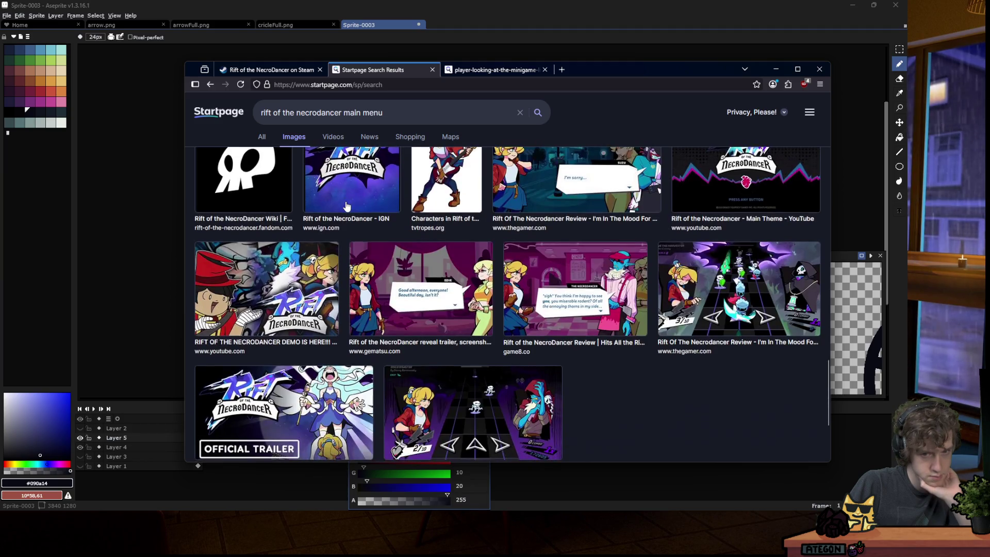
scroll(347, 207, "up", 2)
left_click(697, 255)
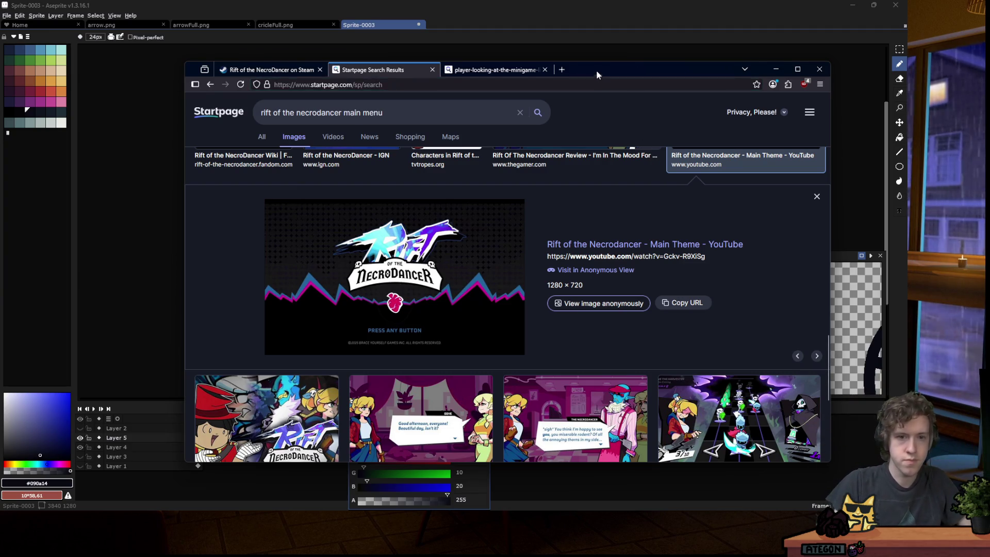
key("alt+Tab")
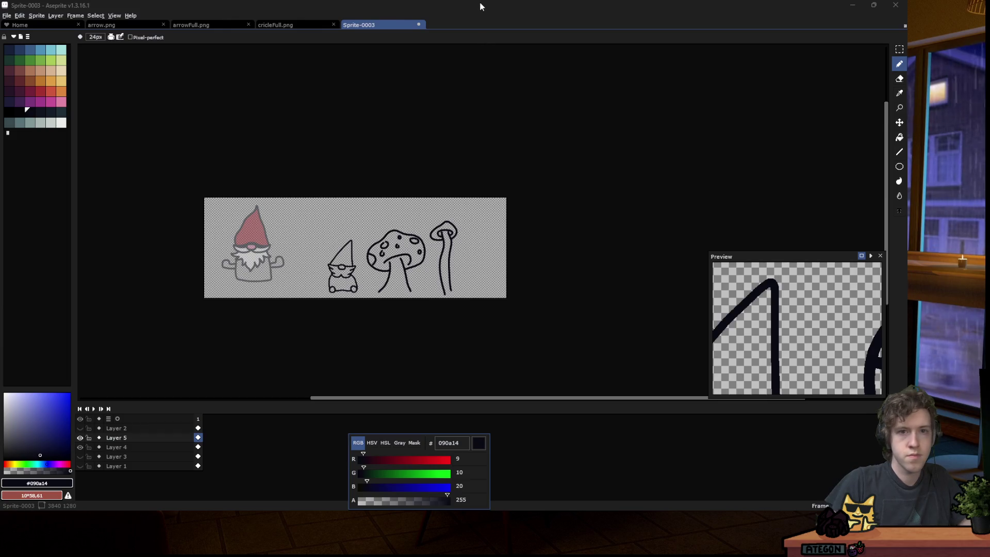
Open the MainMenu scene, filter Project Settings by 'width' to check Viewport Width 1200, then close them.
key("alt+Tab")
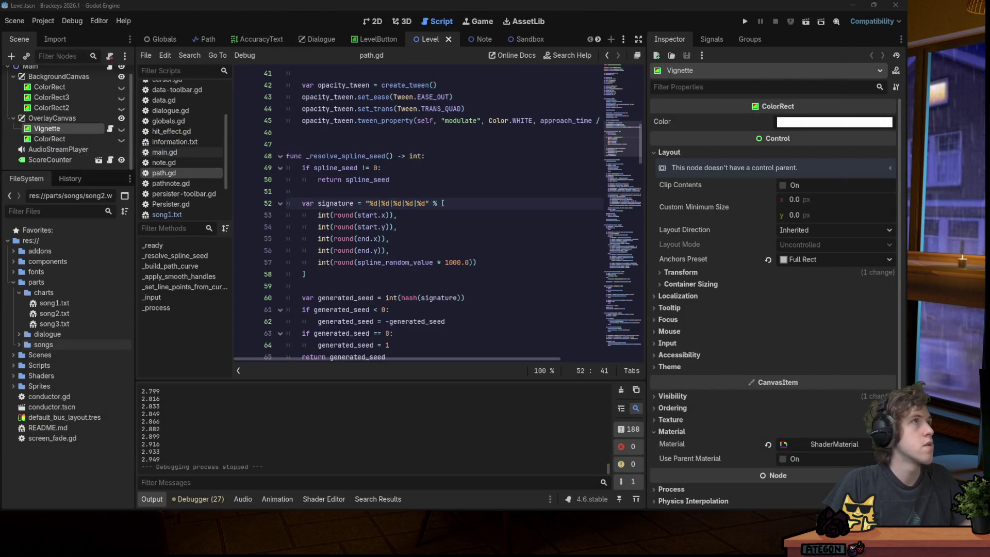
left_click(289, 143)
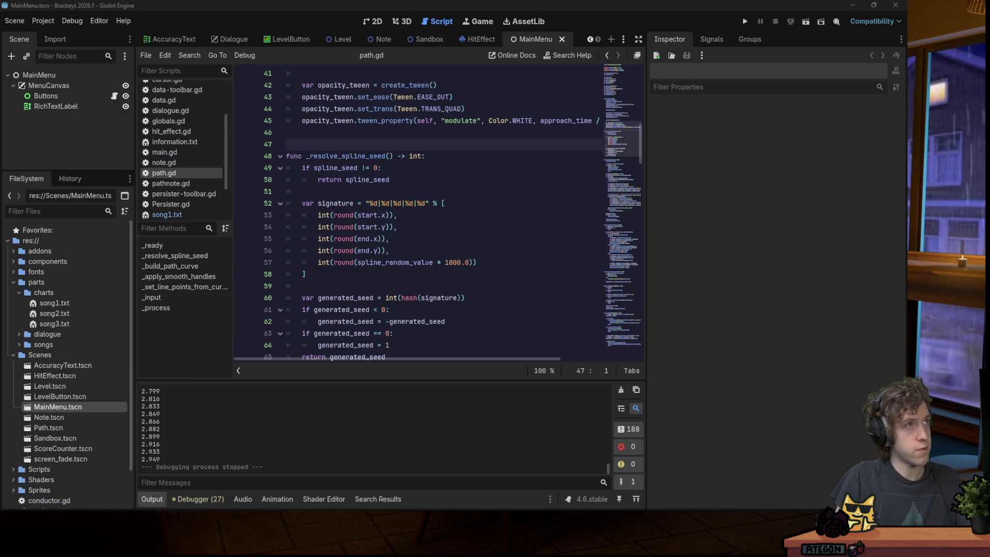
left_click(52, 23)
left_click(61, 36)
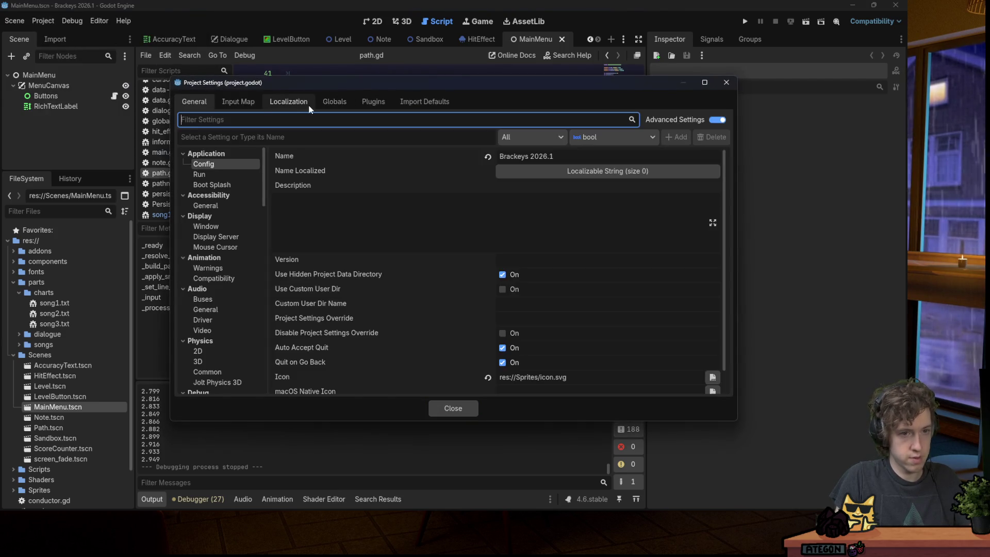
type("width")
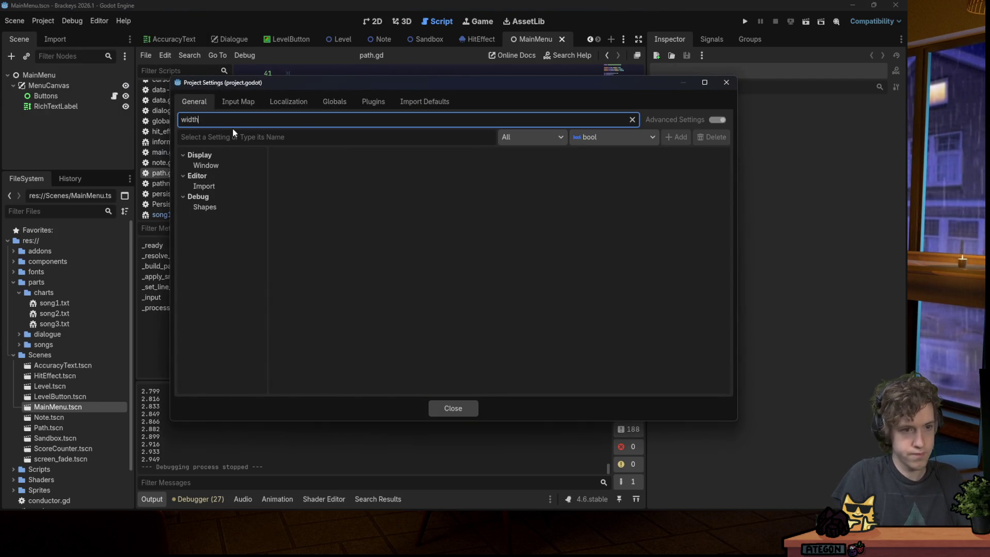
left_click(227, 165)
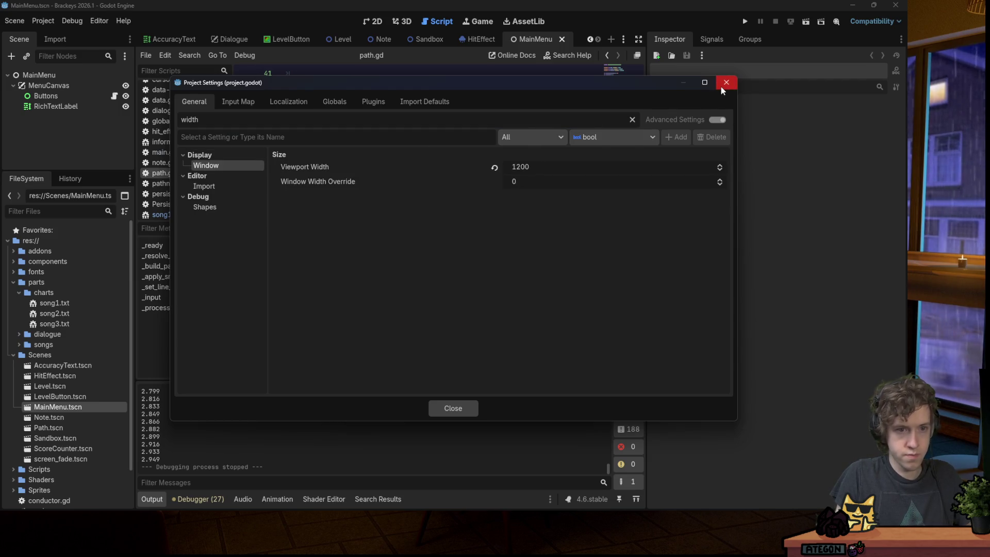
left_click(721, 86)
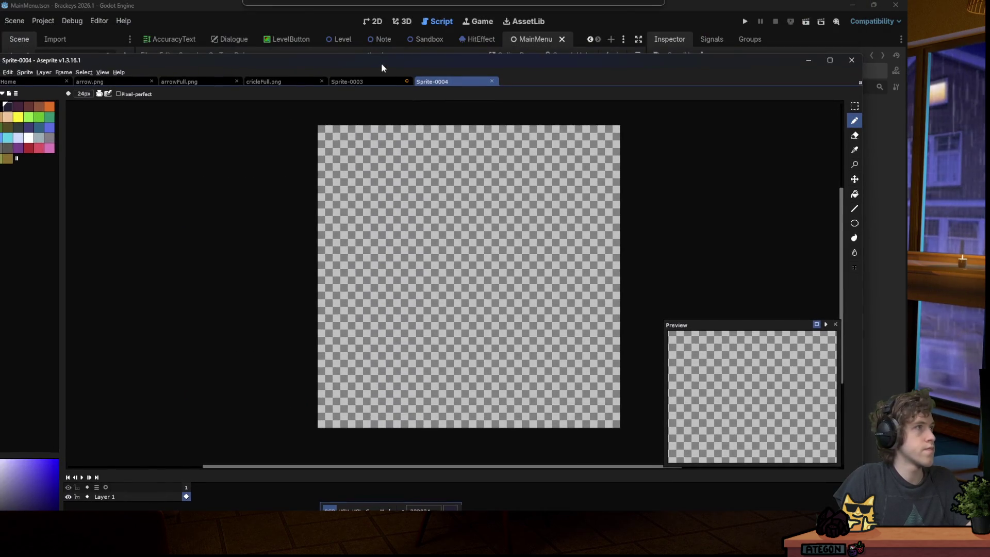
Paint the word MYCO with the Pencil on the blank sprite.
left_click_drag(381, 62, 376, 41)
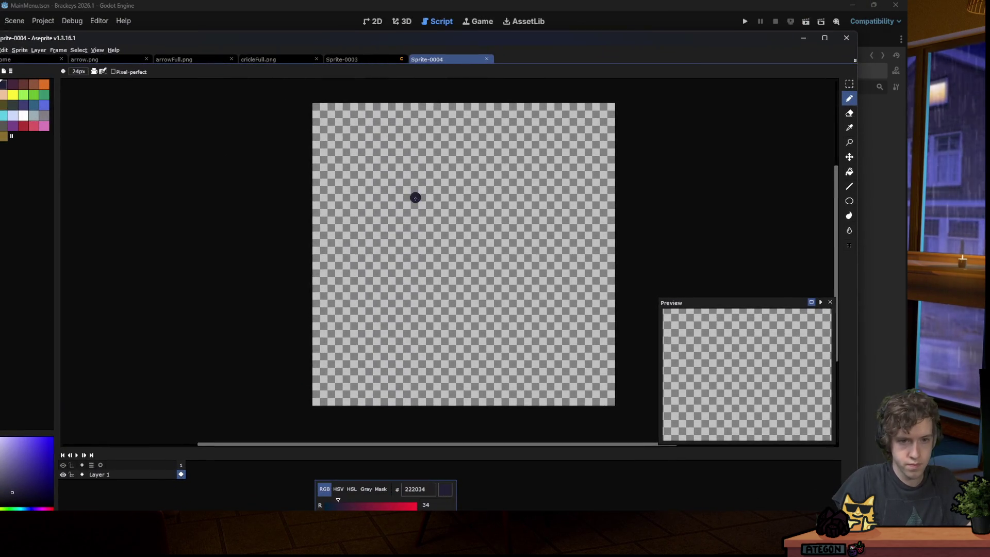
left_click_drag(347, 187, 348, 234)
mouse_move(348, 180)
left_mouse_down()
mouse_move(410, 194)
mouse_move(417, 231)
mouse_move(448, 203)
mouse_move(429, 166)
mouse_move(462, 171)
mouse_move(508, 225)
left_mouse_up()
mouse_move(543, 181)
left_mouse_down()
mouse_move(565, 232)
mouse_move(525, 186)
left_mouse_up()
scroll(392, 263, "up", 1)
scroll(355, 260, "up", 1)
Paint the R, Y, T and H of RYTHMN on the second row.
mouse_move(290, 239)
left_mouse_down()
mouse_move(278, 279)
mouse_move(350, 217)
mouse_move(356, 279)
left_mouse_up()
left_click(460, 230)
left_click_drag(460, 230, 412, 278)
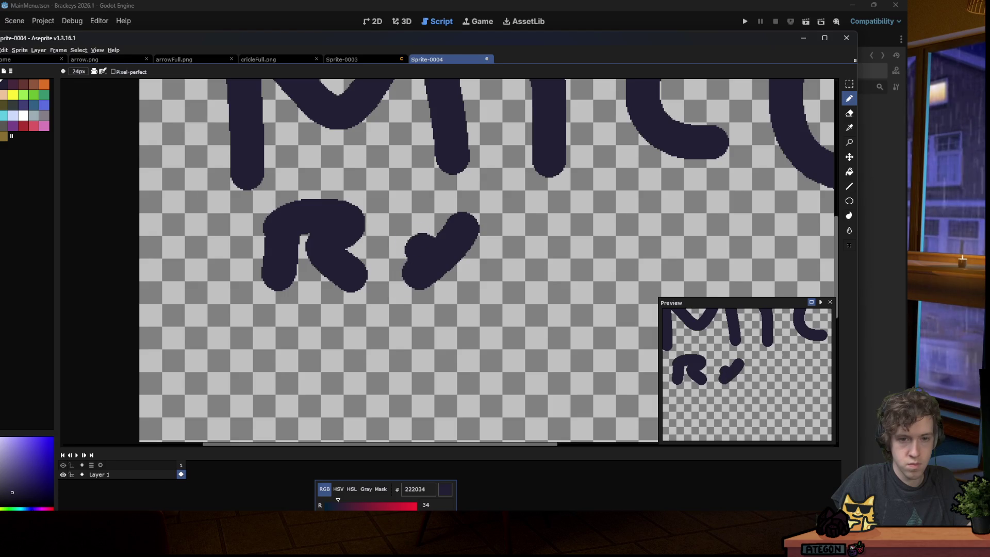
left_click_drag(403, 224, 431, 253)
left_click(503, 225)
mouse_move(503, 225)
left_mouse_down()
mouse_move(552, 223)
mouse_move(542, 271)
left_mouse_up()
left_click(617, 220)
mouse_move(617, 222)
left_mouse_down()
mouse_move(619, 266)
mouse_move(676, 236)
left_mouse_up()
left_click_drag(703, 193, 701, 267)
Finish RYTHMN by painting the M and final N.
scroll(400, 248, "down", 1)
scroll(527, 244, "up", 1)
scroll(531, 242, "down", 1)
scroll(593, 229, "up", 1)
left_click_drag(602, 215, 601, 291)
mouse_move(604, 209)
left_mouse_down()
mouse_move(629, 243)
mouse_move(699, 239)
mouse_move(715, 292)
left_mouse_up()
mouse_move(750, 219)
left_mouse_down()
mouse_move(748, 268)
mouse_move(787, 273)
mouse_move(802, 191)
left_mouse_up()
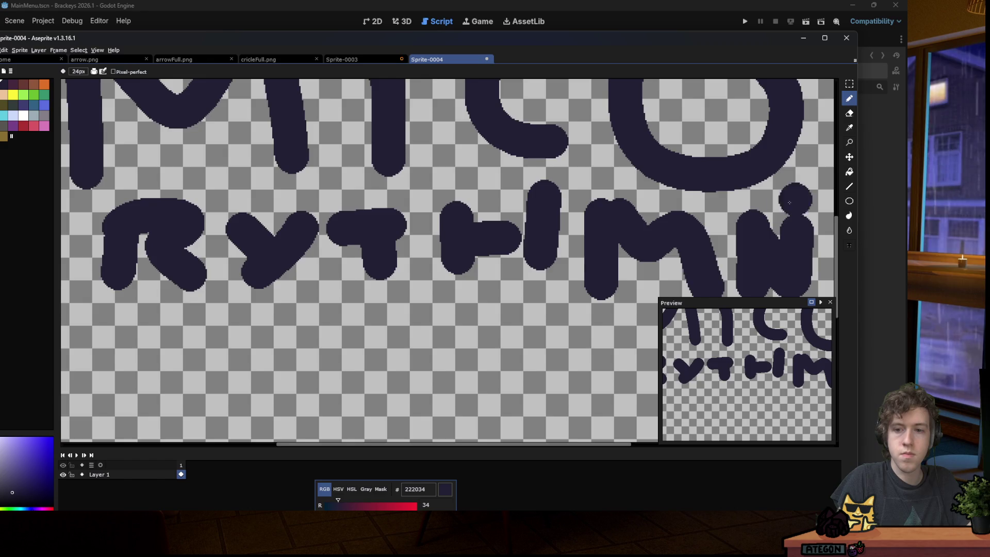
scroll(397, 263, "down", 4)
scroll(402, 265, "up", 1)
scroll(406, 266, "up", 1)
Select the RYTHMN row with the Rectangular Marquee and shift it left.
key("m")
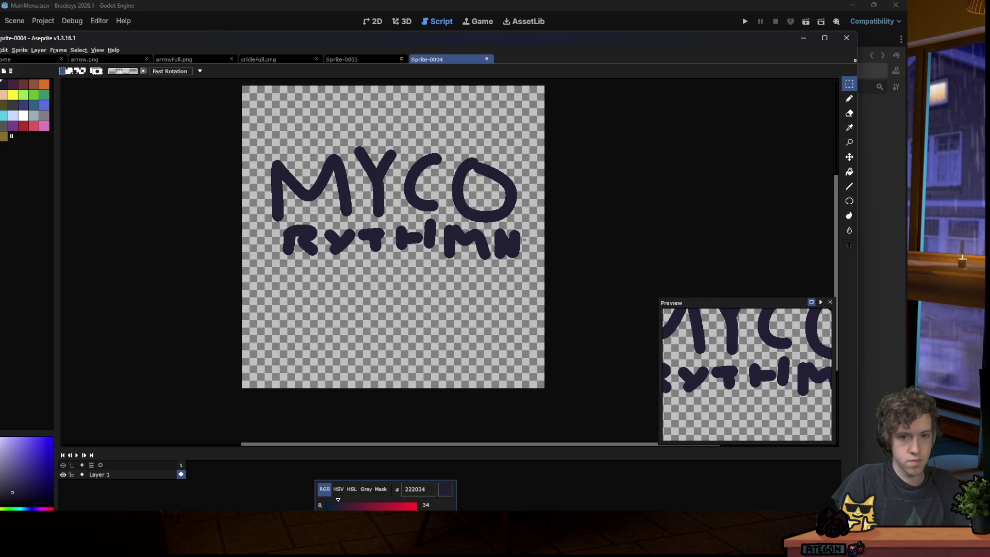
left_click_drag(530, 225, 241, 278)
left_click_drag(442, 215, 393, 236)
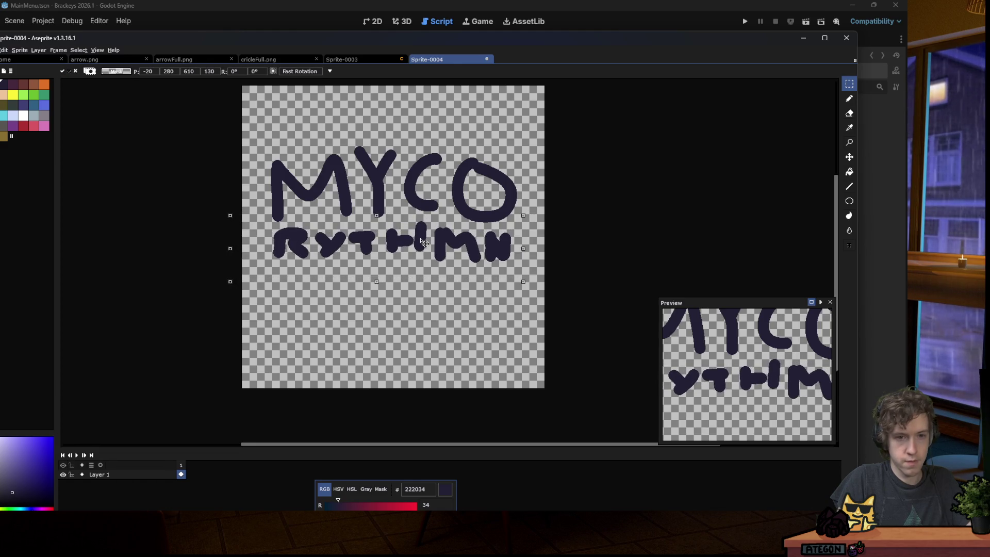
key("ctrl+d")
Select all the lettering and move the whole logo lower on the canvas.
left_click_drag(548, 116, 244, 310)
left_click_drag(417, 235, 418, 257)
key("ctrl+d")
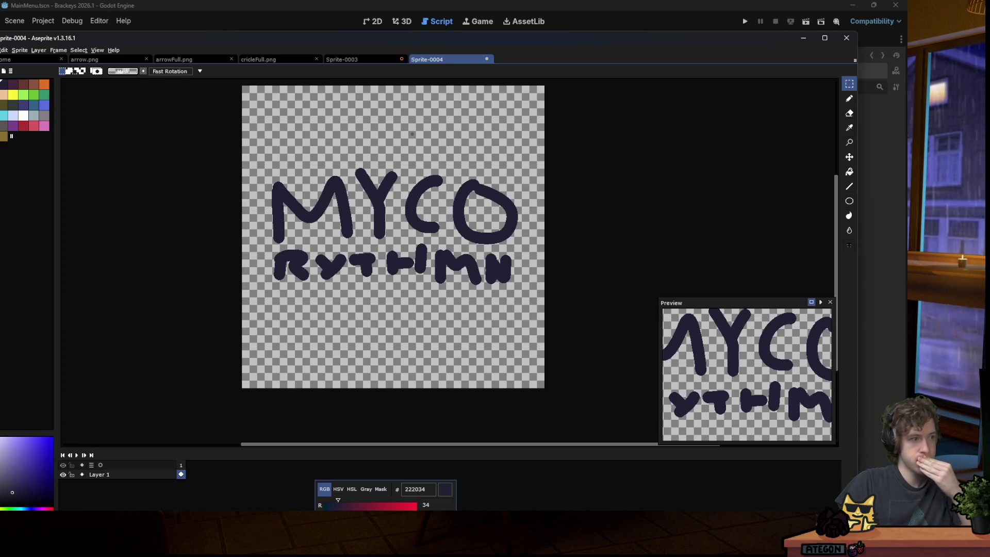
Save the sprite as logo.png in the brackeys-15 Sprites folder.
double_click(114, 39)
left_click(7, 16)
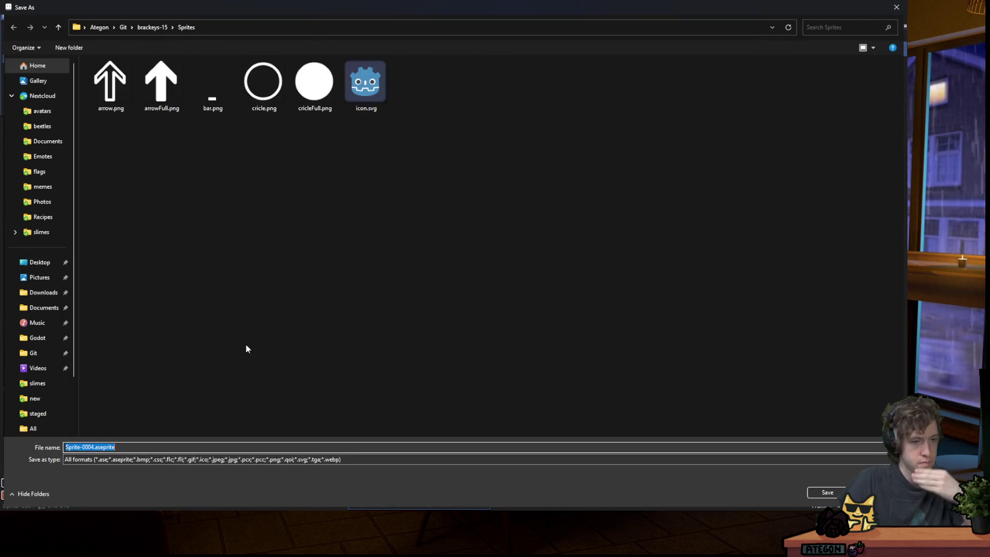
type("logo.pn")
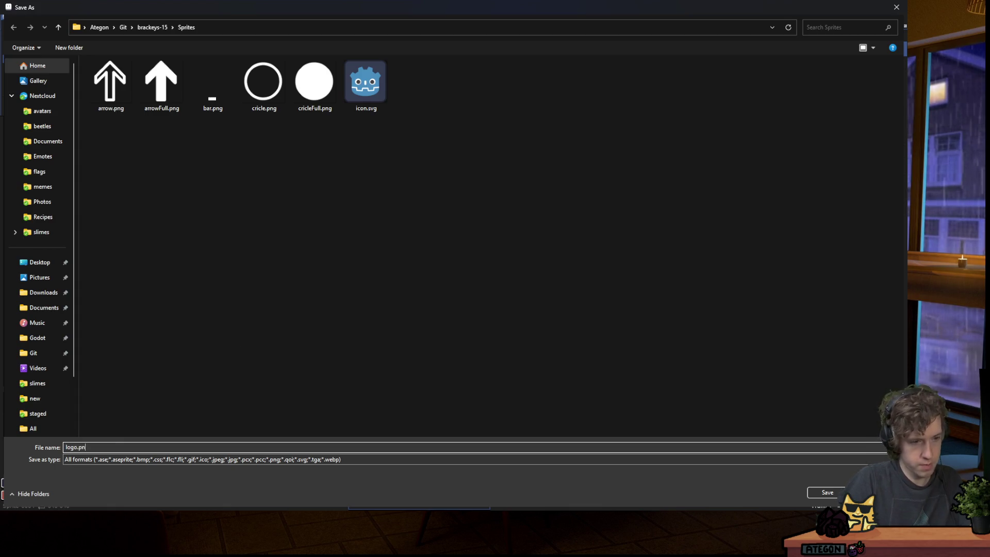
type("g")
key("Return")
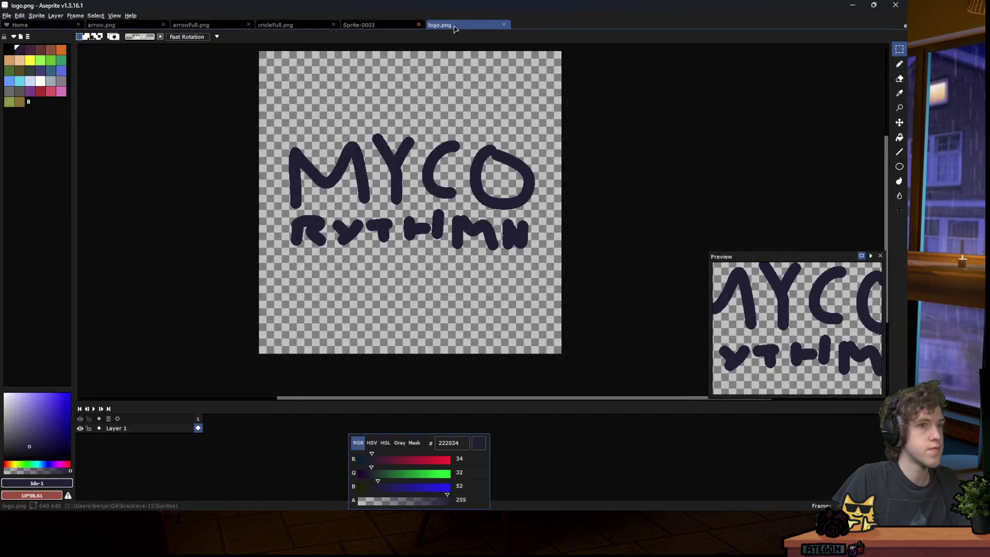
Return to Godot, select the MenuCanvas node and show the 2D scene view.
double_click(487, 5)
key("alt+Tab")
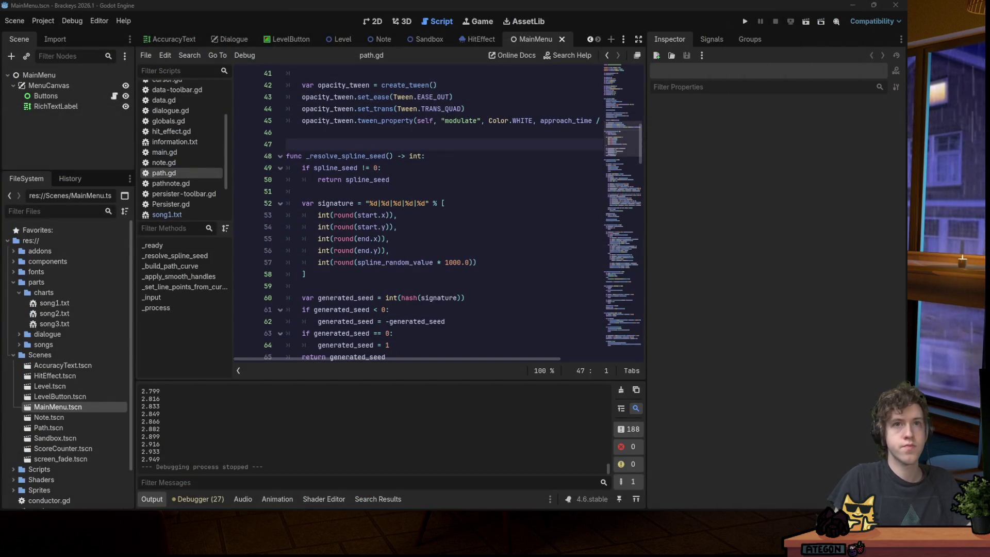
left_click(432, 192)
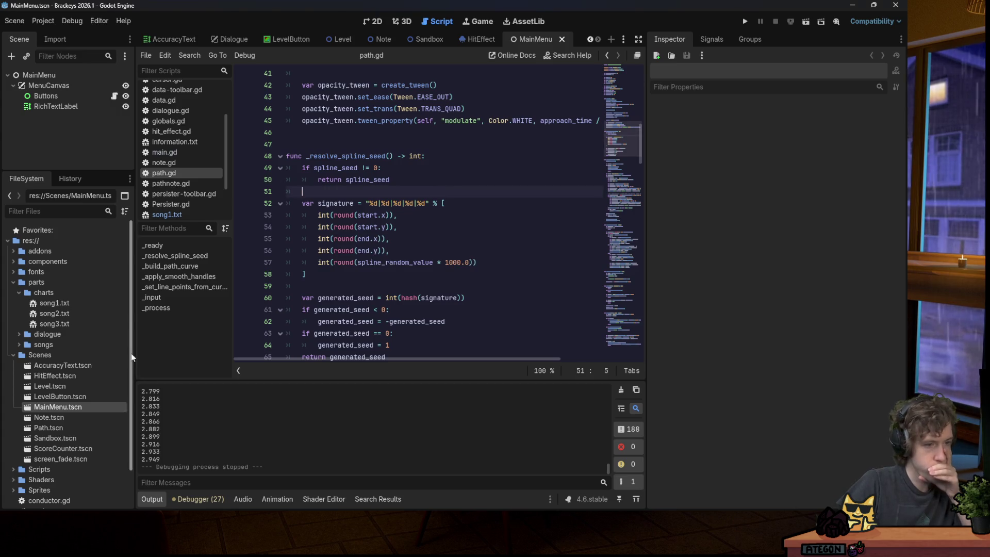
left_click(52, 85)
left_click(381, 20)
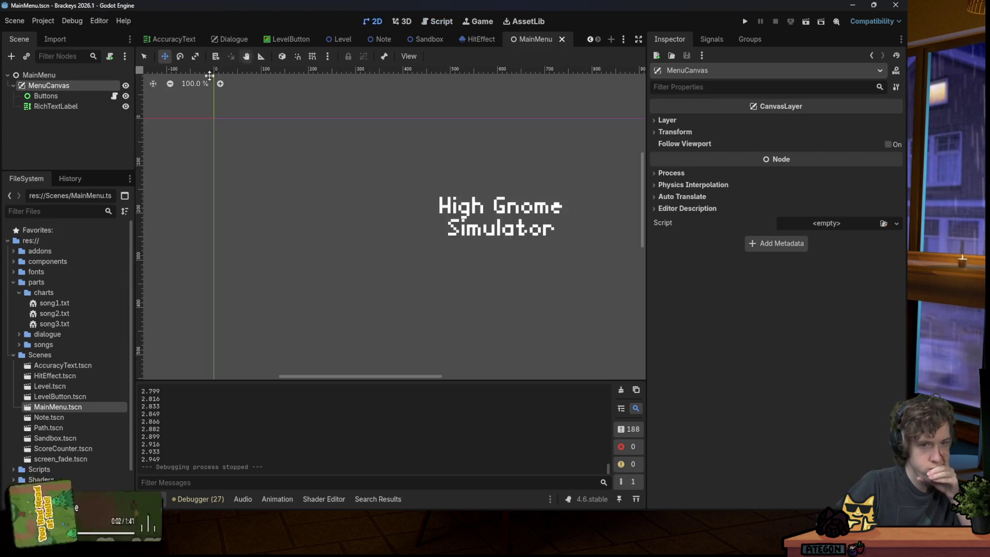
Add a Control child under MenuCanvas and rename it Splash.
scroll(217, 149, "down", 3)
right_click(70, 86)
left_click(103, 92)
type("control")
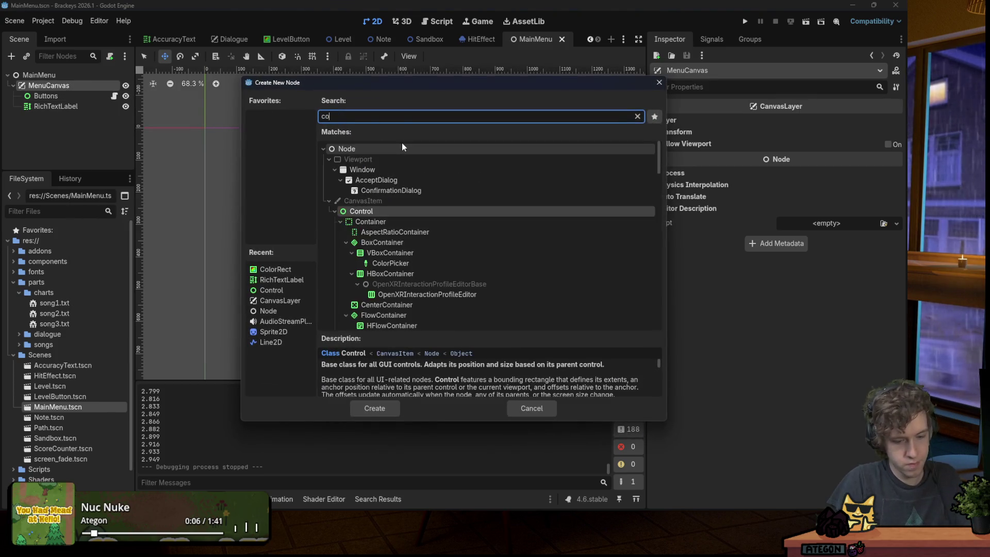
key("Return")
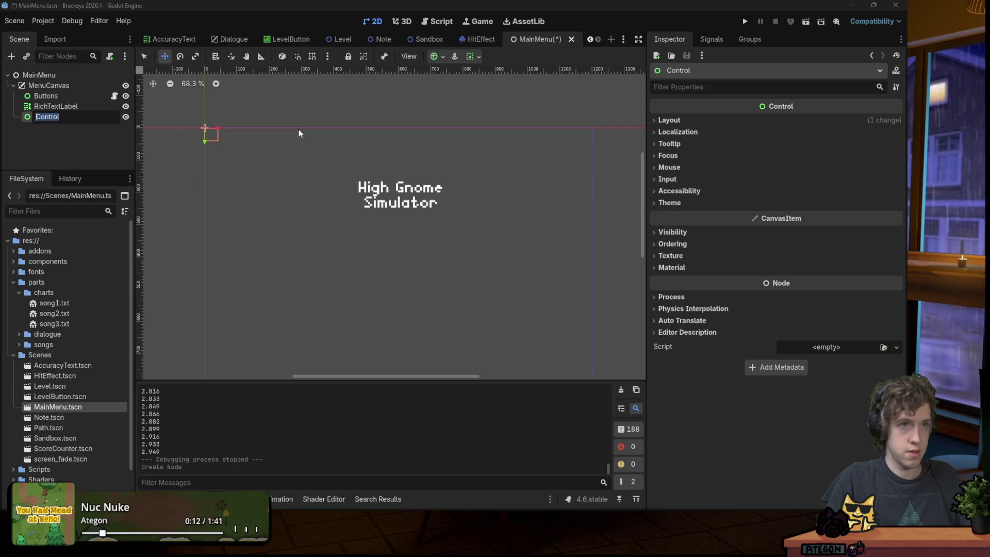
key("BackSpace")
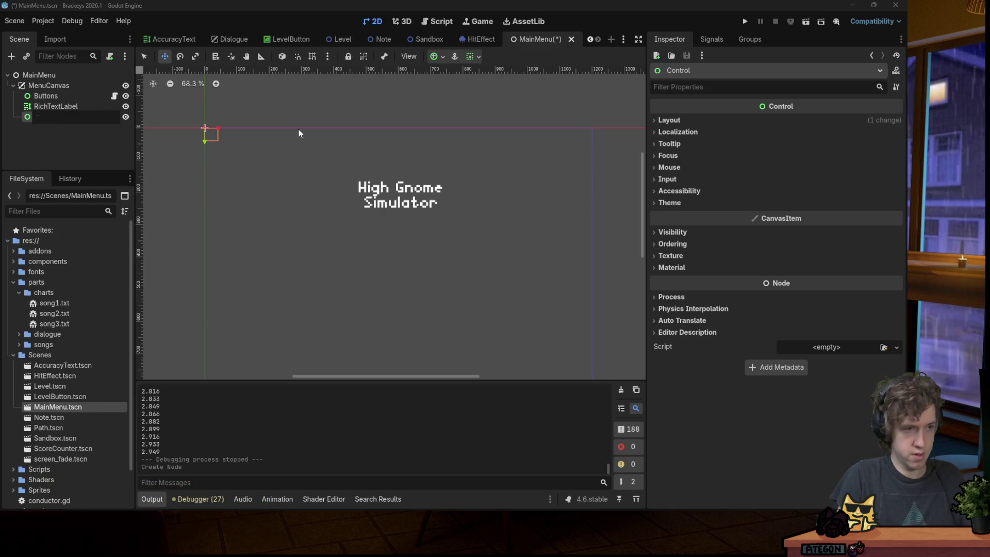
type("Splash")
key("Return")
Add a second Control child under MenuCanvas and rename it Menu.
right_click(88, 85)
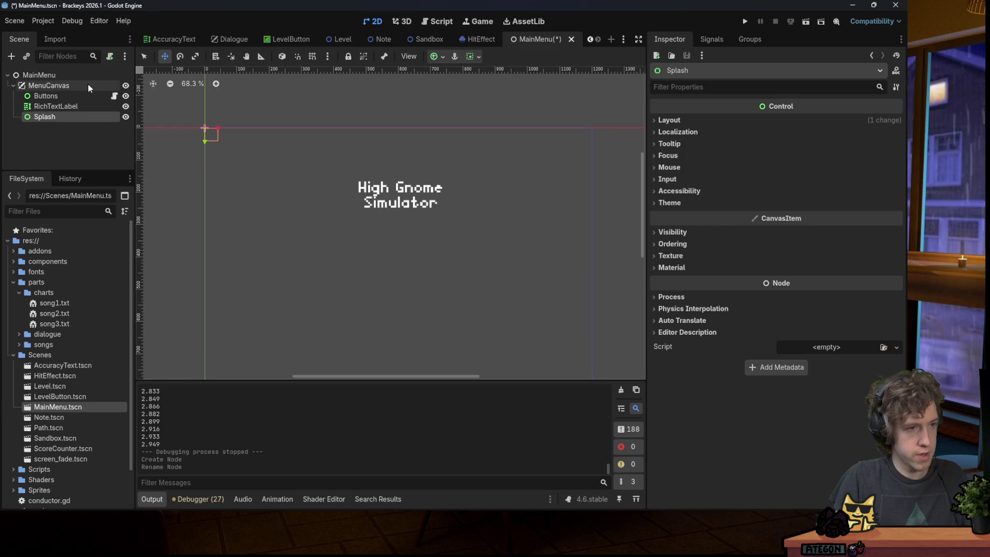
left_click(174, 96)
type("spl")
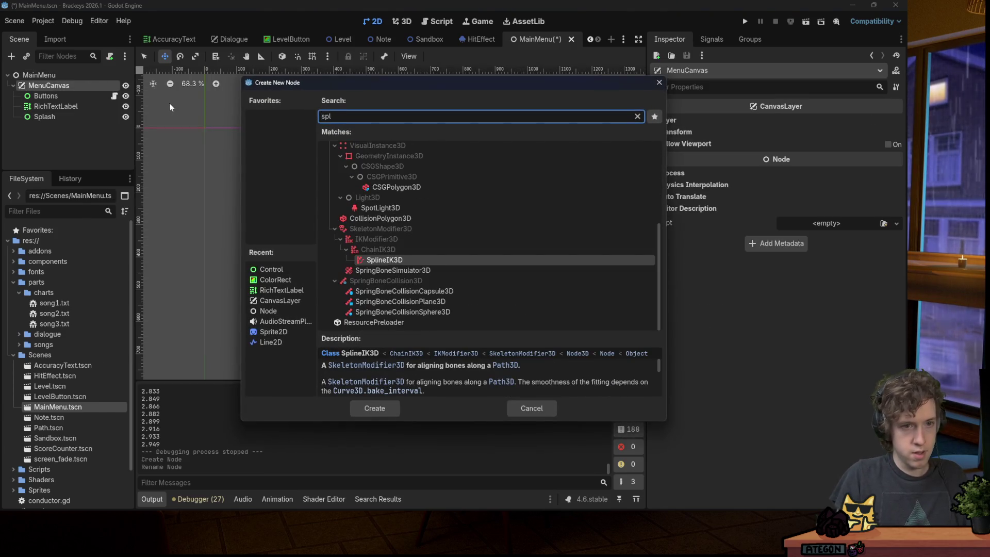
key("BackSpace")
key("BackSpace")
type("contro")
key("Return")
double_click(85, 127)
type("Menu")
key("Return")
Move Buttons and RichTextLabel under Menu, hide Menu, and save the scene.
left_click(78, 96)
left_click(75, 105, "shift")
left_click_drag(76, 105, 73, 128)
left_click(125, 106)
left_click(76, 98)
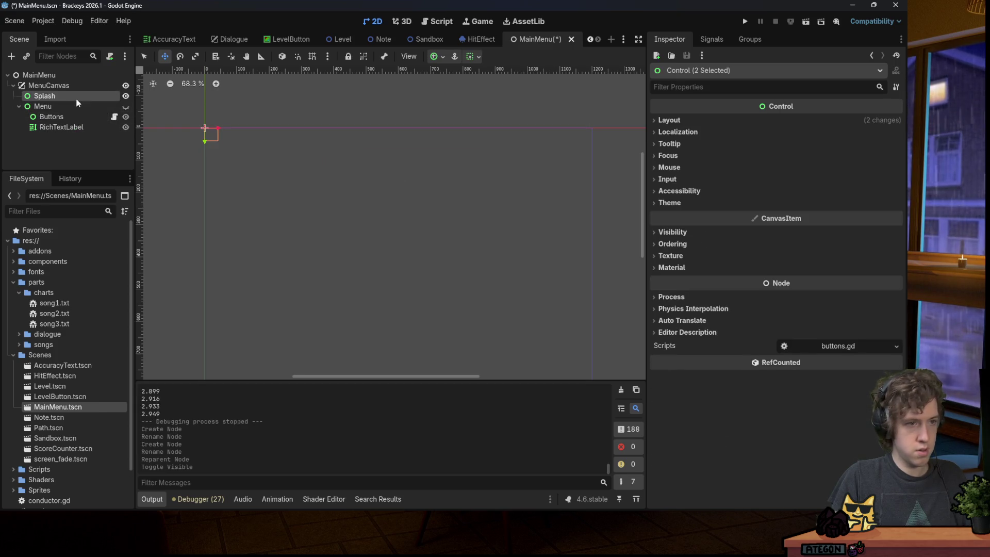
key("ctrl+s")
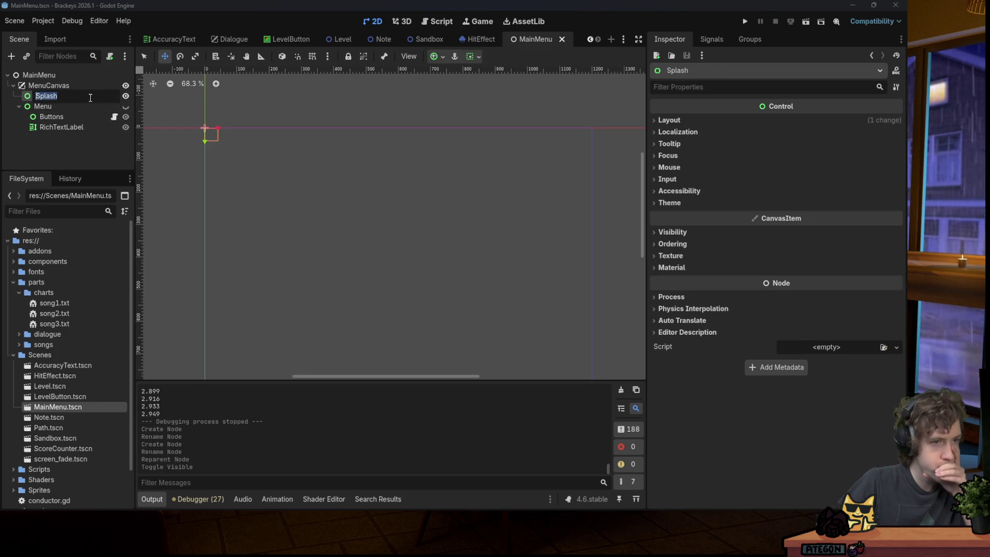
right_click(56, 97)
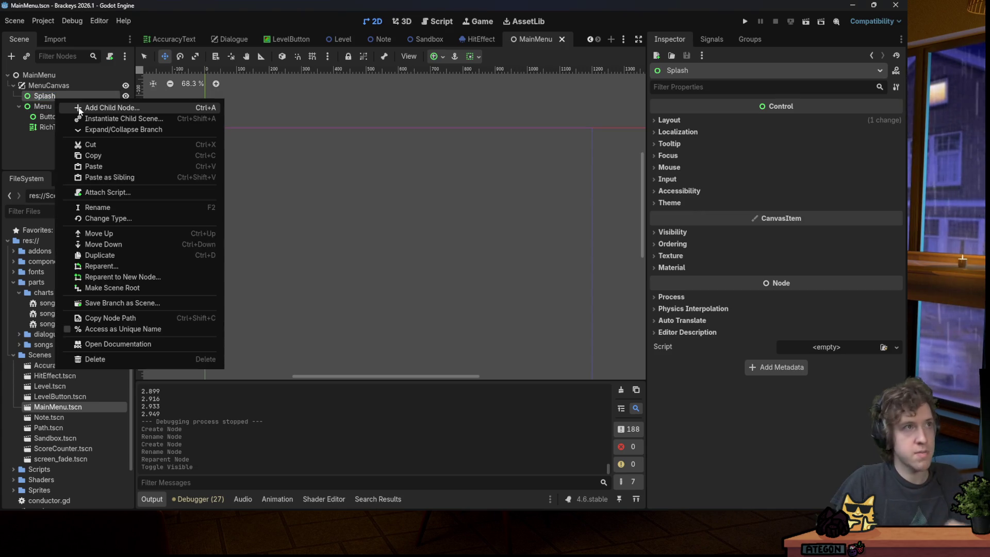
Add a TextureRect under Splash and assign logo.png as its Texture.
left_click(79, 108)
type("text")
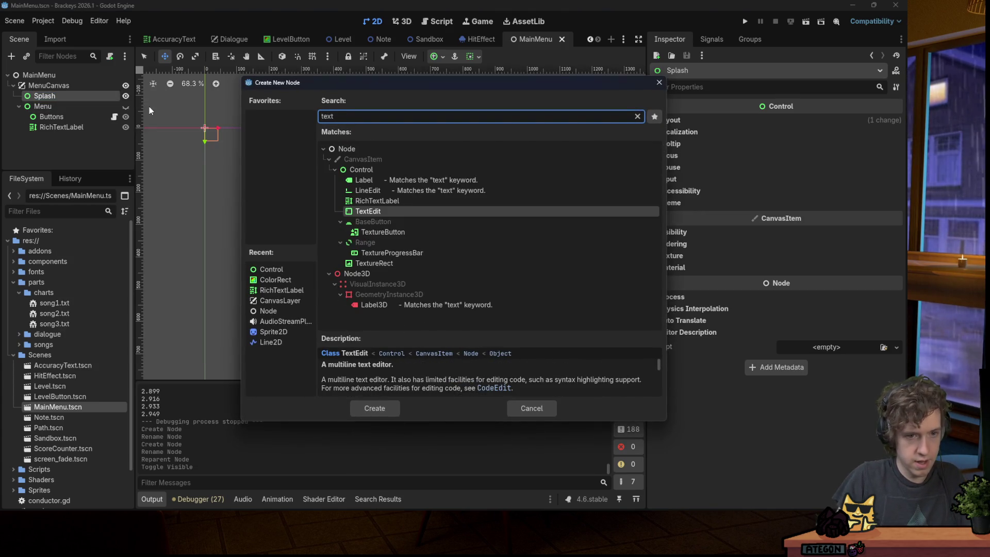
key("Down")
key("Down")
key("Down")
key("Return")
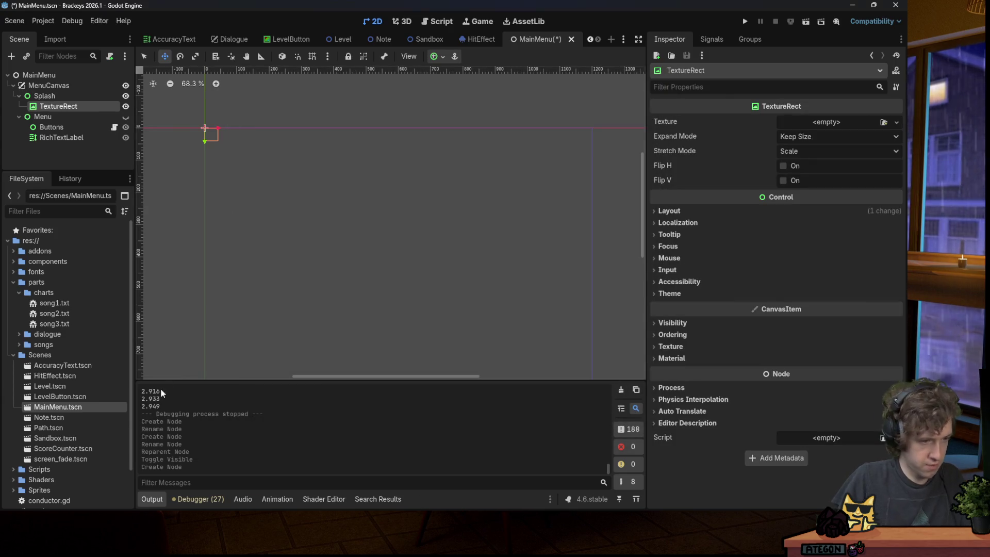
type("logo")
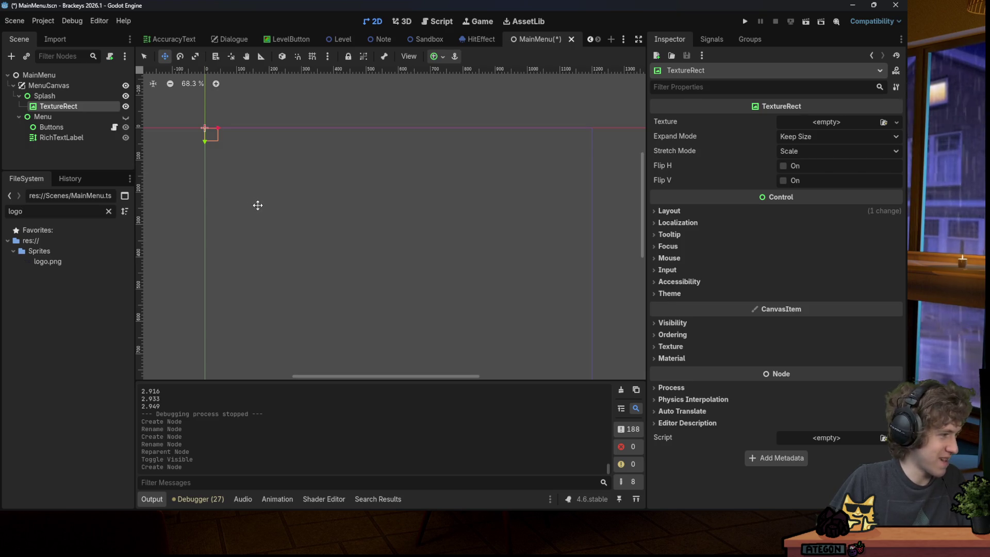
mouse_move(47, 262)
left_mouse_down()
mouse_move(211, 269)
mouse_move(804, 138)
mouse_move(825, 123)
left_mouse_up()
Move the logo right and down toward the scene centre, saving the scene.
scroll(340, 201, "down", 5)
scroll(339, 201, "up", 4)
mouse_move(338, 201)
left_mouse_down()
mouse_move(422, 201)
mouse_move(360, 222)
mouse_move(361, 203)
mouse_move(383, 208)
left_mouse_up()
scroll(324, 220, "down", 5)
scroll(344, 252, "up", 1)
key("ctrl+s")
key("ctrl+s")
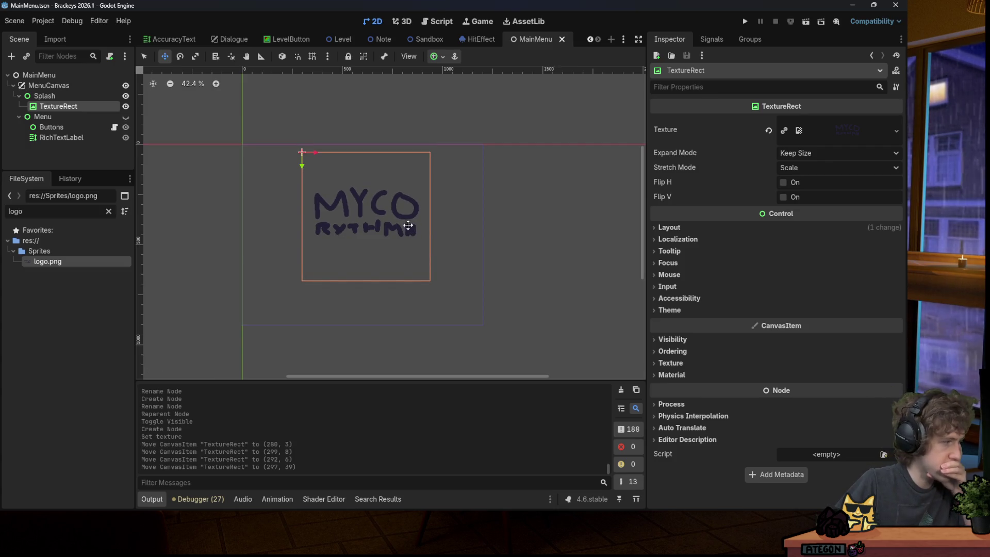
scroll(385, 256, "up", 3)
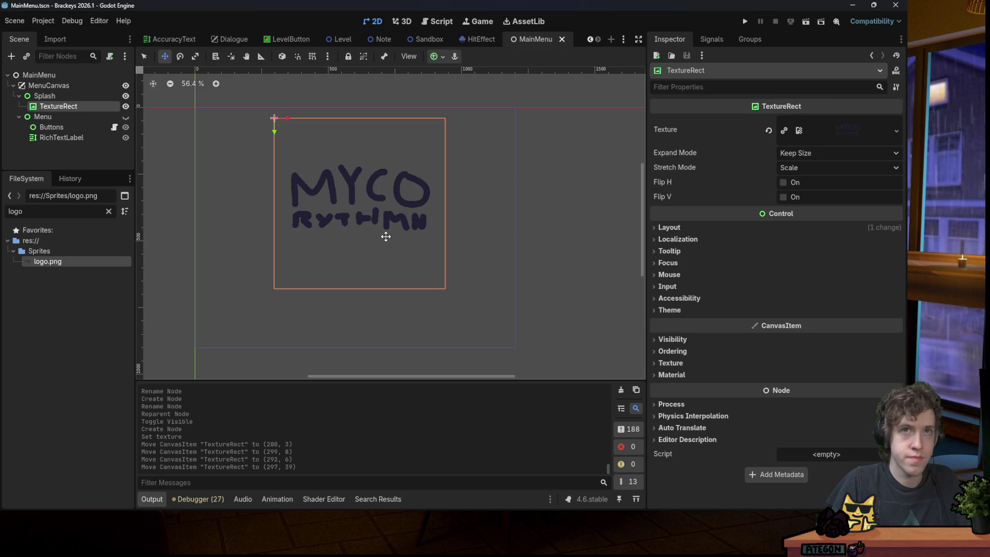
left_click_drag(380, 219, 377, 242)
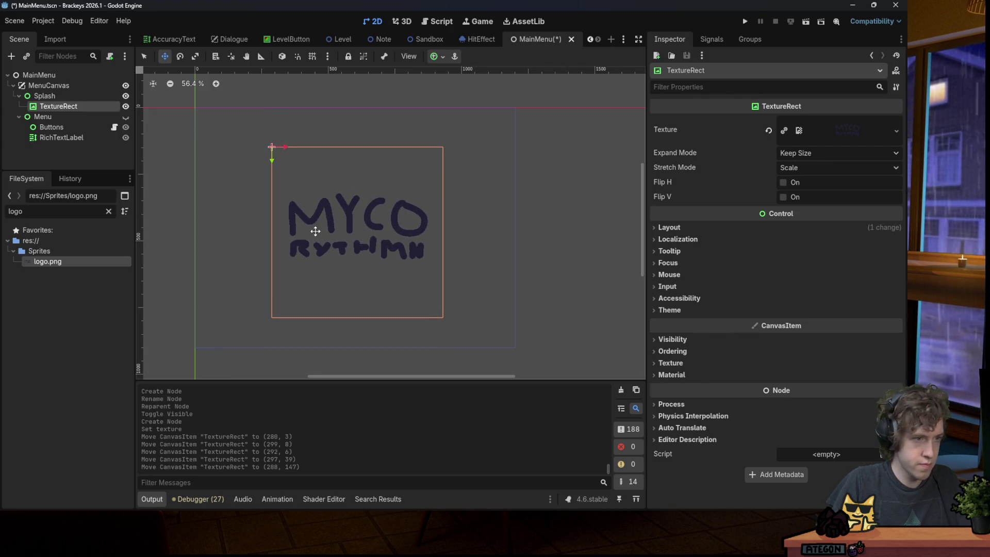
key("ctrl+s")
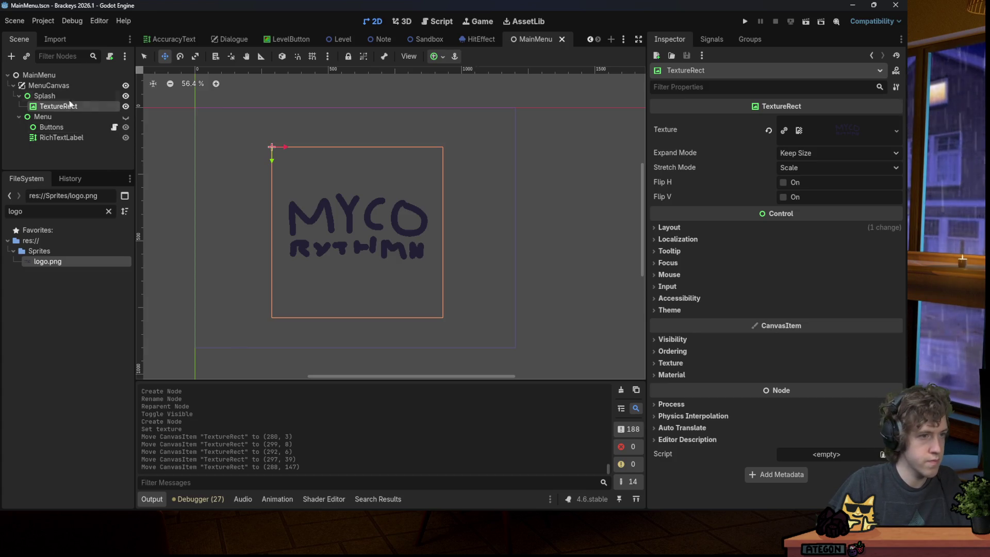
right_click(59, 96)
left_click(124, 100)
Add a RichTextLabel under Splash and rename the TextureRect node to Logo.
type("text")
key("Up")
key("Return")
left_click(58, 106)
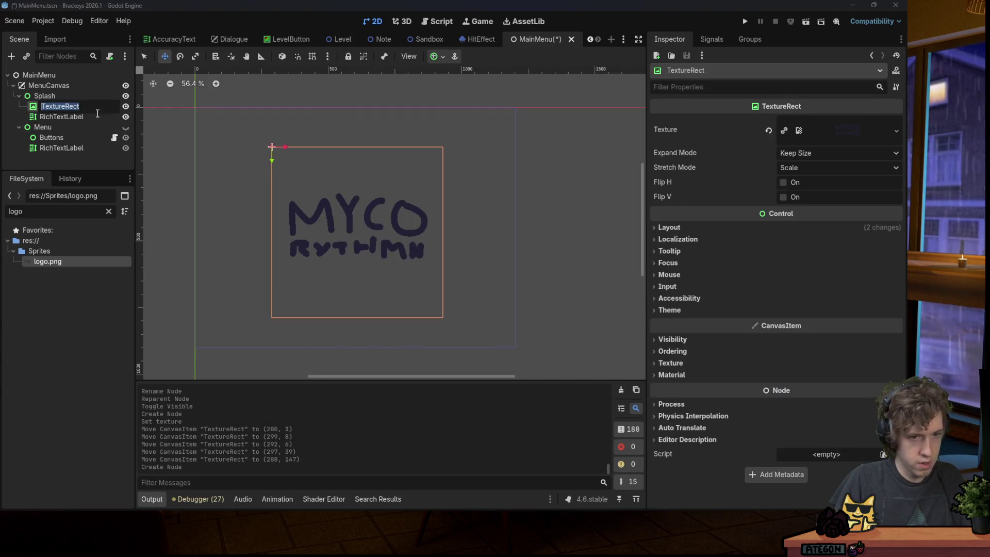
key("F2")
type("Logo")
key("Return")
Rename the new RichTextLabel to PressAnyKey and save the scene.
left_click(85, 115)
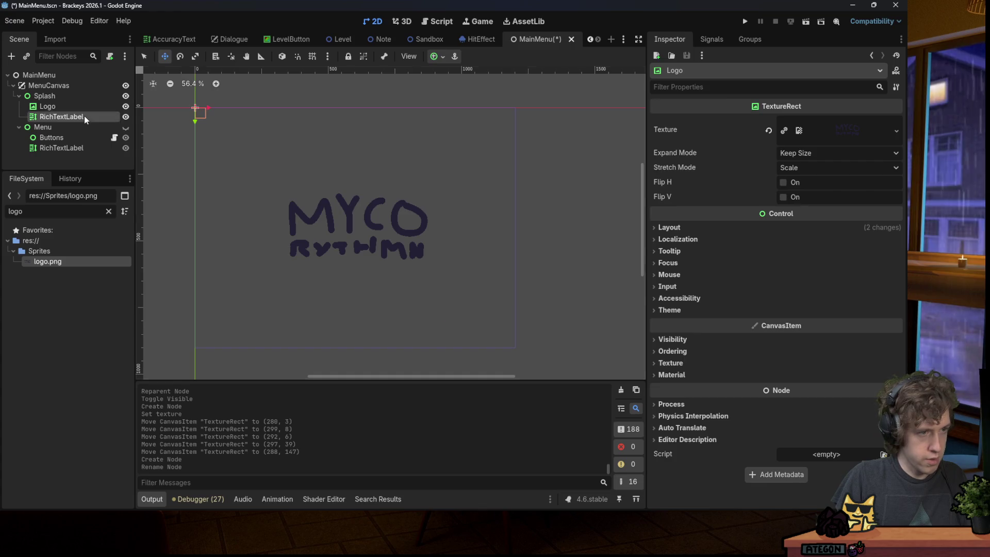
key("F2")
type("PressAnyBu")
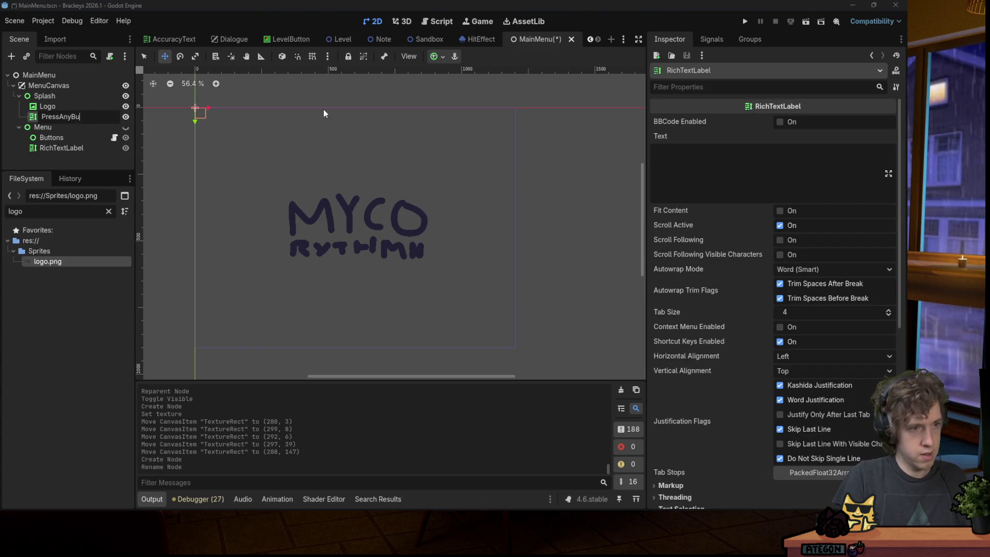
type("ton")
key("Return")
left_click(76, 117)
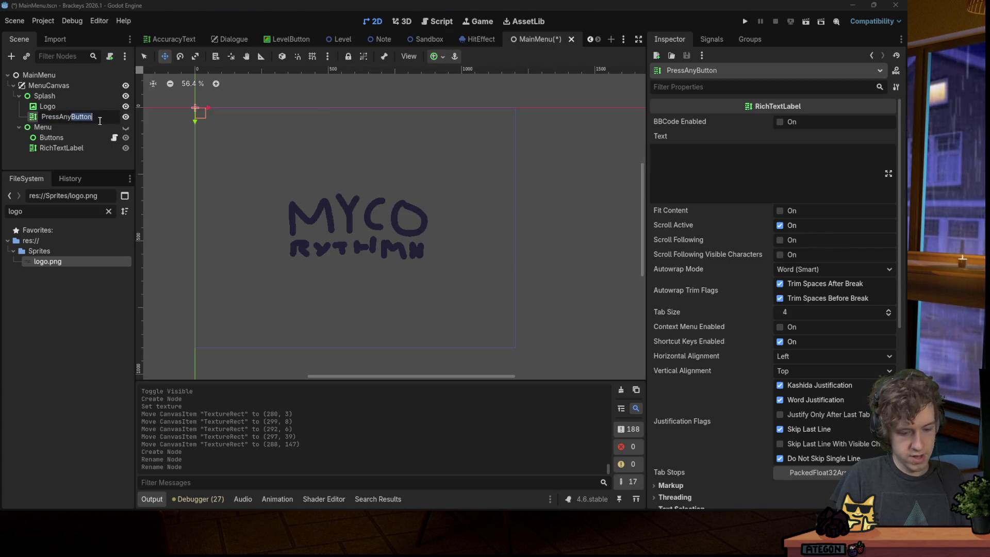
type("Key")
key("Return")
key("ctrl+s")
Enter PRESS ANY KEY as the label's text and enable BBCode.
left_click(725, 160)
type("Press Any")
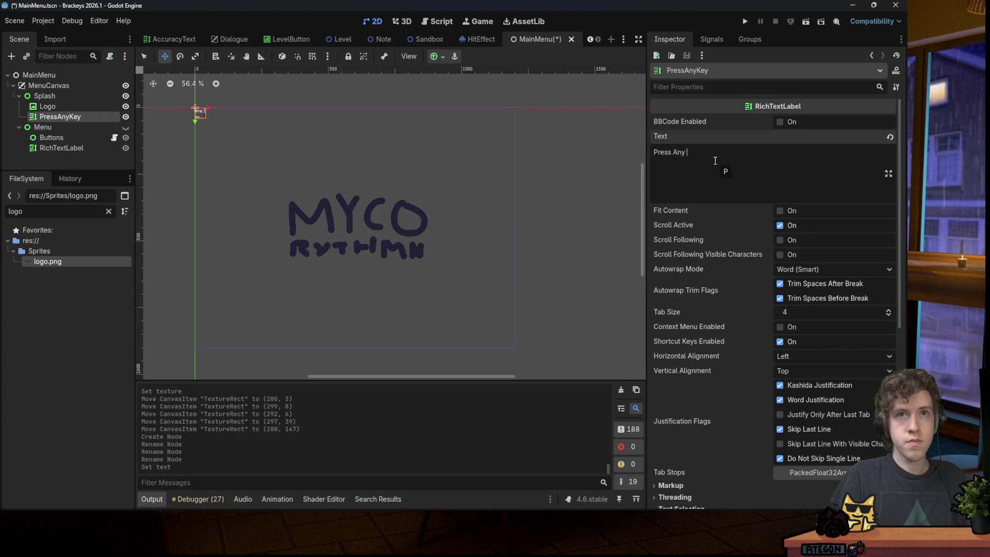
type("Key")
key("ctrl+a")
type("PRES")
left_click(779, 122)
Widen the label to 490 by 56, apply anchor presets, and move it below the logo.
left_click(144, 57)
left_click_drag(206, 120, 328, 124)
key("ctrl+s")
left_click(428, 58)
left_click(457, 125)
left_click(459, 110)
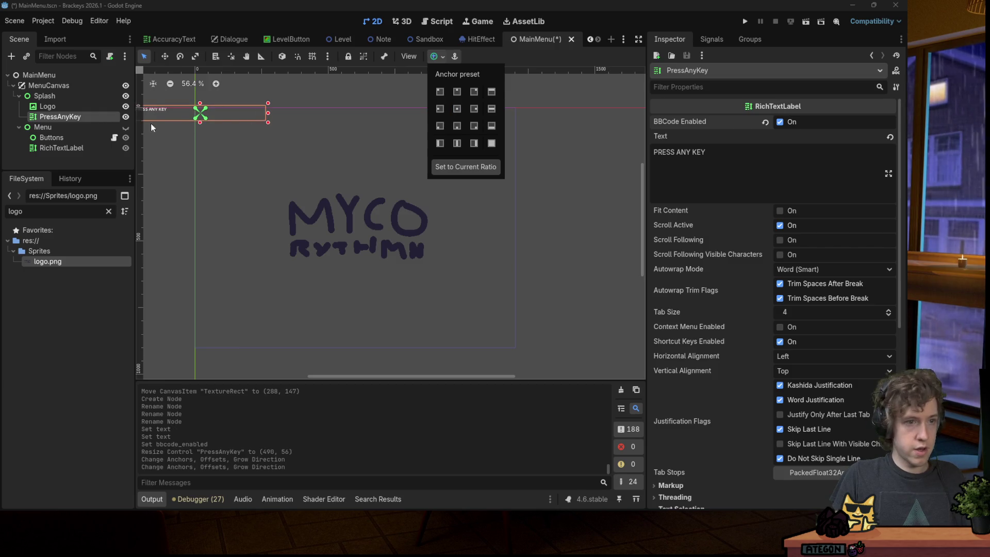
left_click(165, 57)
mouse_move(162, 114)
left_mouse_down()
mouse_move(353, 276)
mouse_move(320, 283)
left_mouse_up()
Change the label text to '[center]PRESS ANY KEY', nudge it slightly left, and save.
left_click(673, 173)
key("ctrl+a")
type("[]")
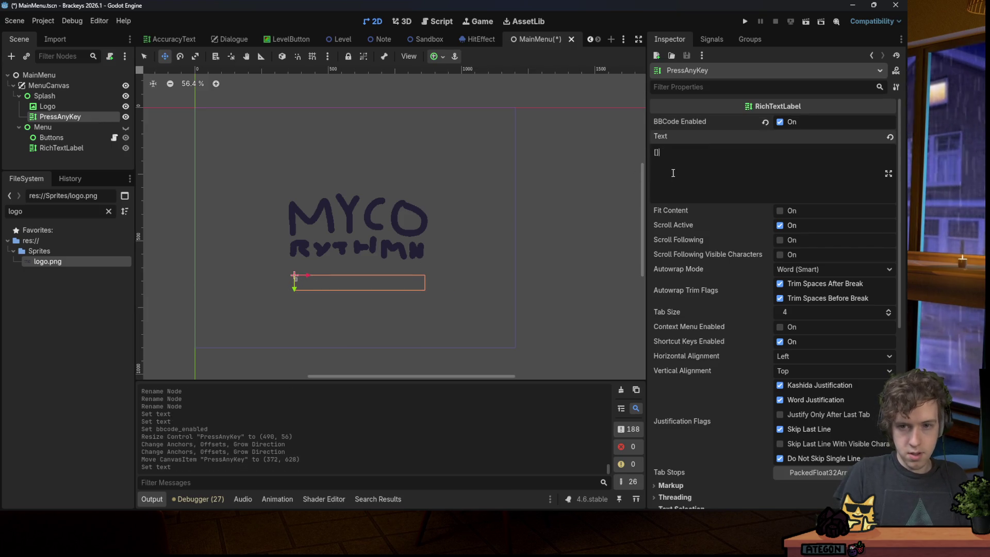
type("cr")
key("End")
type("PRESS ANY KEY")
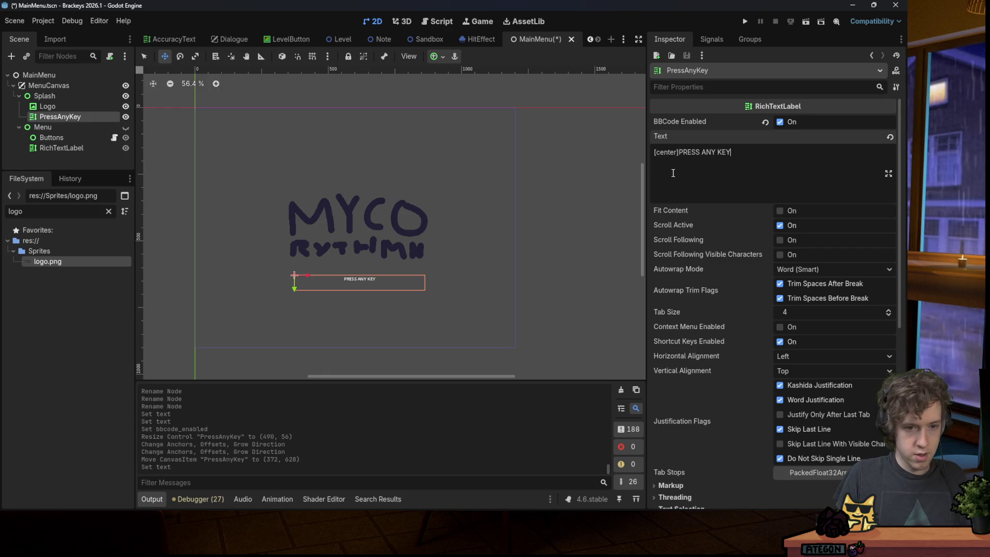
key("ctrl+s")
left_click_drag(369, 279, 361, 279)
key("ctrl+s")
scroll(744, 277, "down", 10)
Override the label's Normal Font Size to 32 px and save.
left_click(692, 322)
left_click(692, 322)
left_click(691, 333)
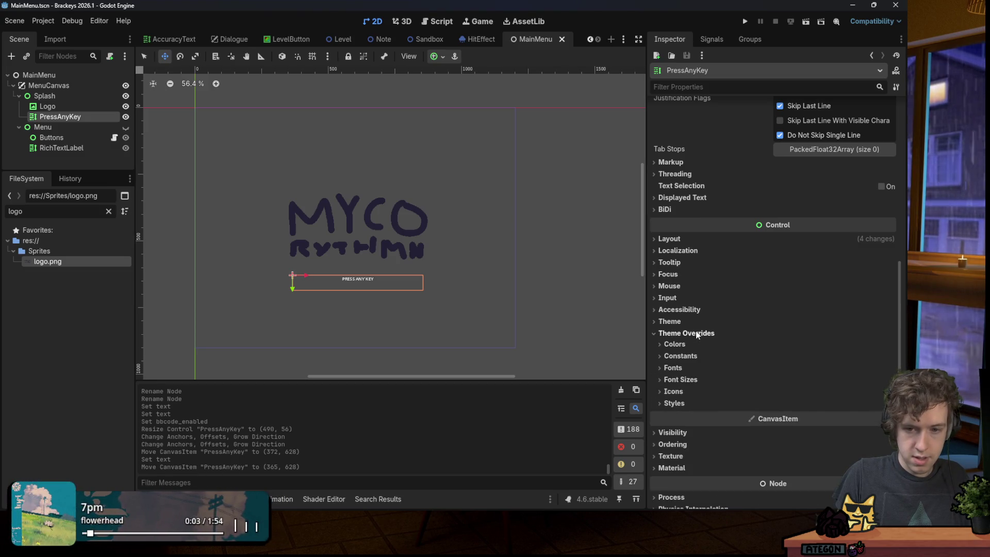
left_click(686, 380)
left_click(670, 392)
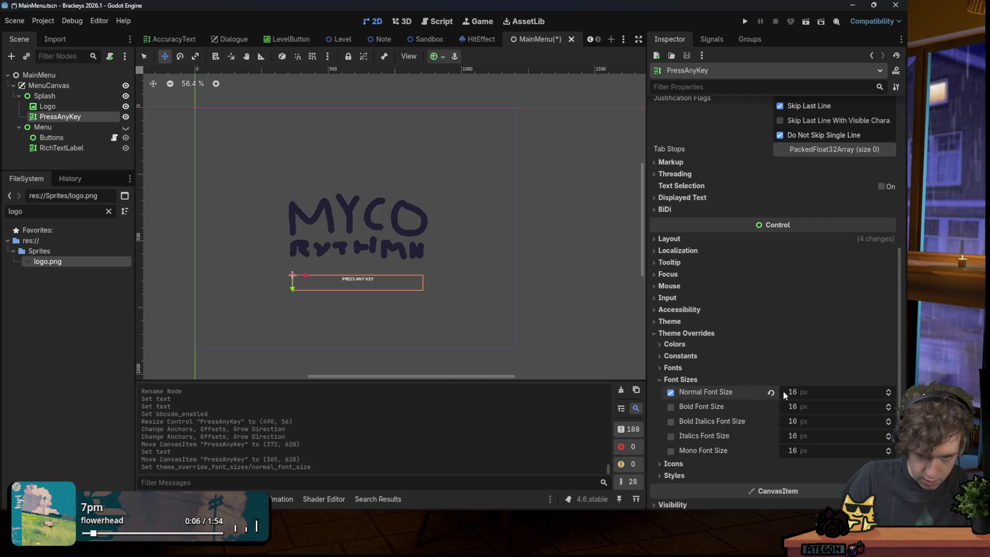
type("32")
key("Return")
key("ctrl+s")
Move the PRESS ANY KEY label up beneath the logo and shift the logo slightly.
left_click(380, 279)
left_click_drag(380, 279, 379, 278)
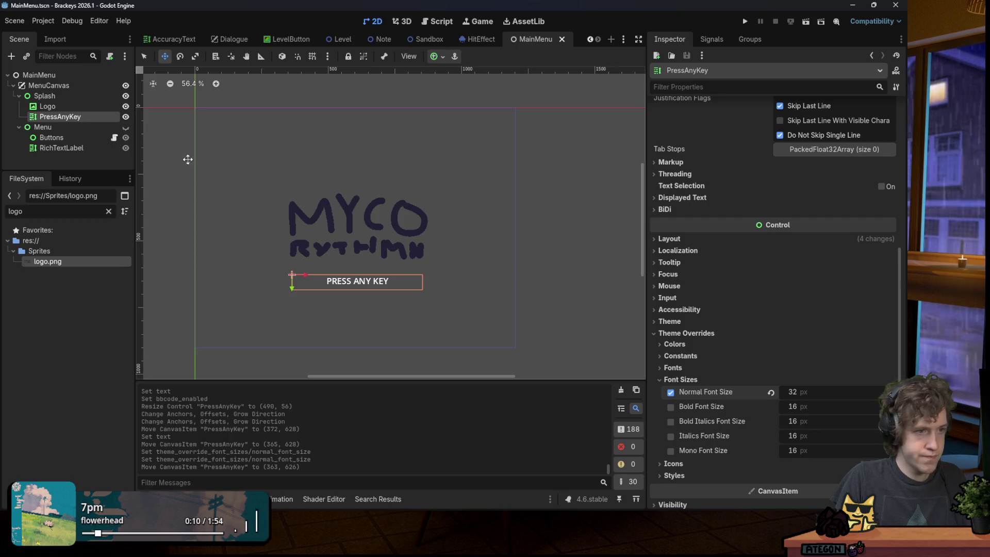
left_click_drag(349, 202, 326, 188)
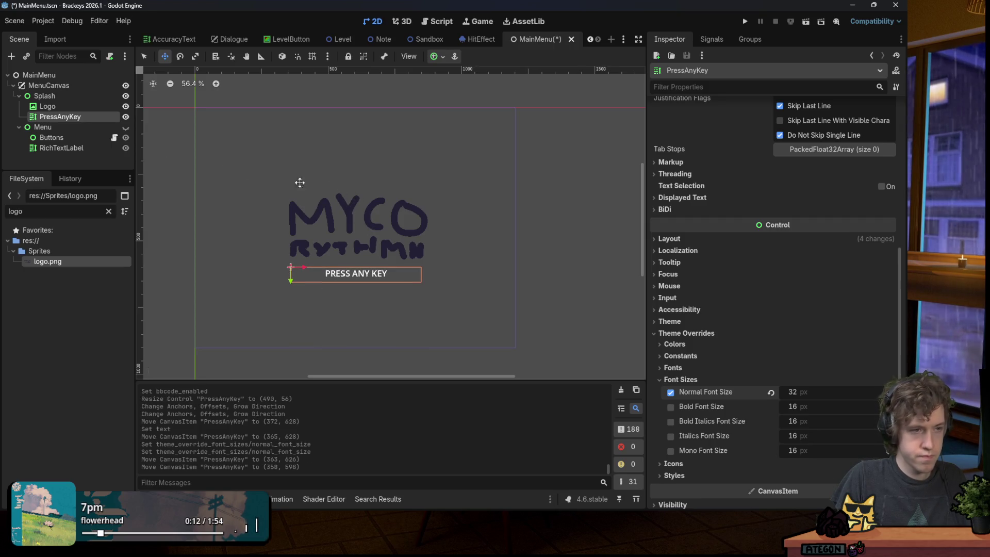
left_click(48, 107)
left_click_drag(375, 211, 378, 203)
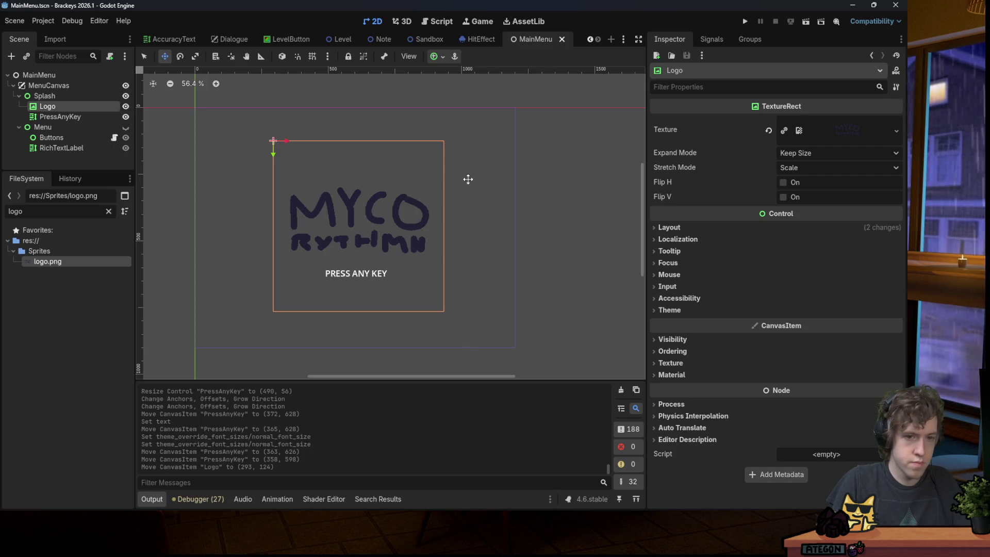
left_click(79, 116)
left_click(78, 109)
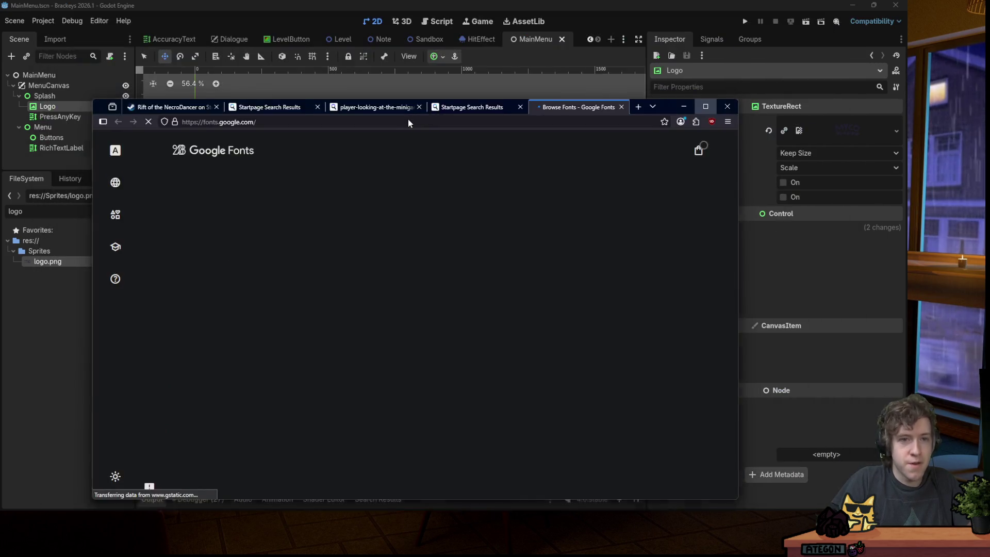
Search Google Fonts for 'fung' and filter the results to the Playful feeling.
double_click(624, 115)
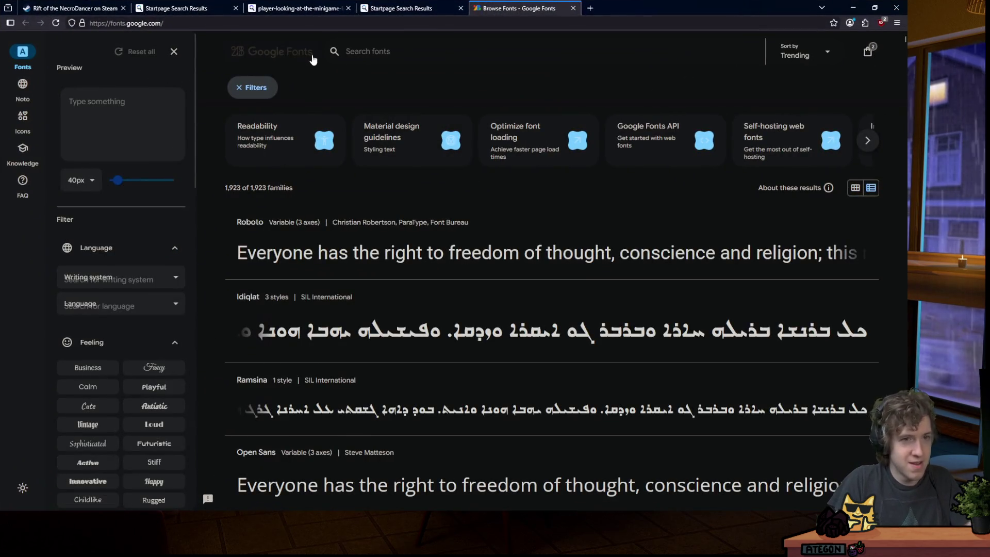
type("mush")
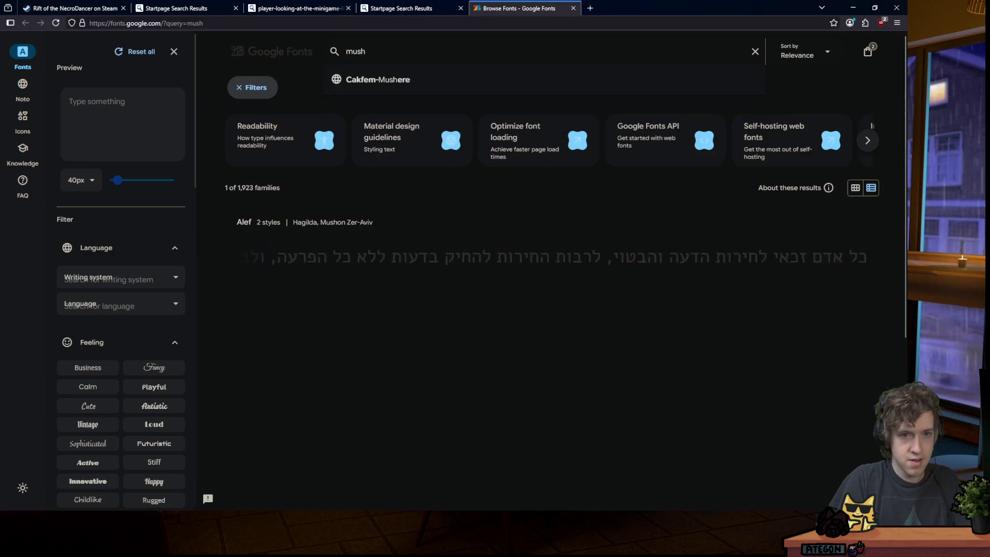
key("BackSpace")
key("BackSpace")
key("BackSpace")
type("fung")
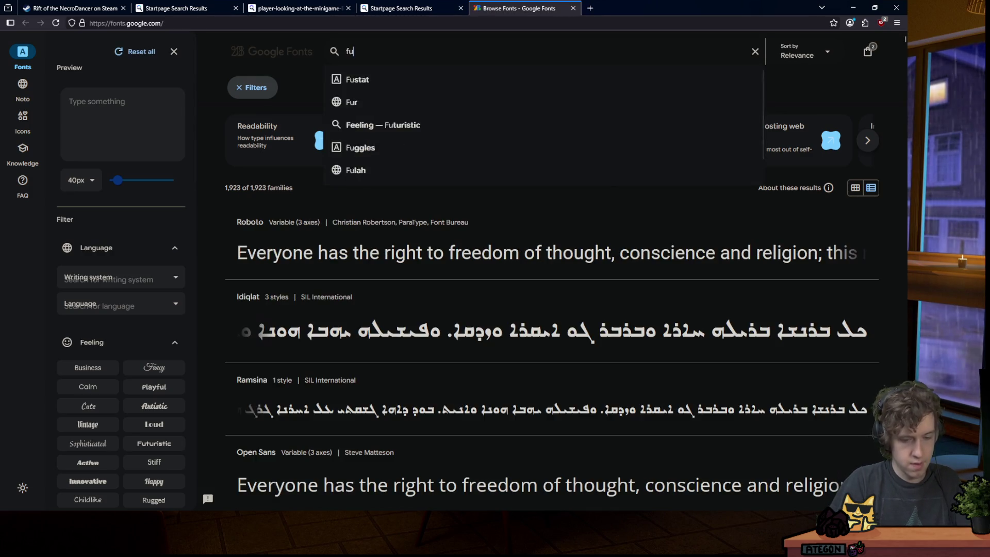
key("Return")
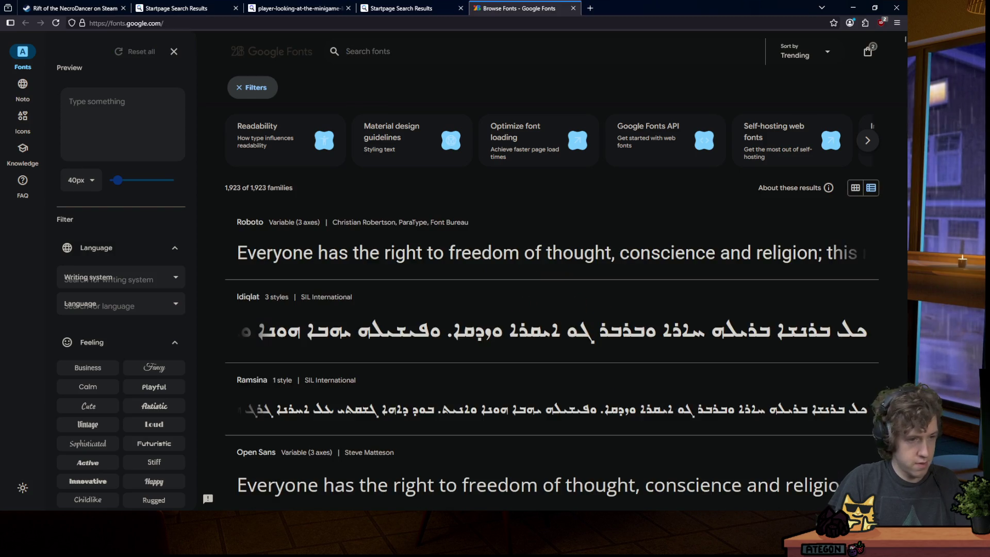
left_click(170, 387)
scroll(164, 361, "down", 3)
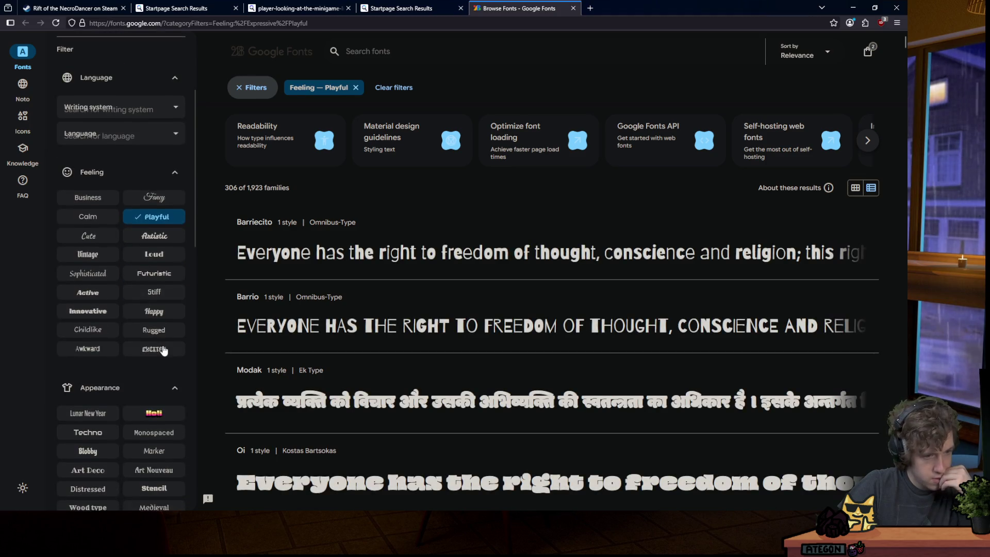
scroll(157, 351, "down", 1)
scroll(270, 339, "down", 5)
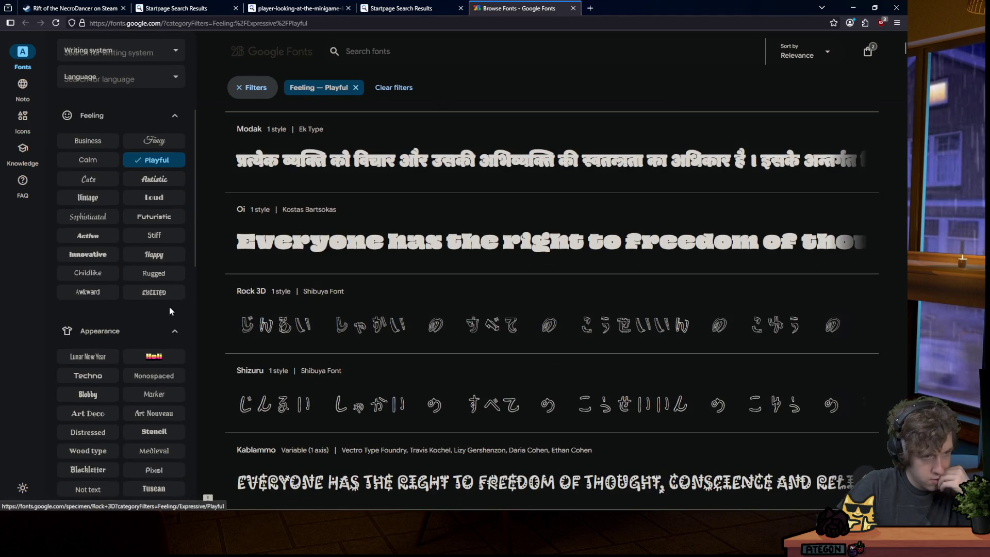
scroll(122, 336, "down", 15)
scroll(123, 333, "up", 15)
Restrict fonts to English and preview them with the text 'press any key'.
left_click(135, 280)
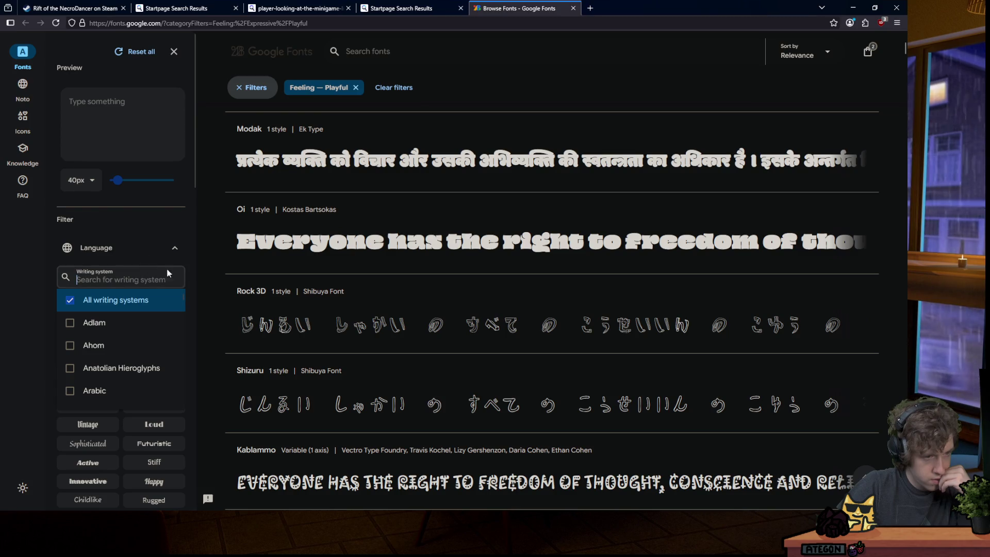
left_click(187, 267)
left_click(167, 310)
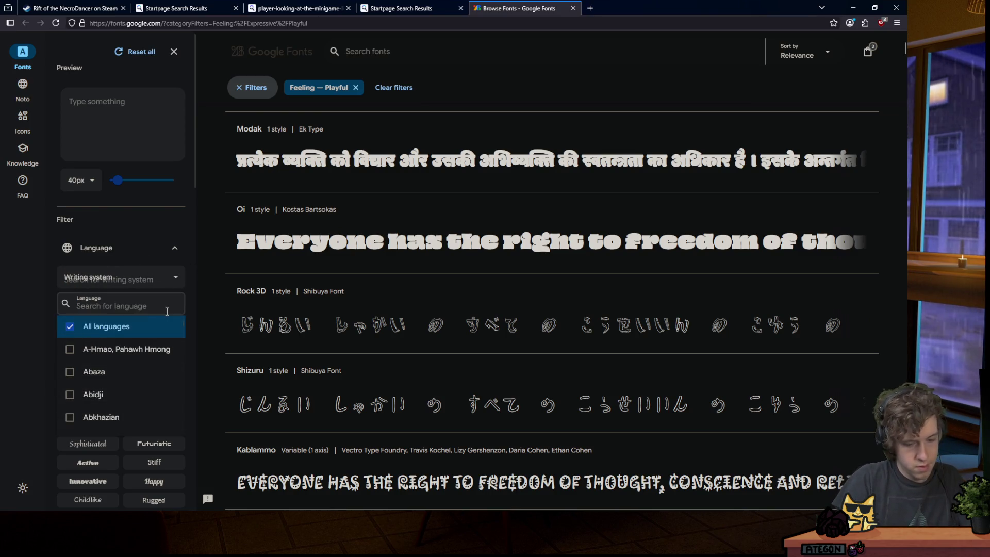
type("engl")
left_click(118, 329)
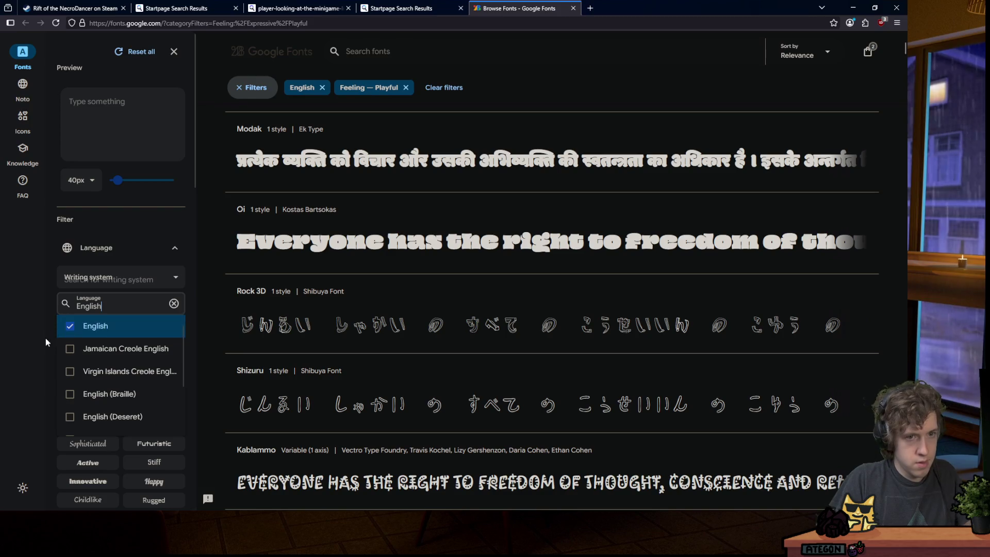
left_click(49, 330)
scroll(369, 214, "down", 7)
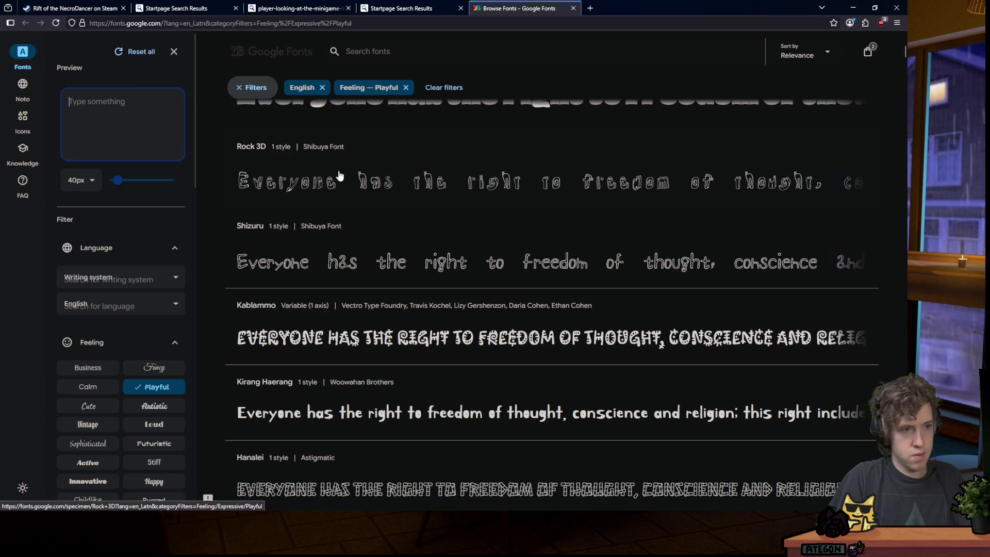
type("press any key")
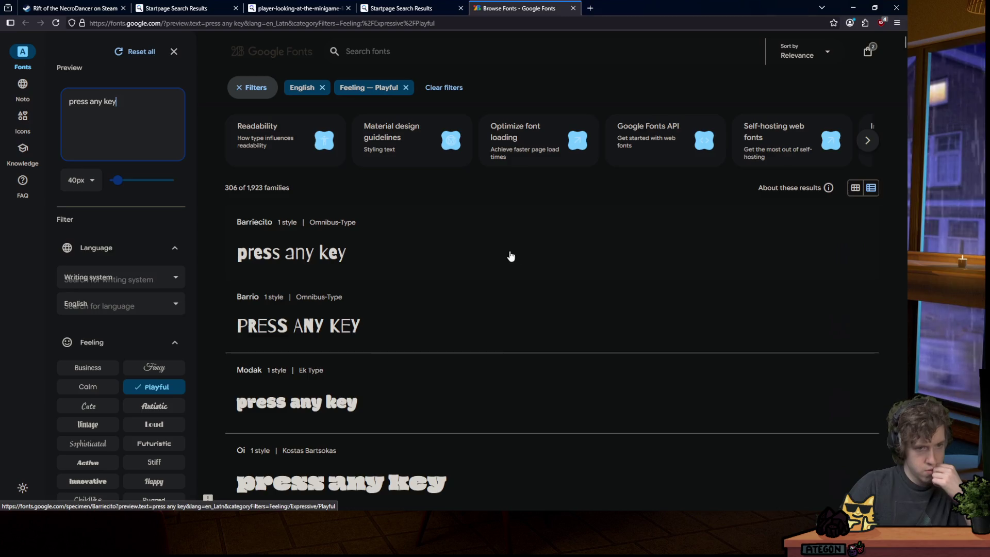
scroll(493, 261, "down", 7)
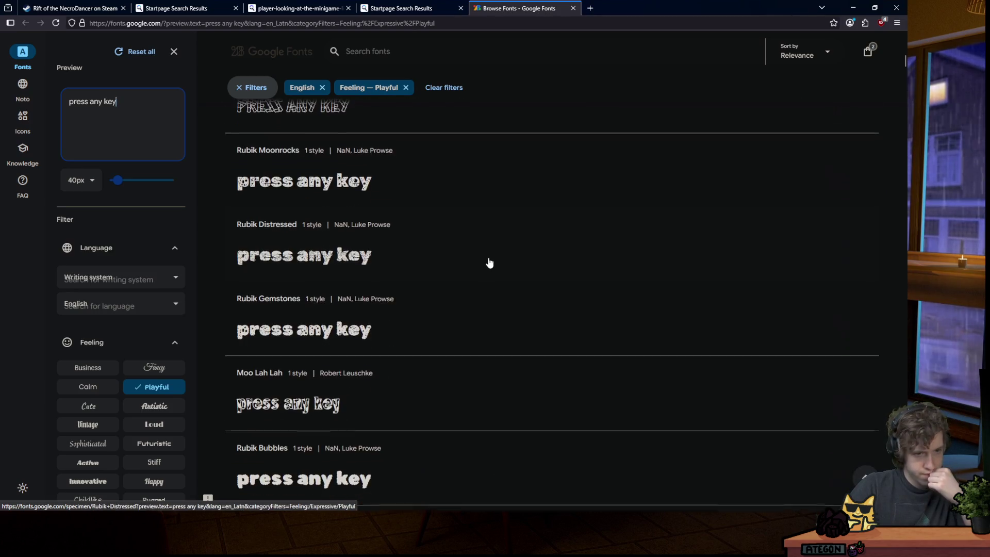
scroll(489, 263, "up", 2)
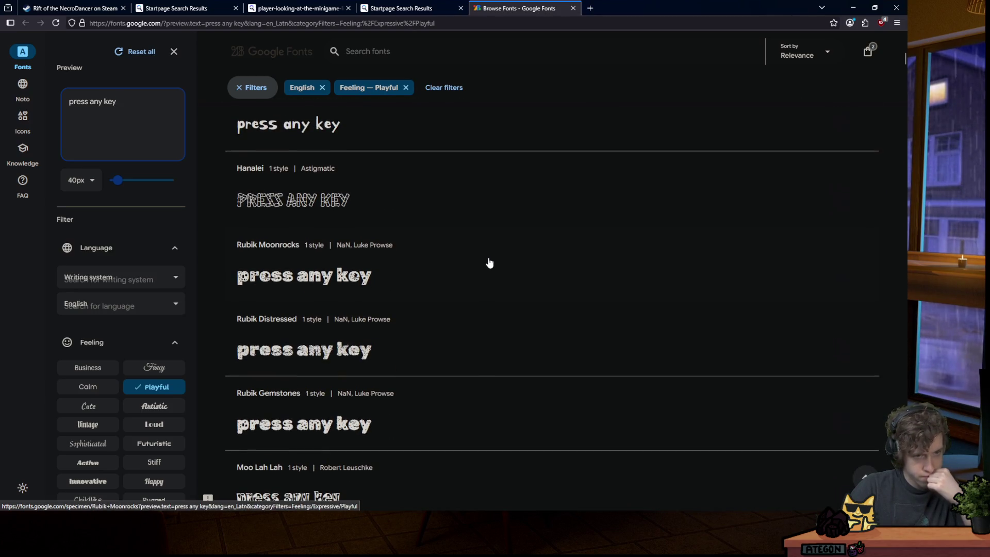
scroll(489, 262, "down", 4)
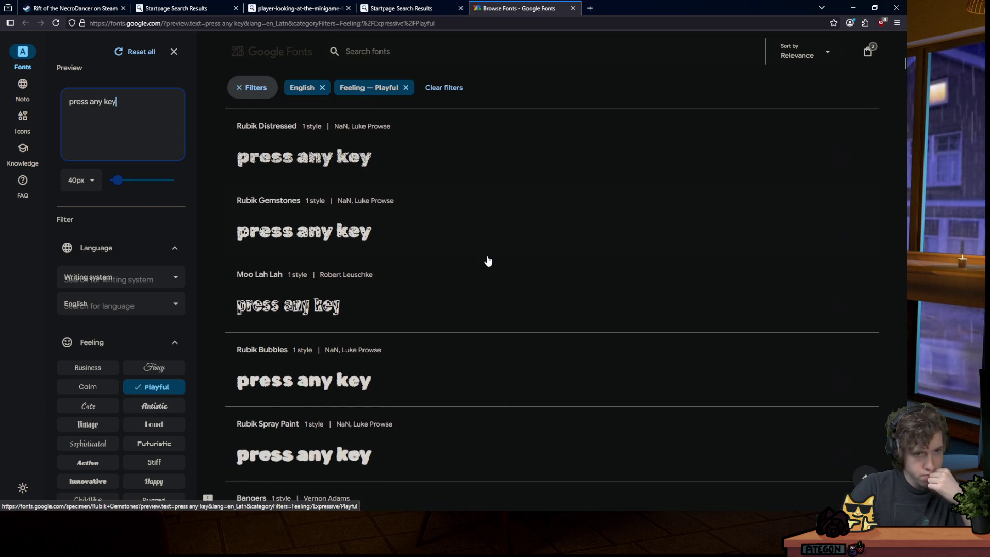
scroll(488, 261, "down", 2)
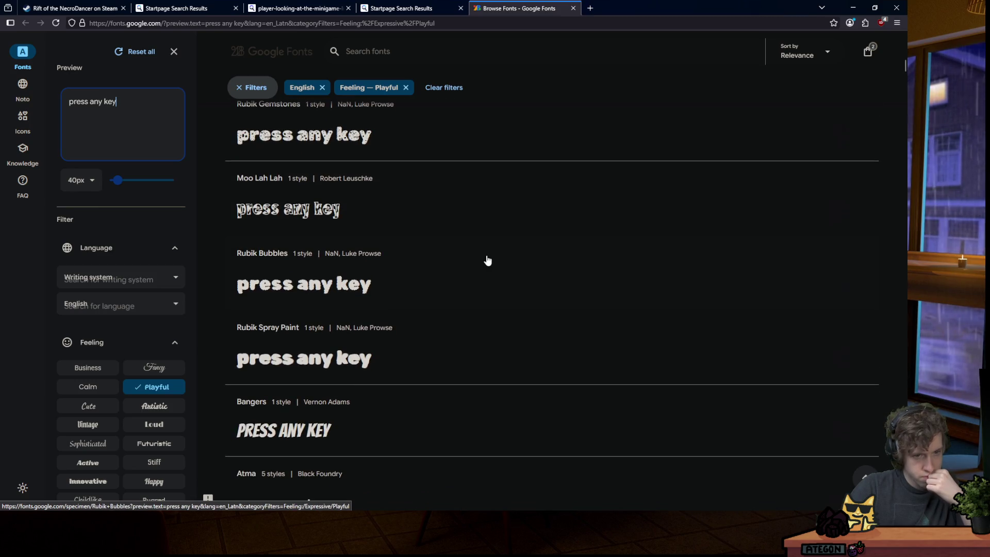
scroll(367, 288, "down", 4)
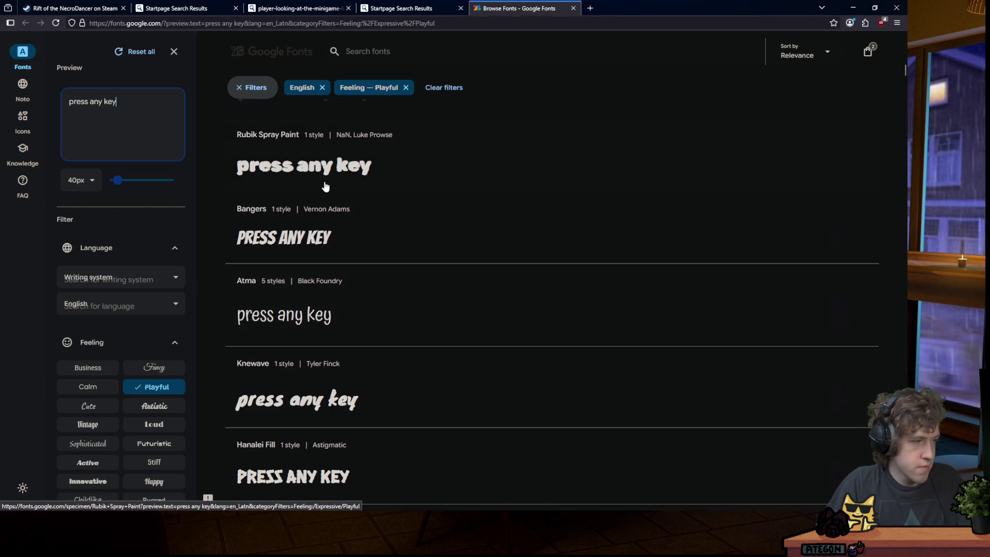
Browse further through the previewed fonts, then minimize Firefox.
key("alt+Tab")
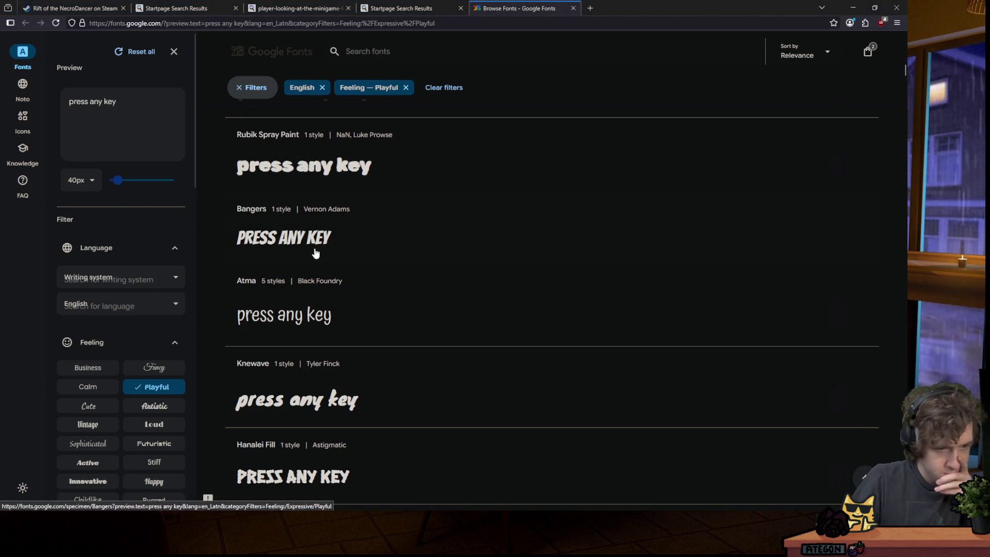
scroll(326, 240, "down", 5)
scroll(348, 232, "down", 7)
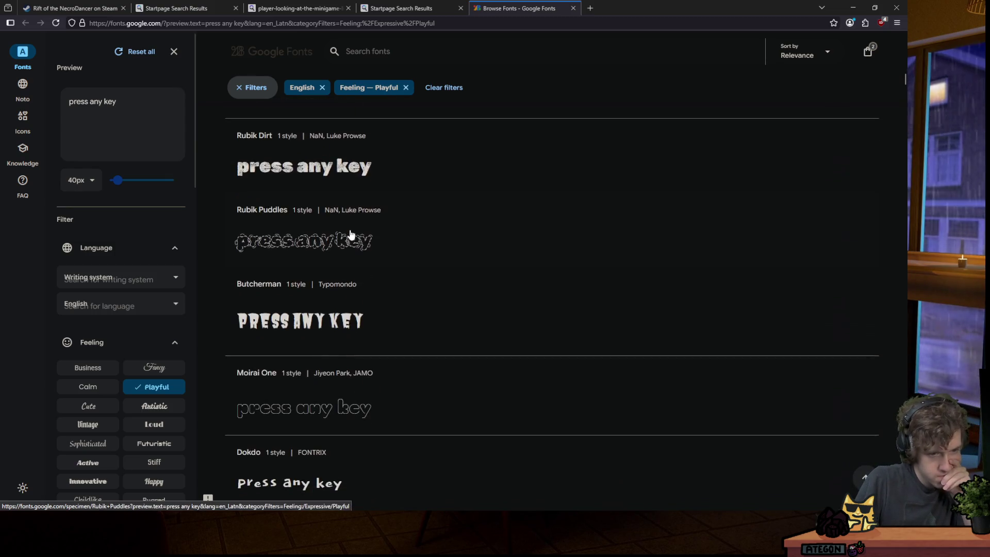
scroll(347, 232, "up", 6)
scroll(345, 231, "down", 10)
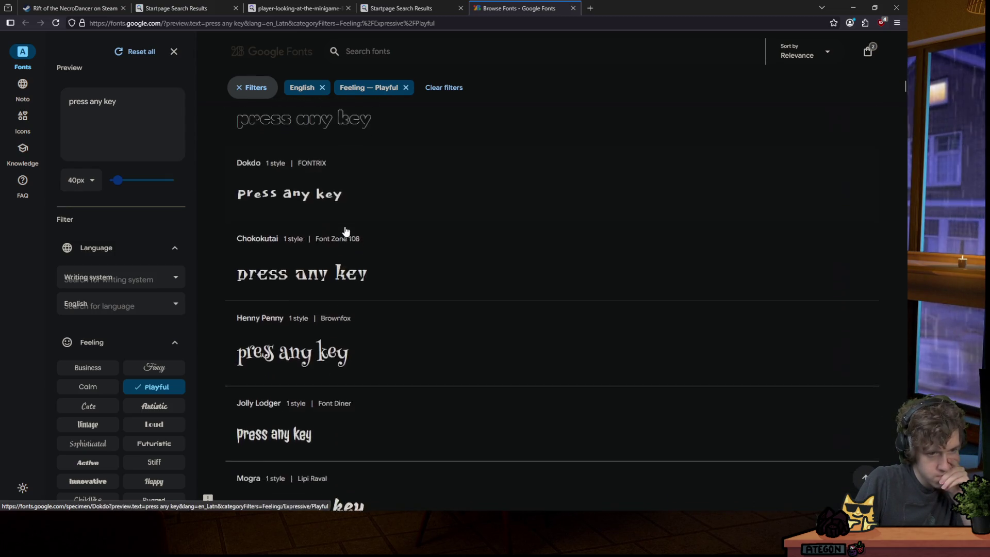
scroll(345, 231, "down", 8)
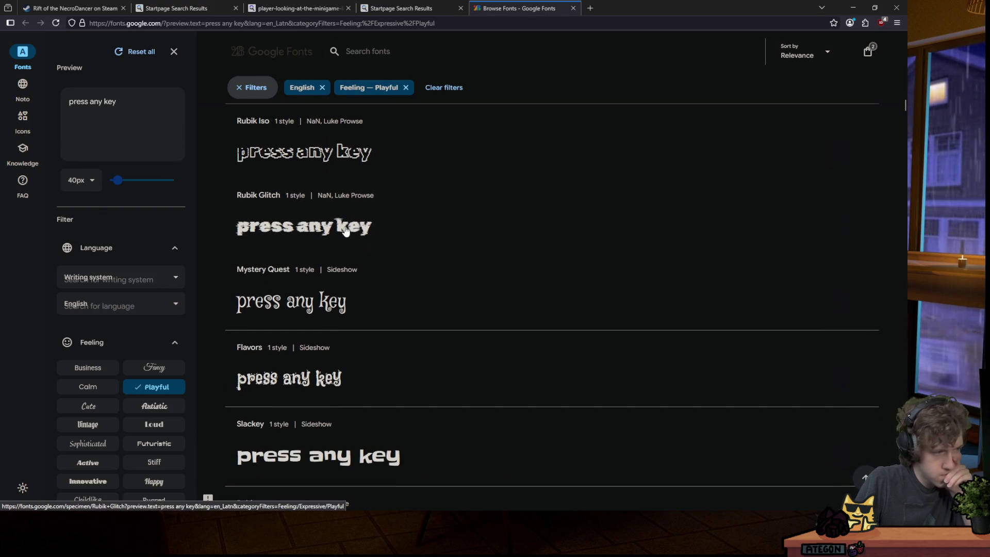
left_click(853, 7)
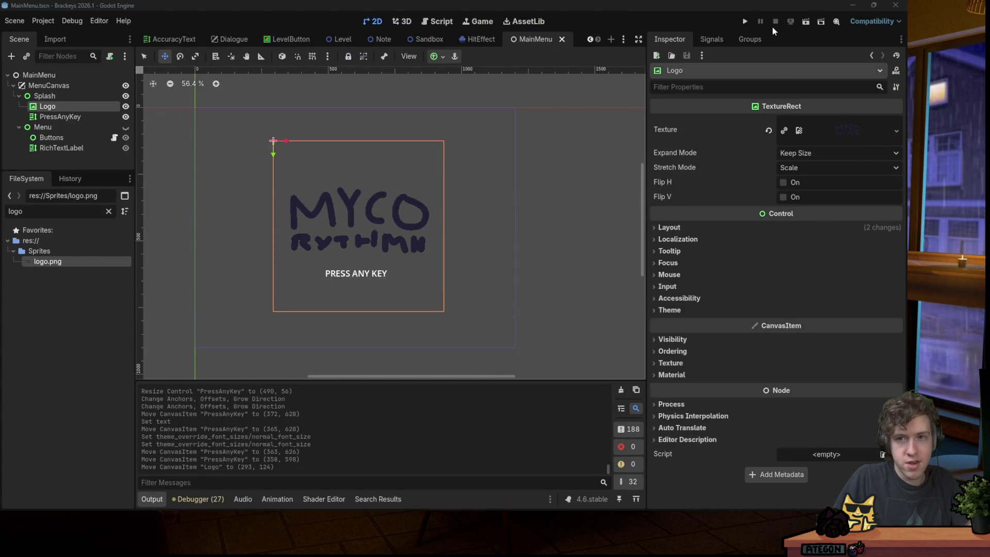
Run the title screen twice, then filter the files for 'level' and open Level.tscn.
left_click(745, 21)
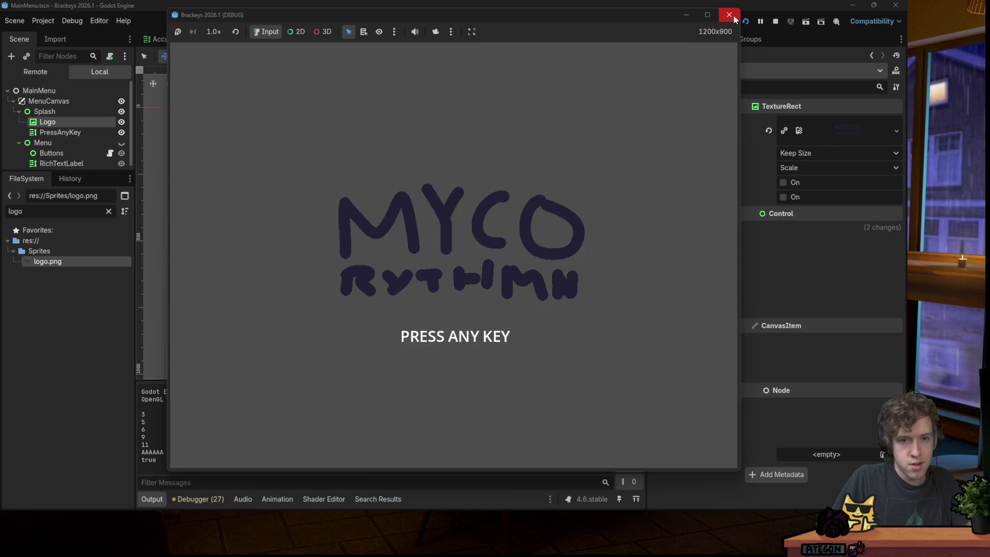
left_click(729, 17)
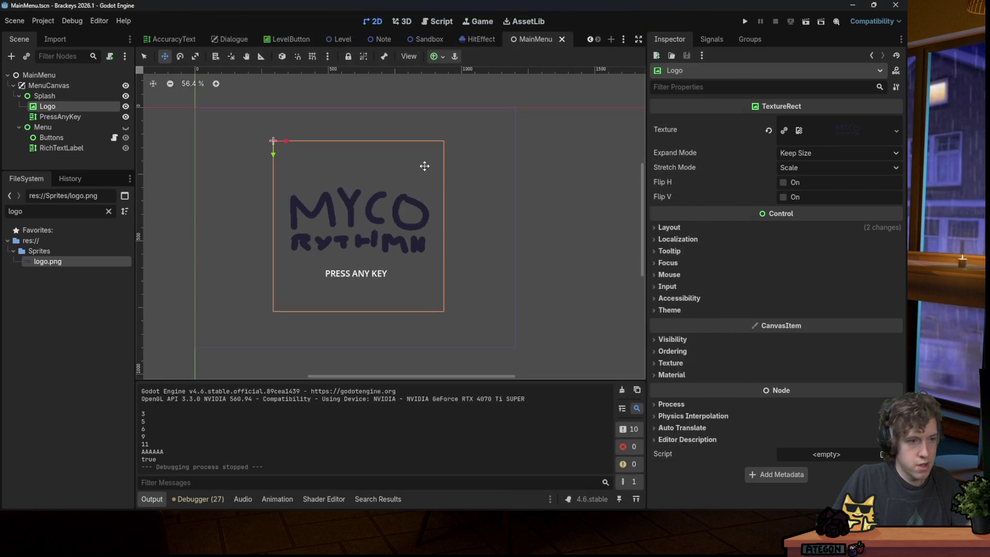
left_click(109, 211)
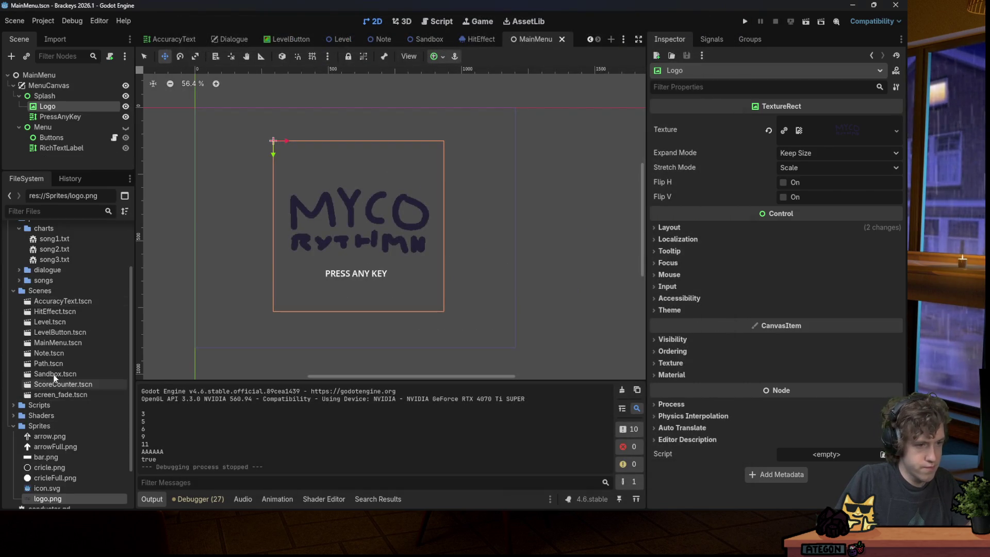
left_click(47, 216)
type("main")
key("BackSpace")
key("BackSpace")
key("BackSpace")
type("level")
double_click(52, 261)
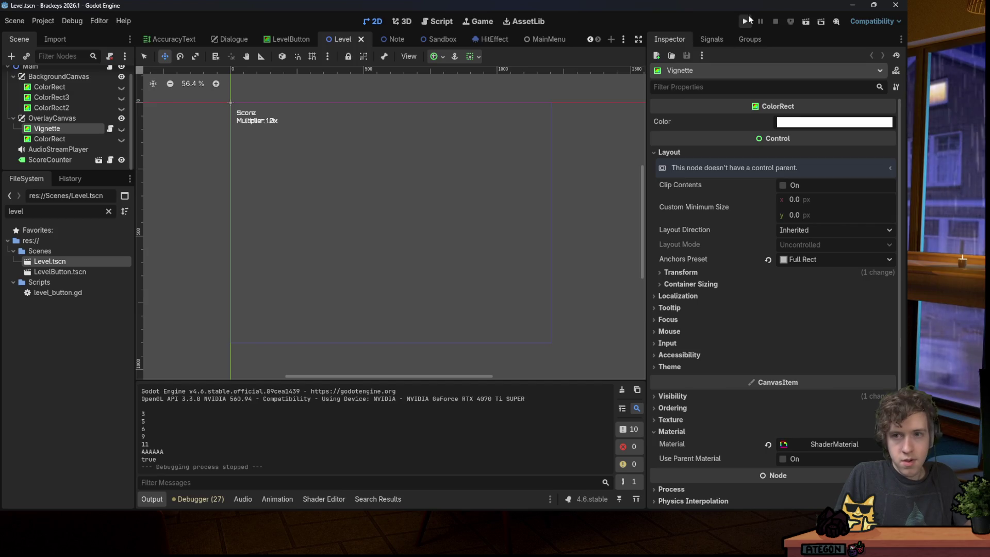
Play the Level scene, hitting a couple of notes, then stop the game.
left_click(747, 20)
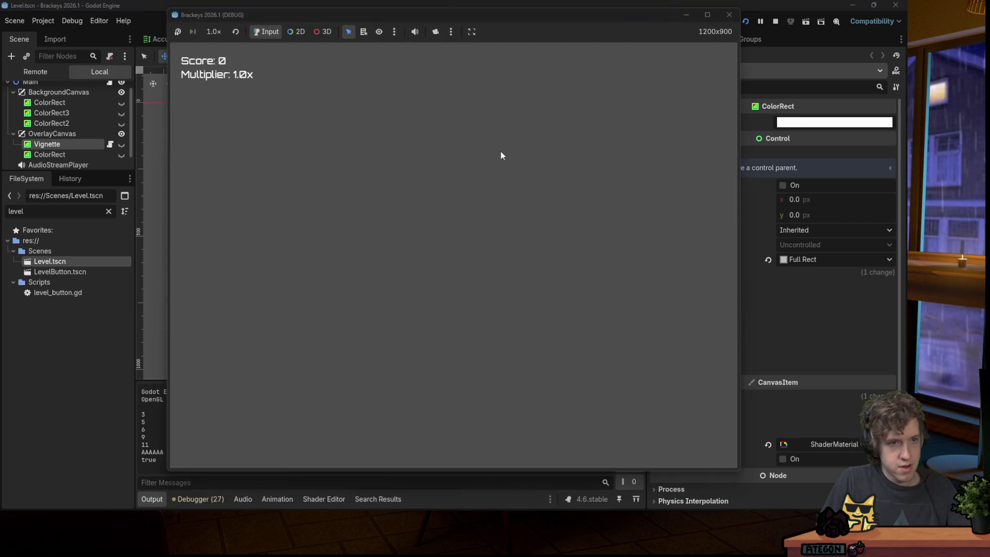
key("space")
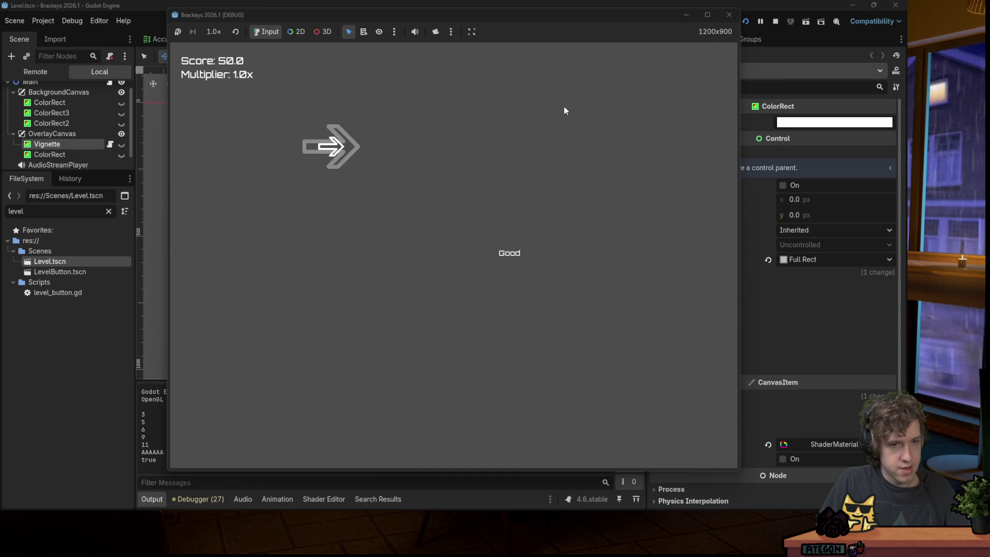
key("Right")
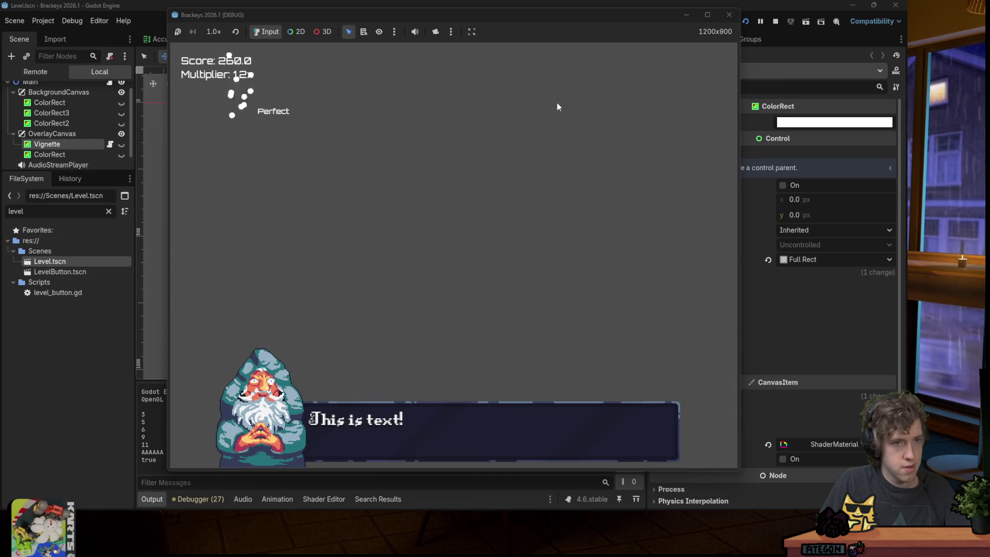
left_click(729, 14)
key("ctrl+s")
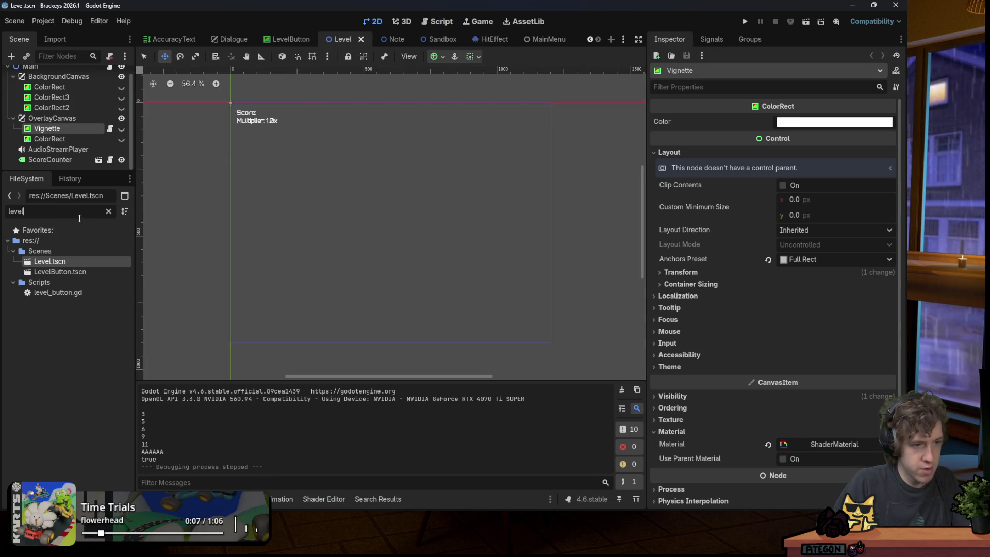
Reopen MainMenu.tscn via the 'main' filter and switch back to Firefox.
key("BackSpace")
key("BackSpace")
key("BackSpace")
type("main")
left_click(63, 262)
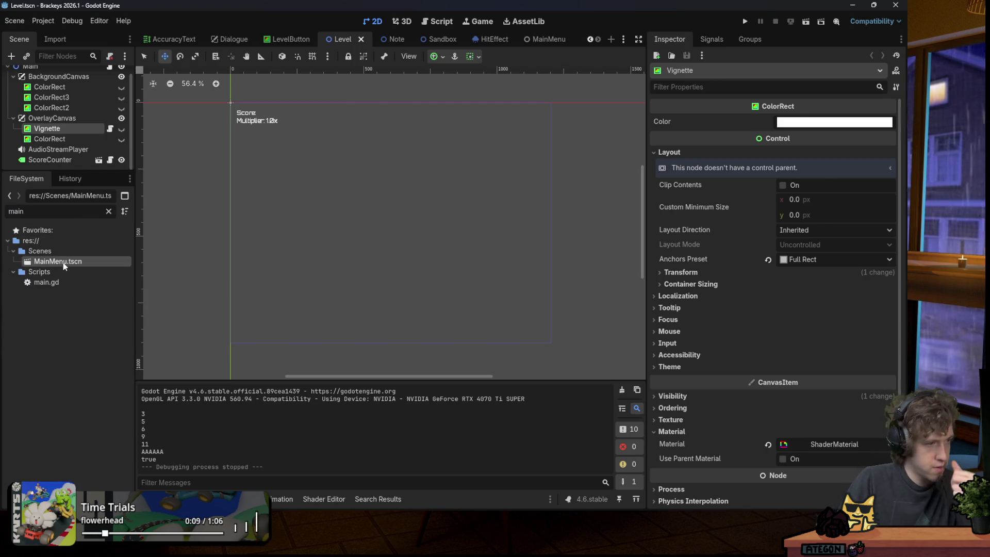
double_click(63, 262)
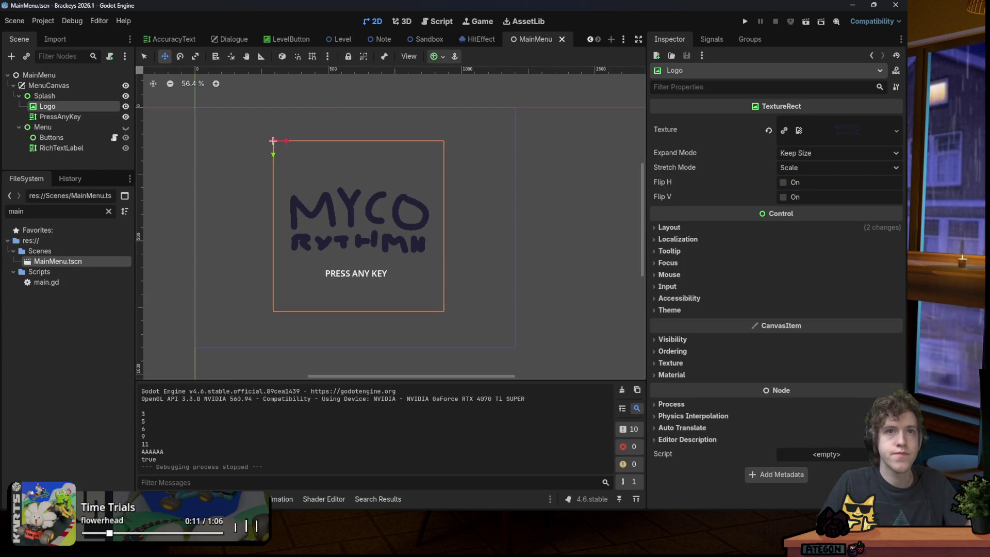
key("alt+Tab")
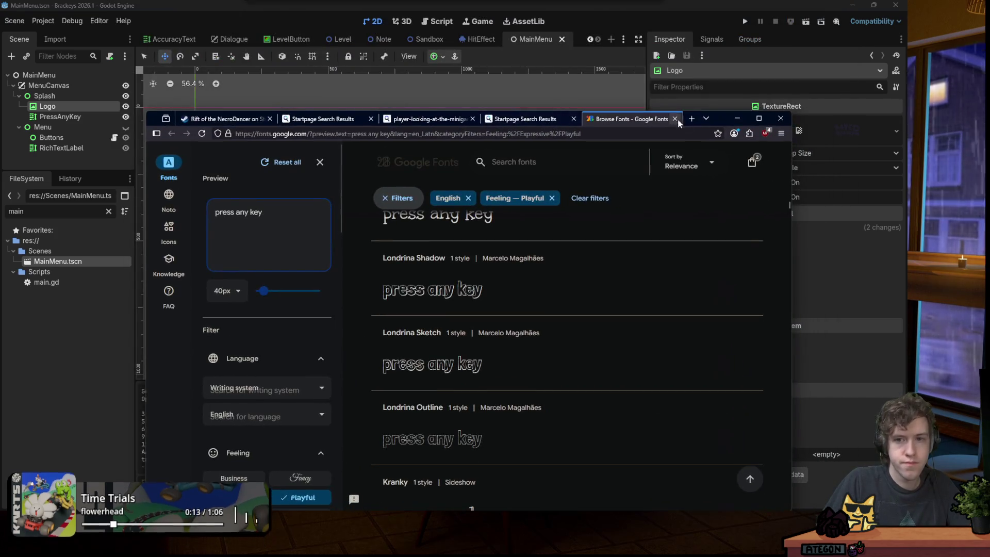
Maximize Firefox and change the preview text to PRESS ANY KEY.
left_click(714, 116)
scroll(365, 253, "down", 12)
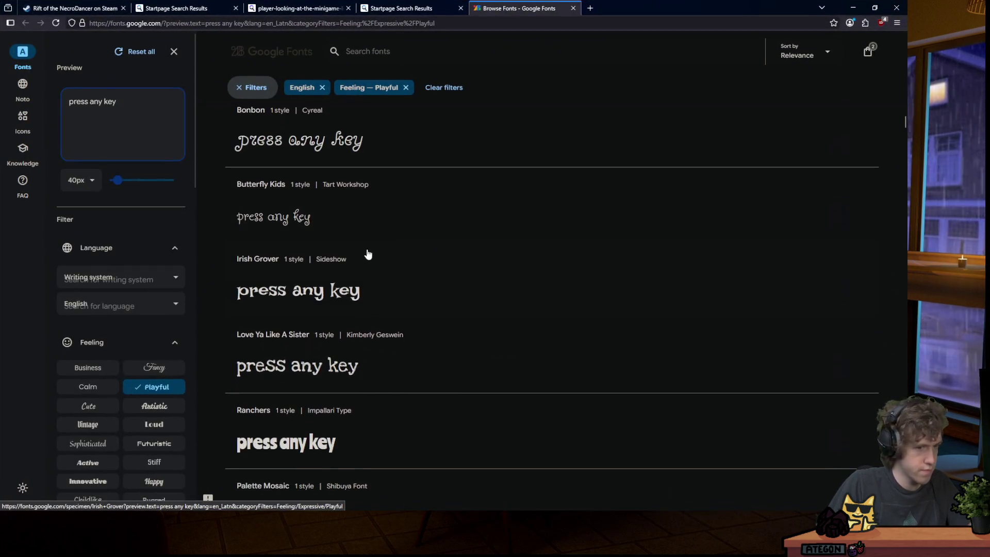
scroll(361, 250, "down", 6)
scroll(351, 237, "up", 5)
key("ctrl+a")
type("PRESS ANY KEY")
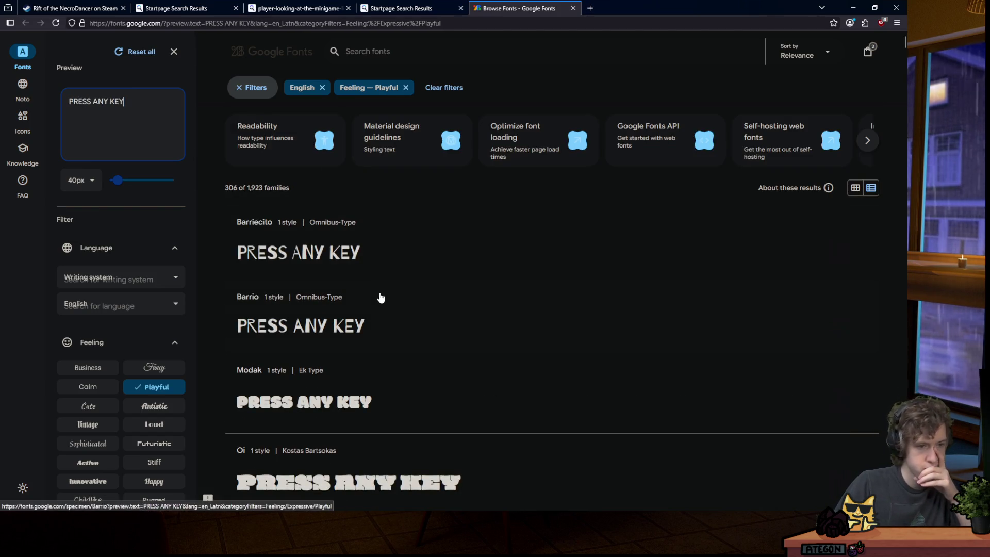
Open Rubik Distressed's specimen page in a new tab and view it.
scroll(365, 300, "down", 5)
scroll(359, 290, "down", 6)
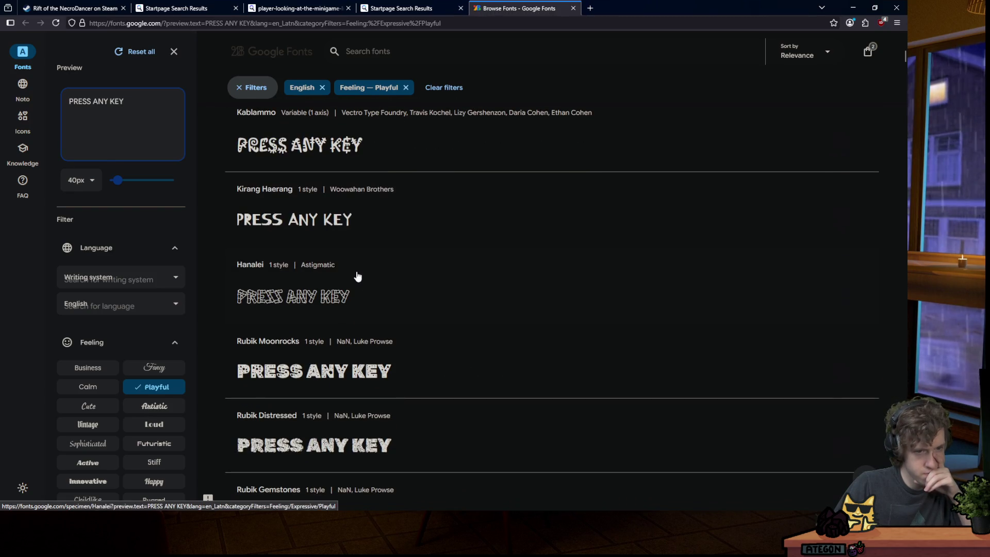
scroll(358, 277, "down", 3)
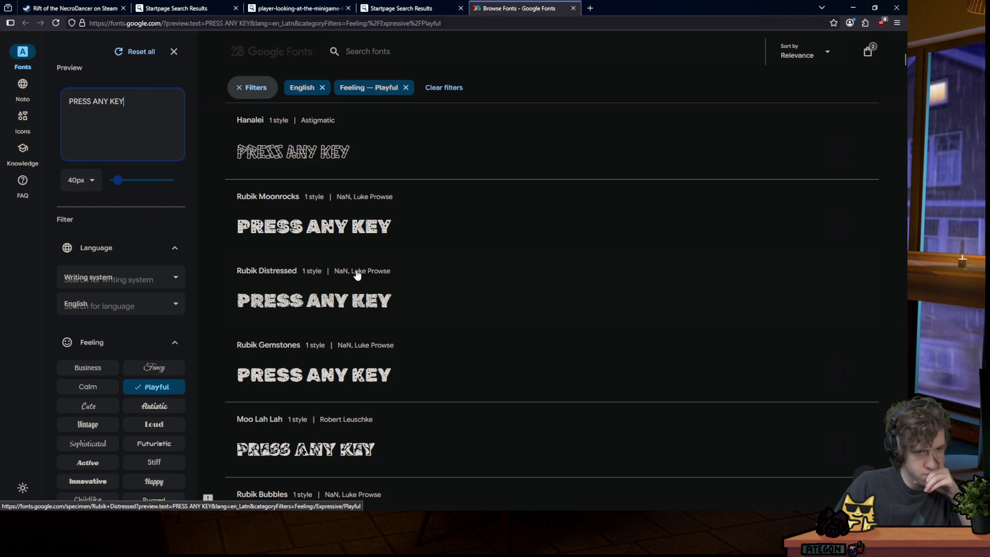
middle_click(348, 308)
left_click(624, 8)
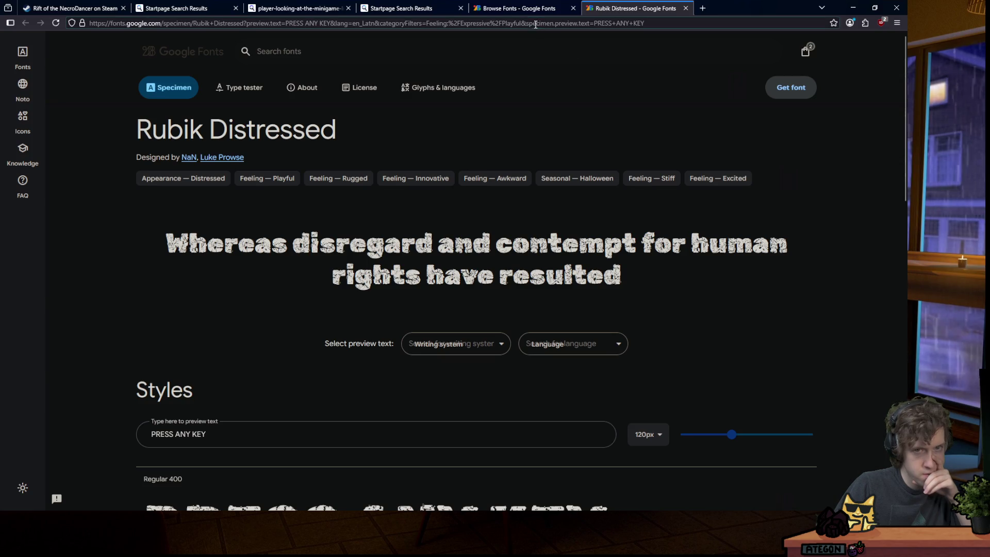
Get Rubik Distressed into the font selection and download Rubik_Distressed.zip.
left_click(519, 12)
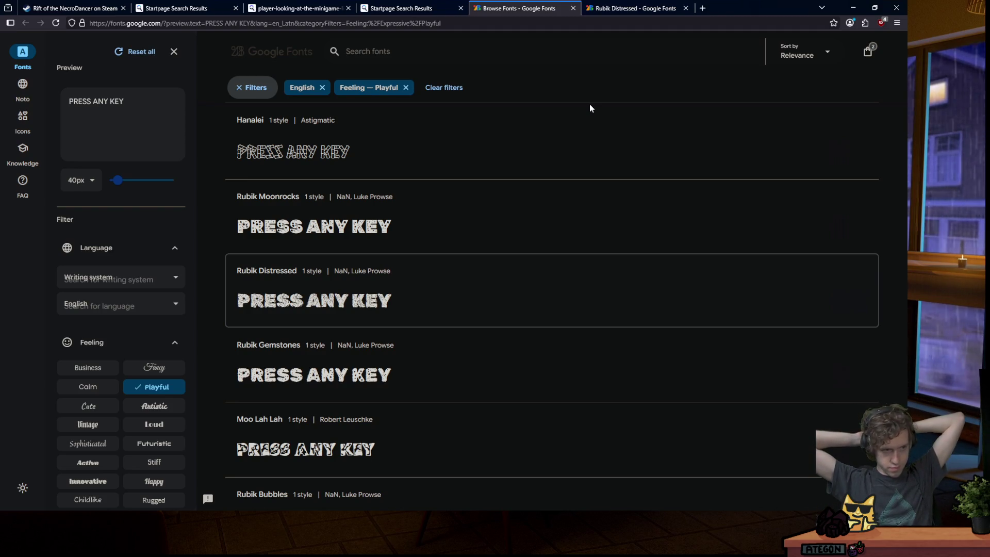
left_click(668, 10)
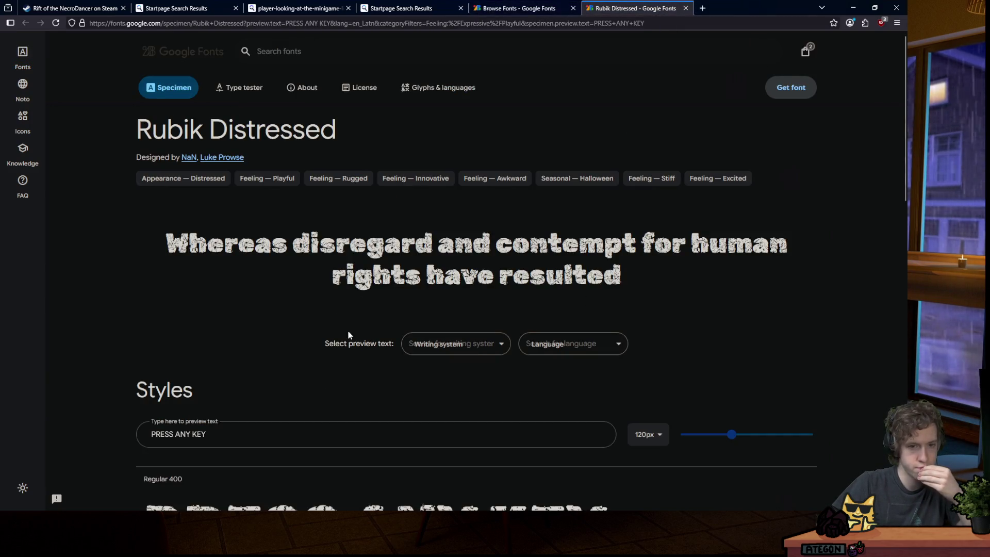
scroll(376, 341, "down", 2)
scroll(424, 302, "down", 3)
scroll(423, 301, "up", 3)
scroll(424, 301, "down", 4)
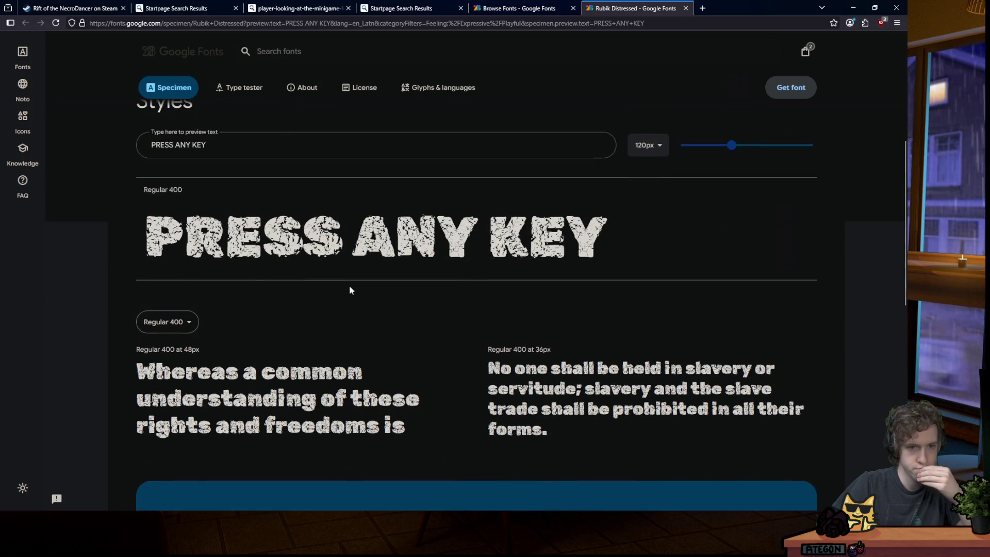
scroll(404, 260, "up", 6)
left_click(791, 93)
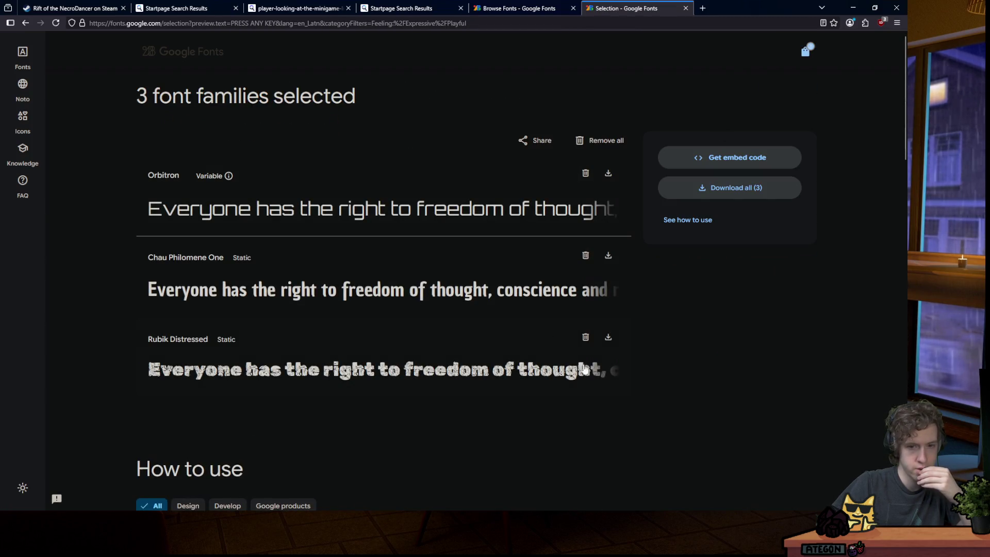
left_click(607, 342)
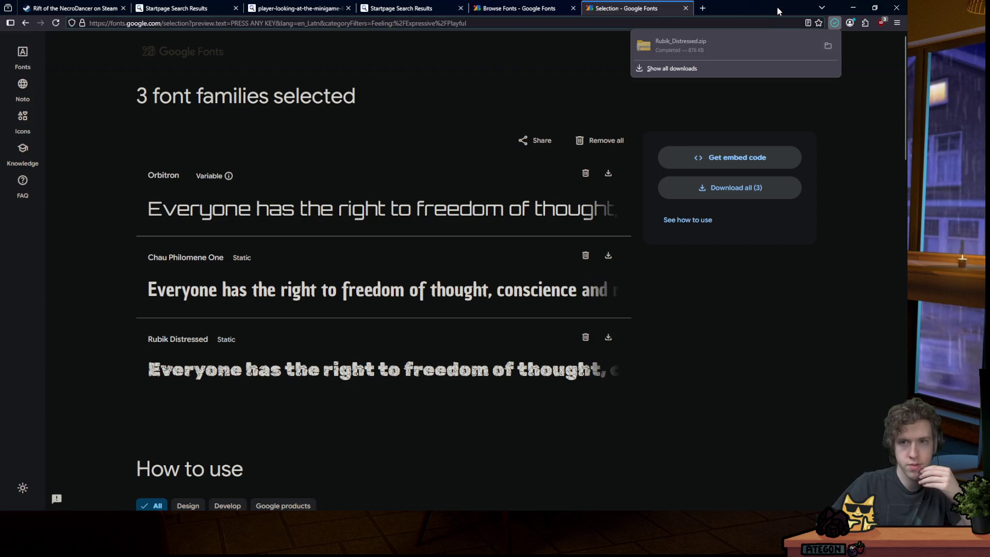
key("alt+Tab")
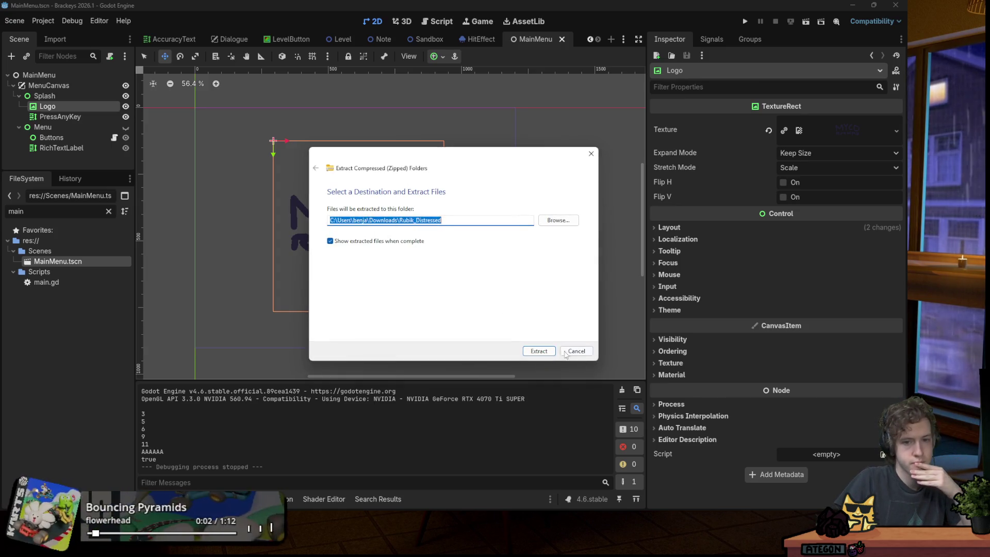
Close the Rubik_Distressed.zip extract dialog.
key("Escape")
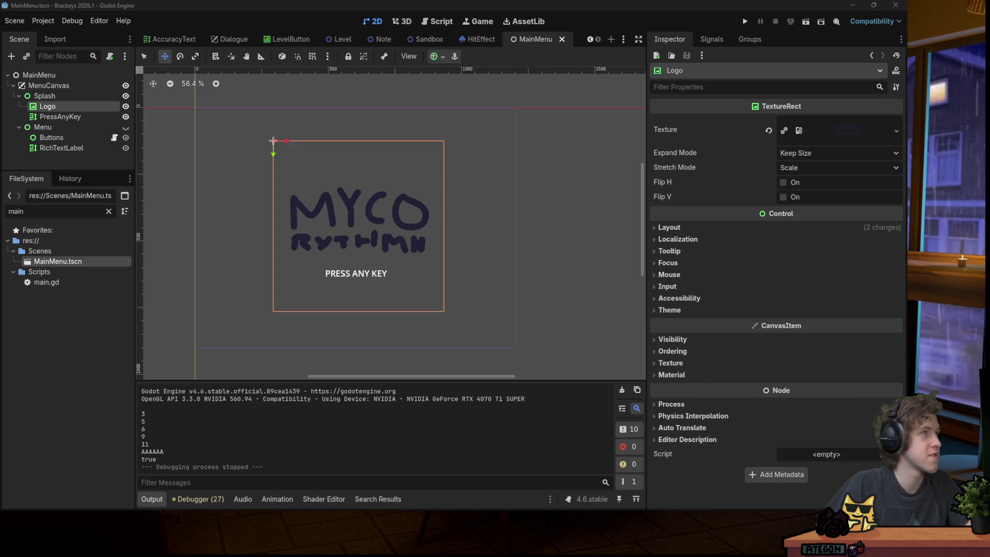
Clear the file filter and move the Rubik Distressed font file into the fonts folder.
left_click(108, 211)
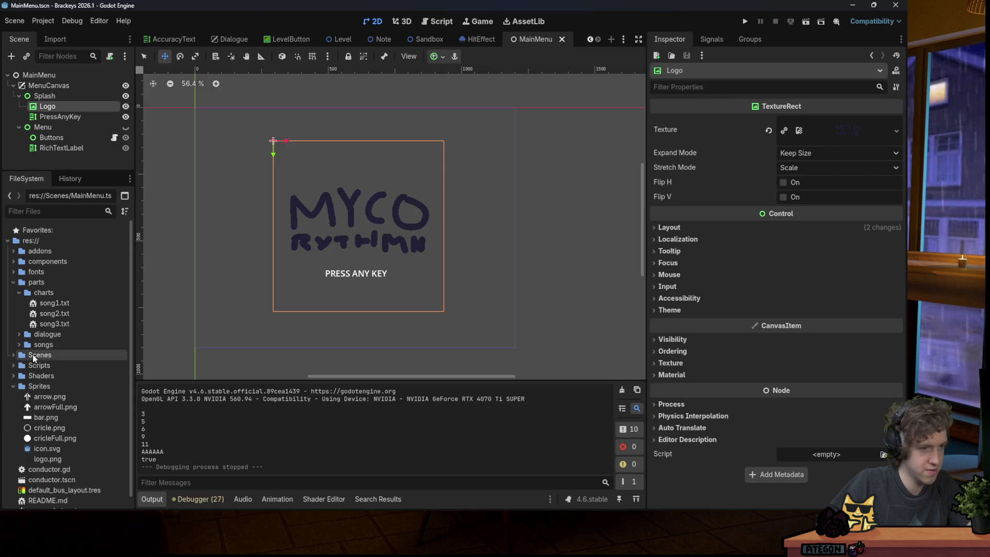
left_click(13, 282)
left_click(12, 272)
left_click(32, 272)
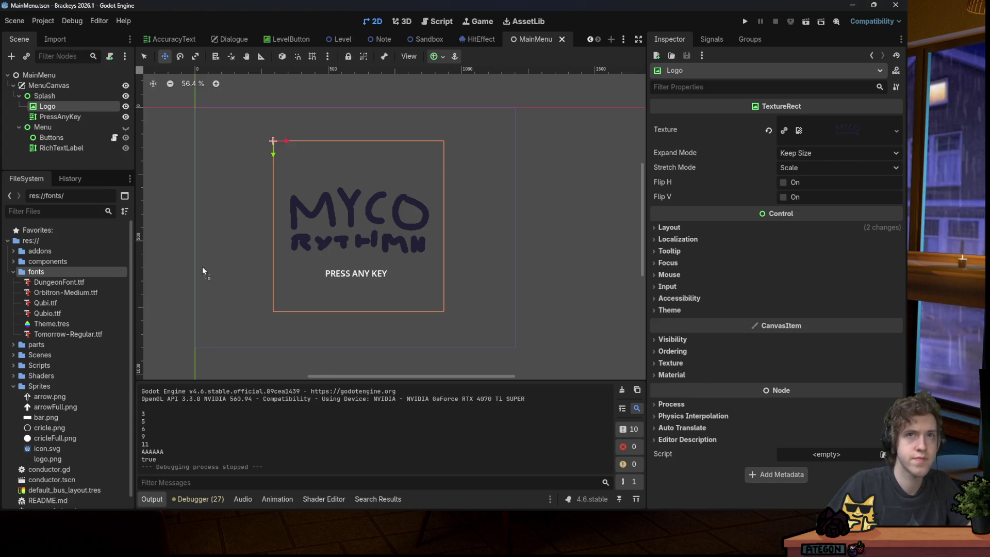
left_click_drag(99, 347, 56, 272)
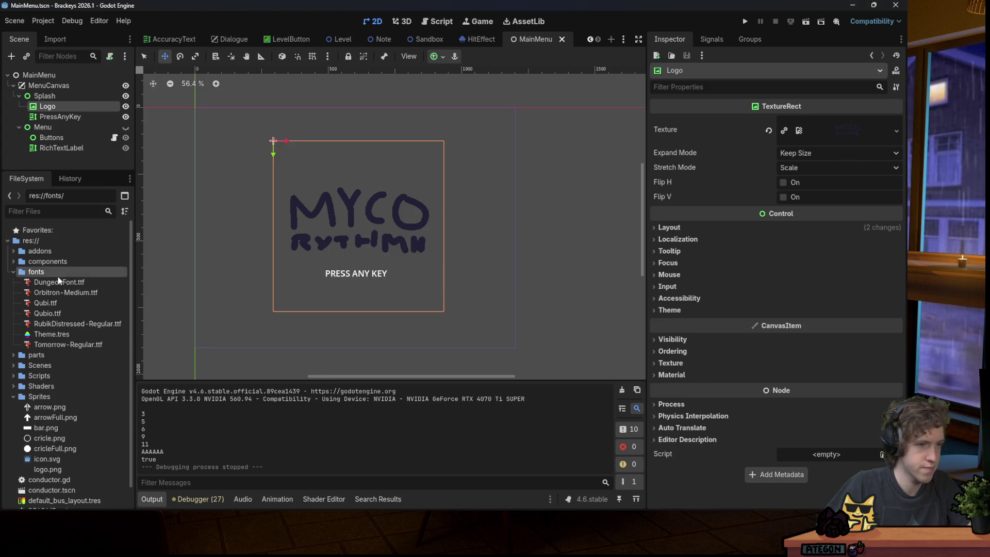
Set RubikDistressed-Regular.ttf as the PressAnyKey label's Normal Font override and save the scene.
mouse_move(89, 324)
left_click(75, 118)
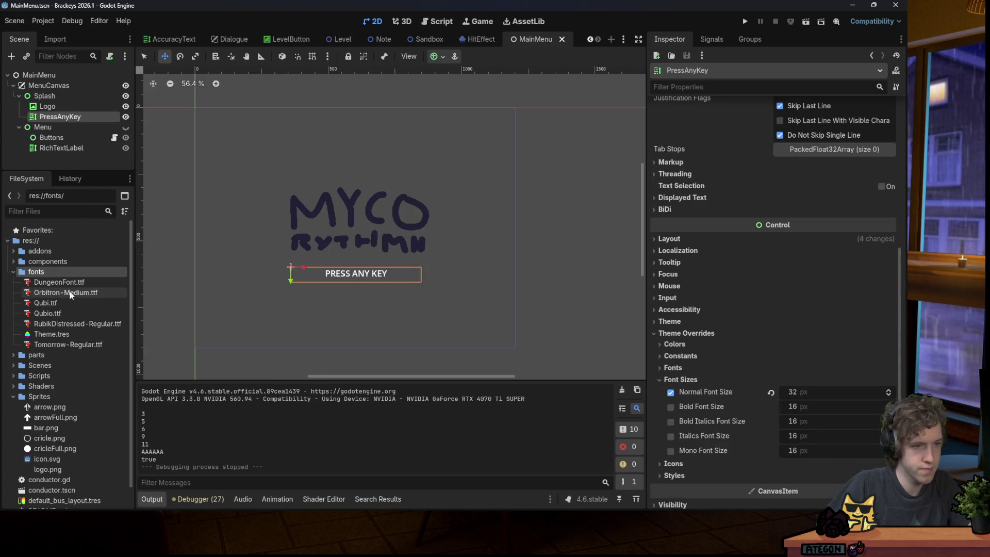
scroll(769, 307, "down", 5)
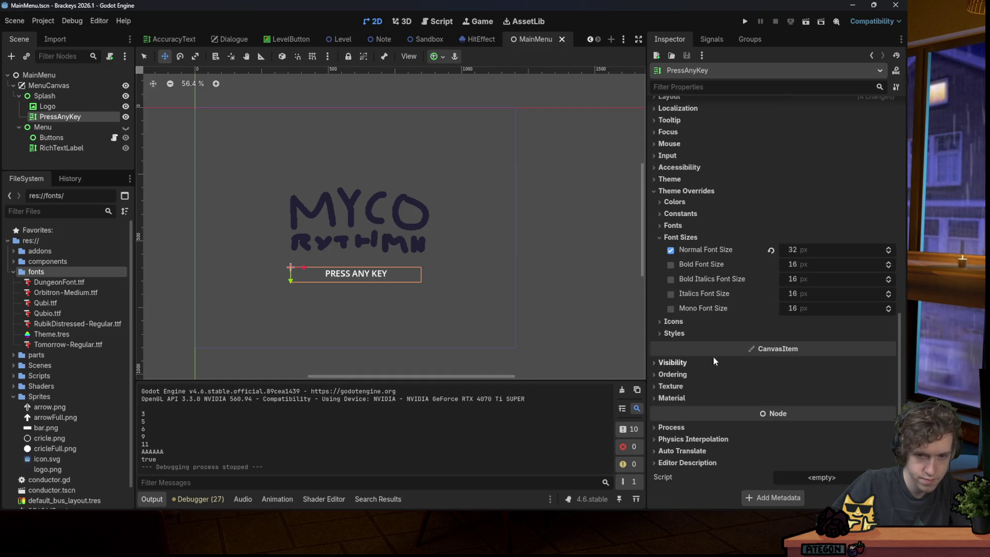
left_click(681, 238)
left_click(673, 297)
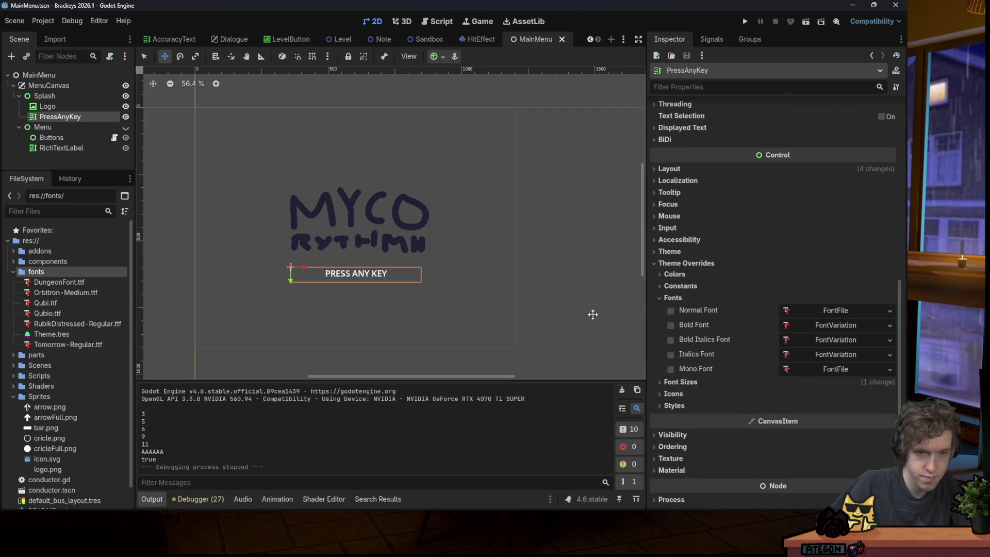
mouse_move(64, 323)
left_mouse_down()
mouse_move(192, 336)
mouse_move(828, 310)
left_mouse_up()
key("ctrl+s")
Scroll to the label's Text property and place the caret right after [center].
scroll(380, 312, "up", 5)
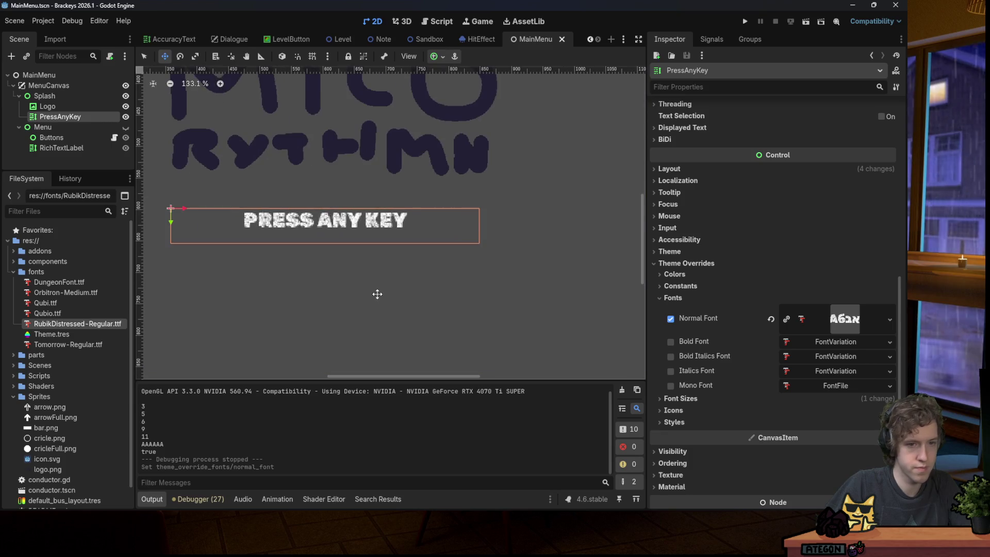
scroll(377, 292, "down", 4)
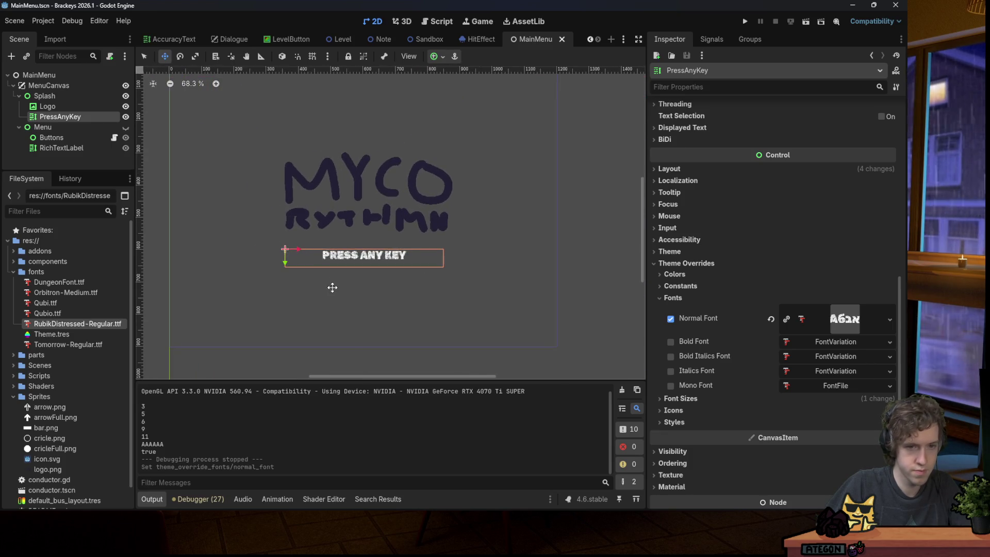
scroll(344, 288, "down", 1)
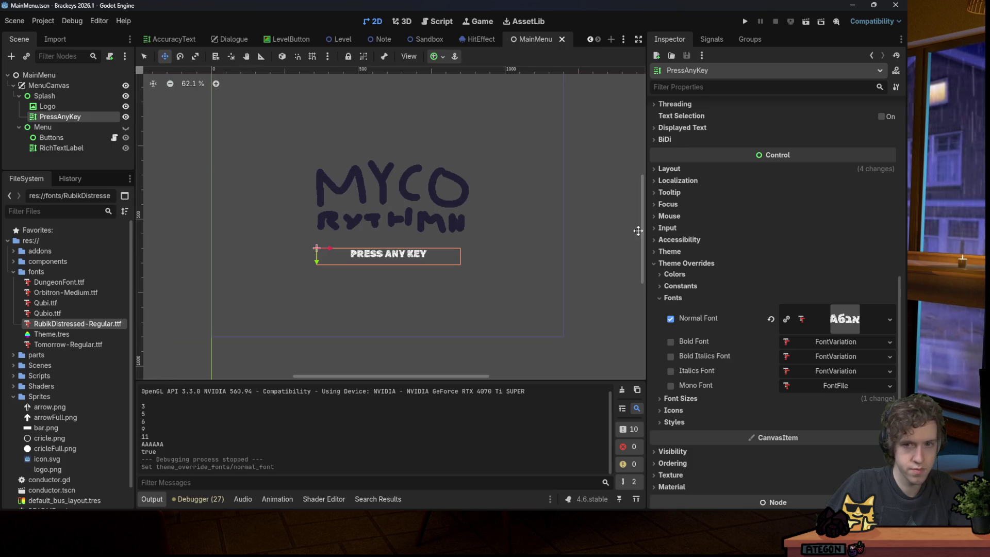
scroll(752, 226, "up", 5)
scroll(751, 221, "up", 3)
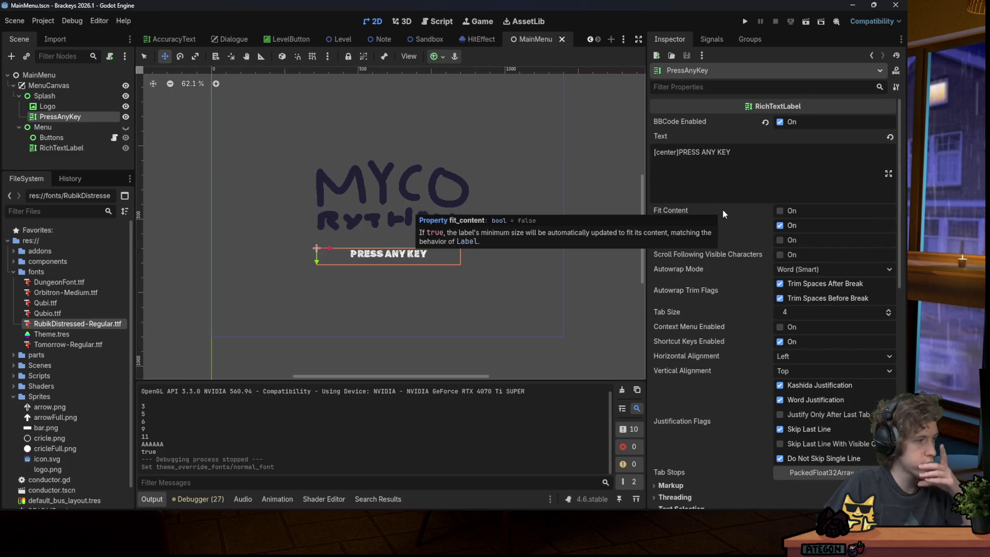
left_click(678, 152)
Change the label text's effect tags to [tornado][wave] after [center].
type("[shake]")
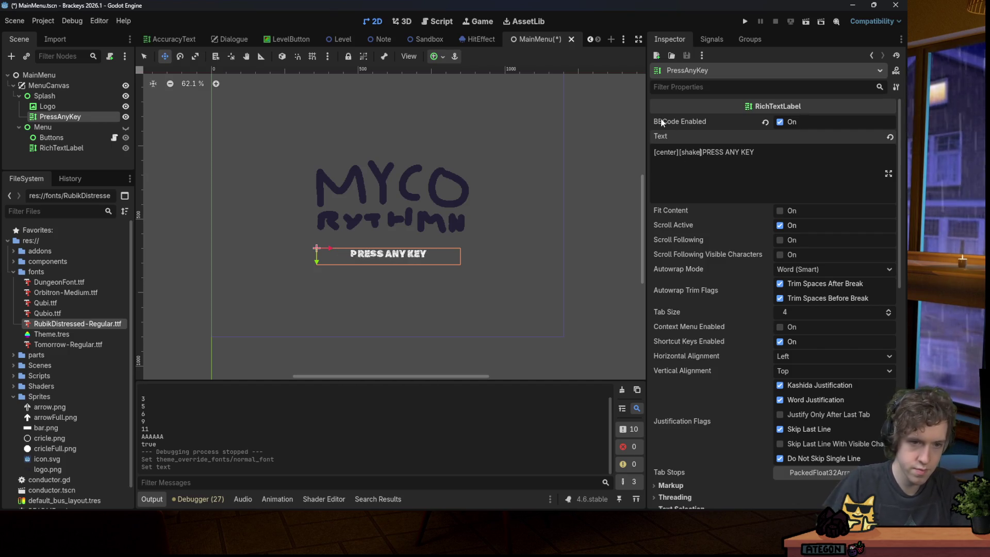
key("ctrl+s")
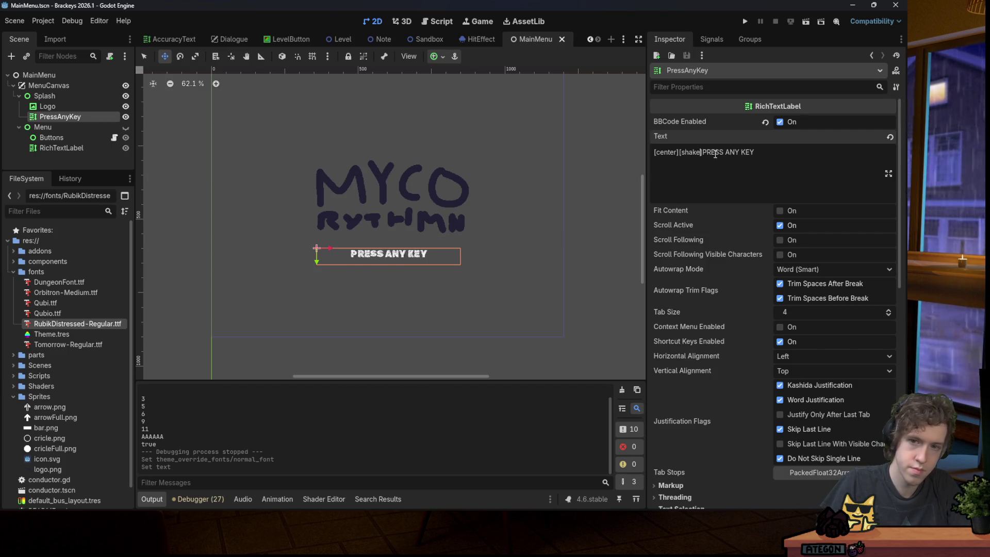
double_click(691, 152)
type("tornado")
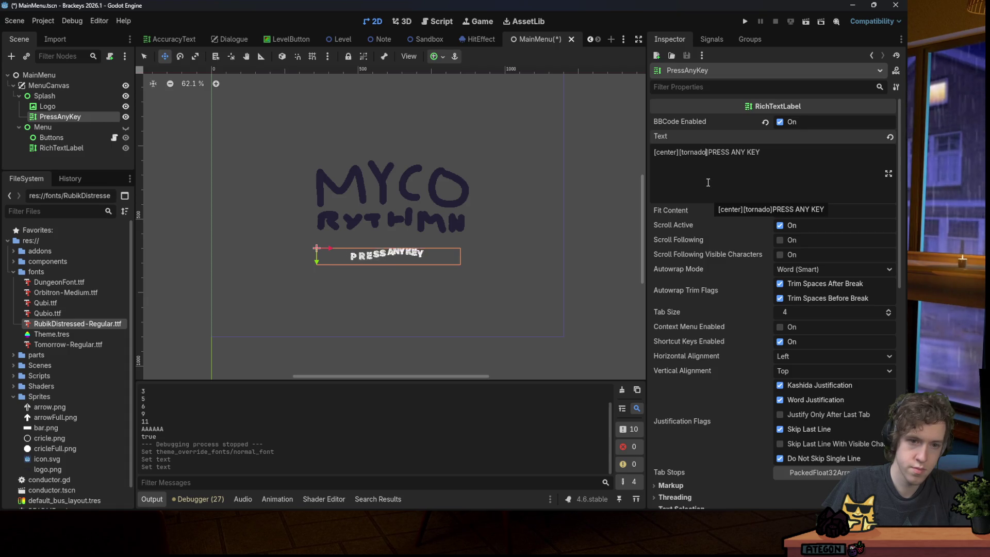
scroll(394, 259, "up", 4)
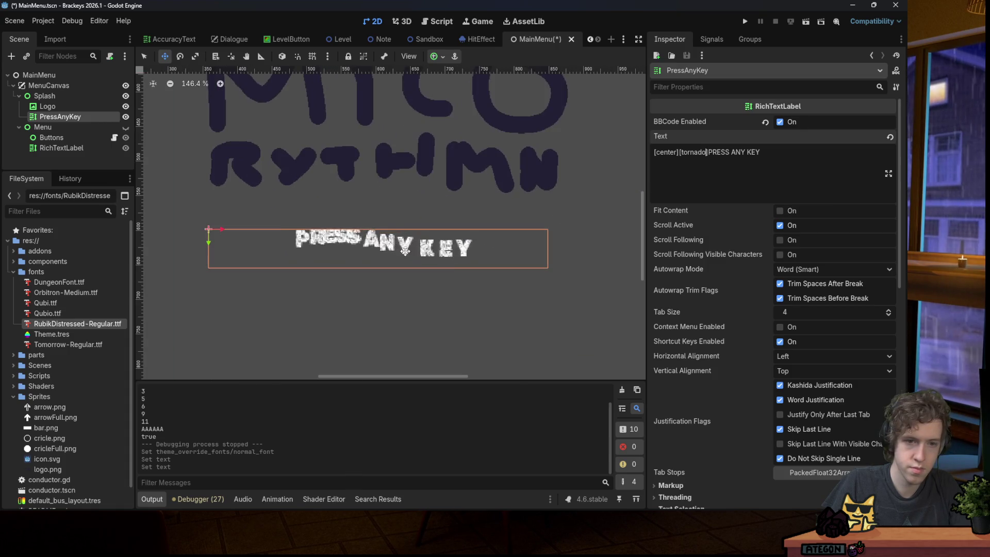
double_click(692, 153)
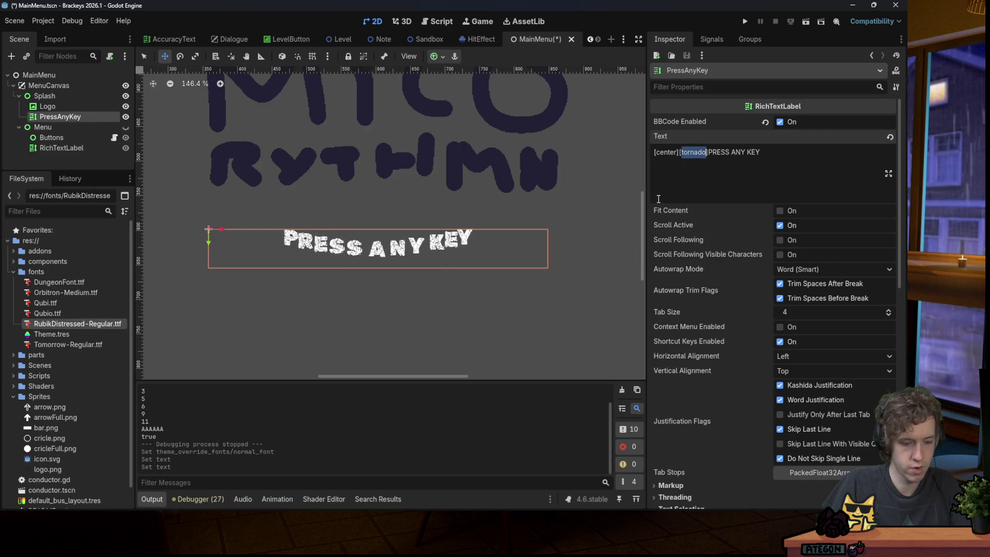
type("wave")
double_click(689, 152)
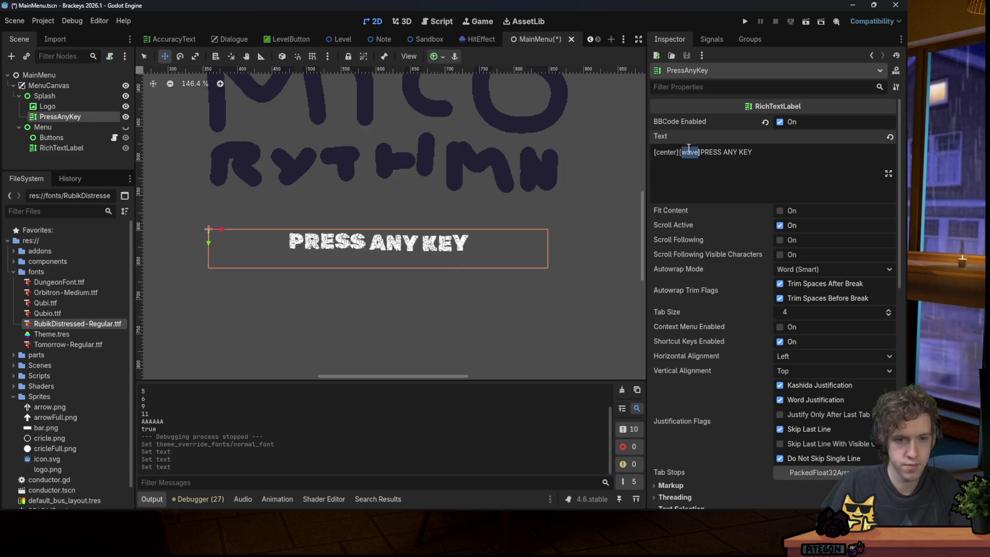
type("tornado")
key("Right")
type("[wa")
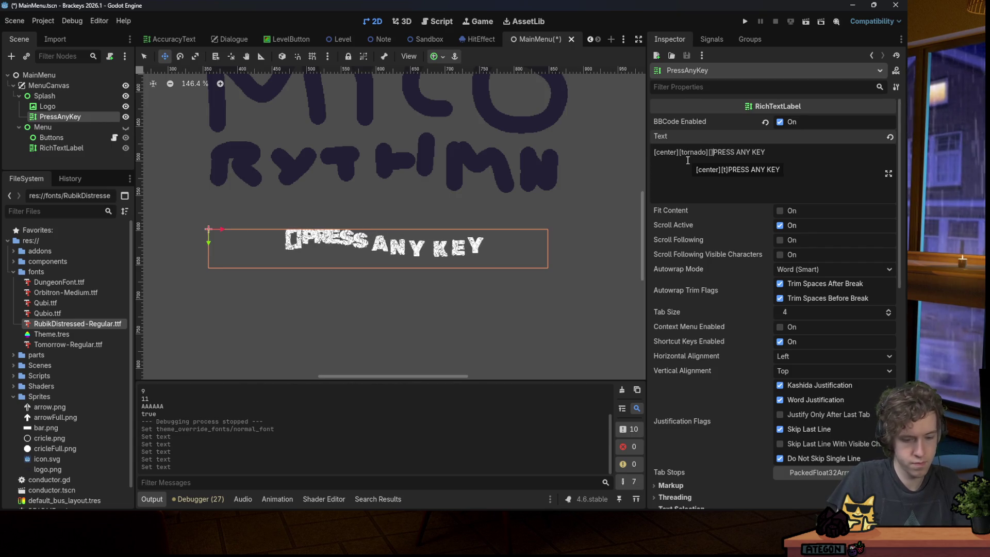
type("ve]")
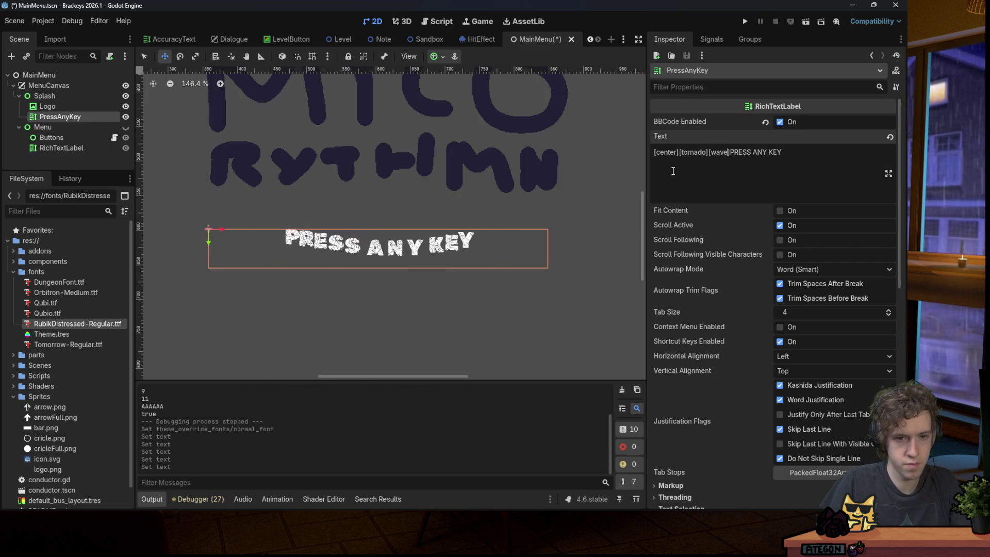
Turn off Layout > Clip Contents on the label and save the MainMenu scene.
scroll(362, 260, "down", 6)
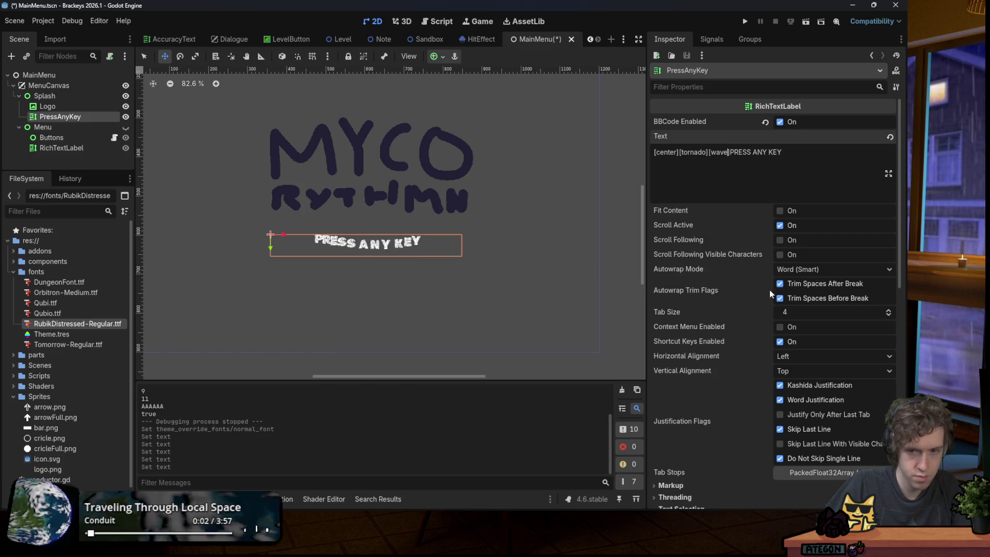
scroll(695, 280, "down", 5)
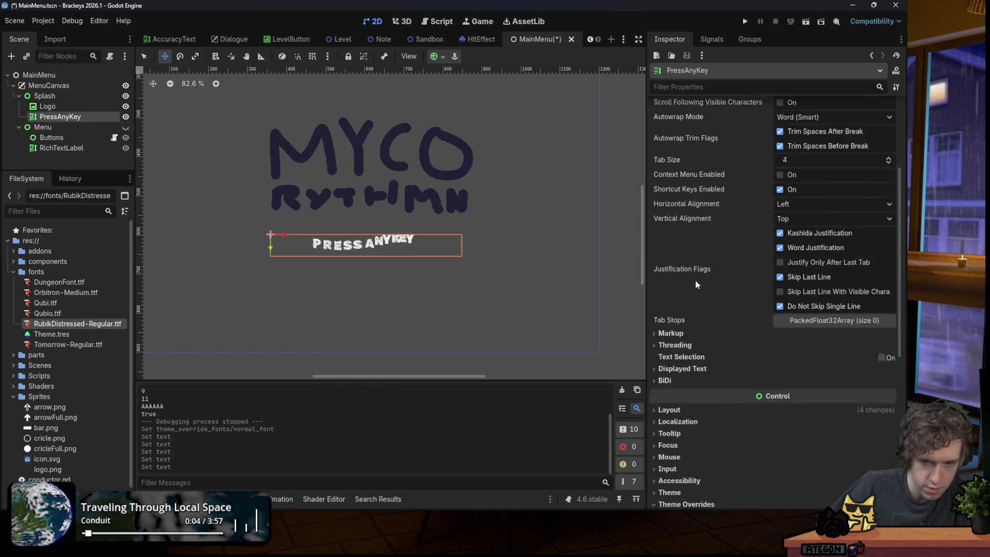
left_click(719, 359)
left_click(783, 392)
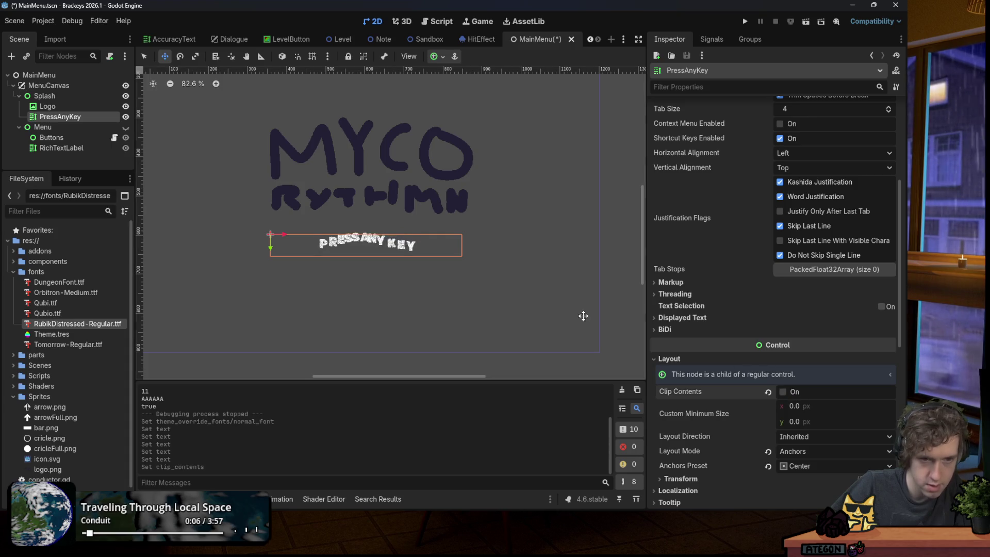
key("ctrl+s")
scroll(330, 226, "down", 2)
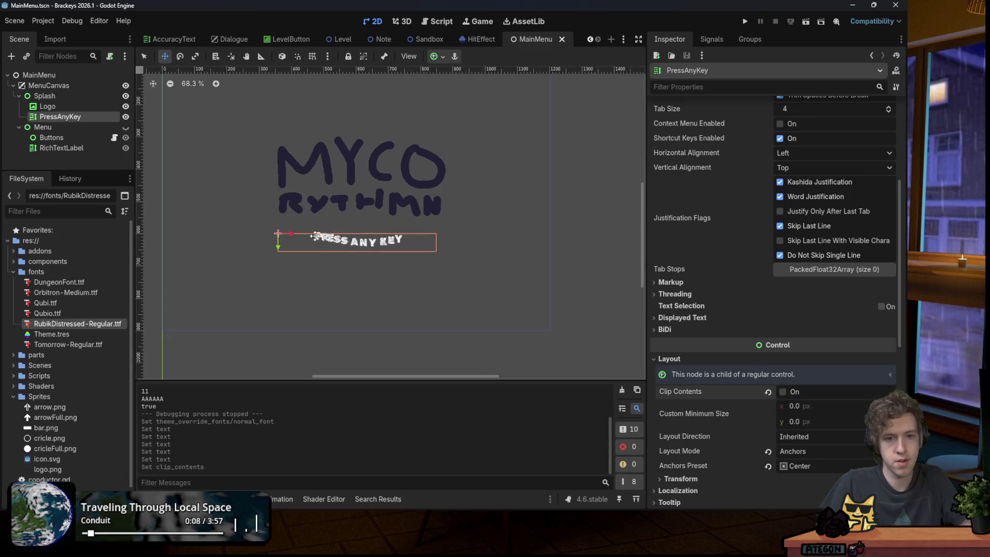
scroll(330, 226, "up", 1)
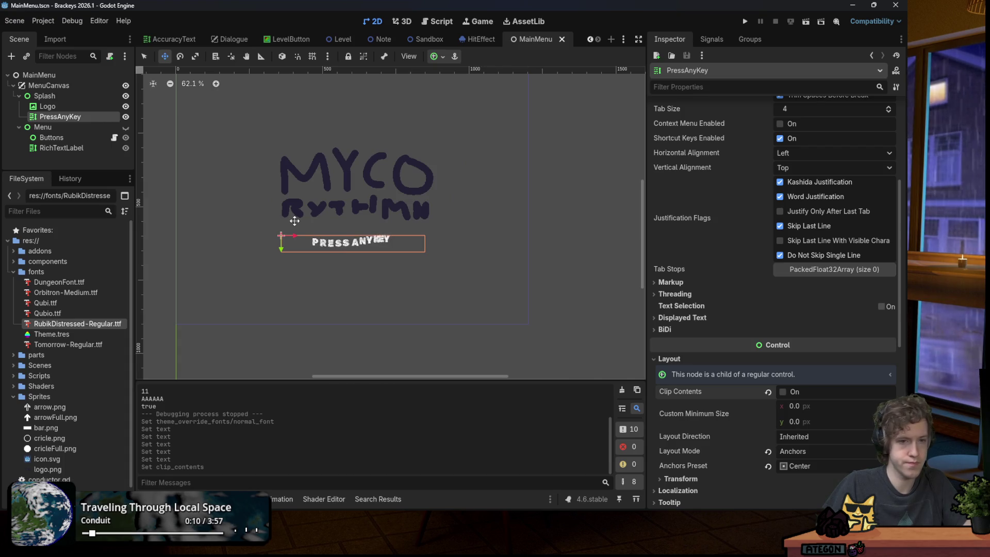
key("ctrl+s")
left_click(111, 96)
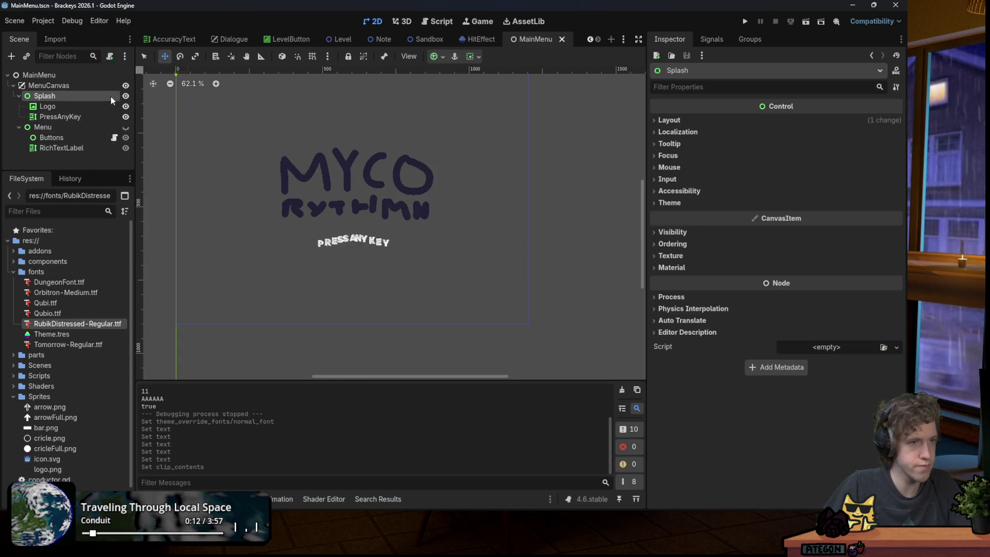
Attach a new res://Scenes/main_menu.gd script to the MainMenu root node and add a blank line.
left_click(88, 86)
left_click(92, 75)
left_click(109, 55)
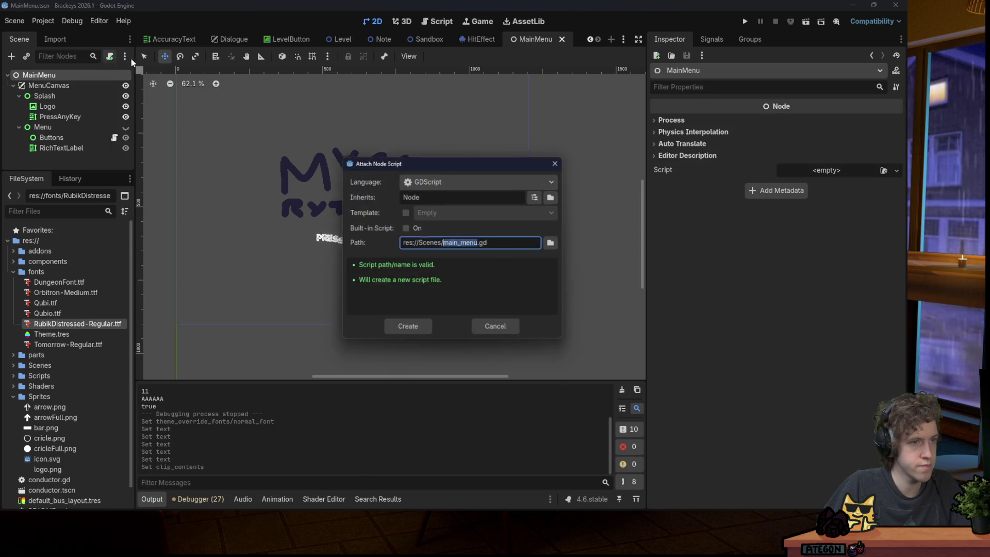
key("Return")
key("ctrl+s")
left_click(402, 110)
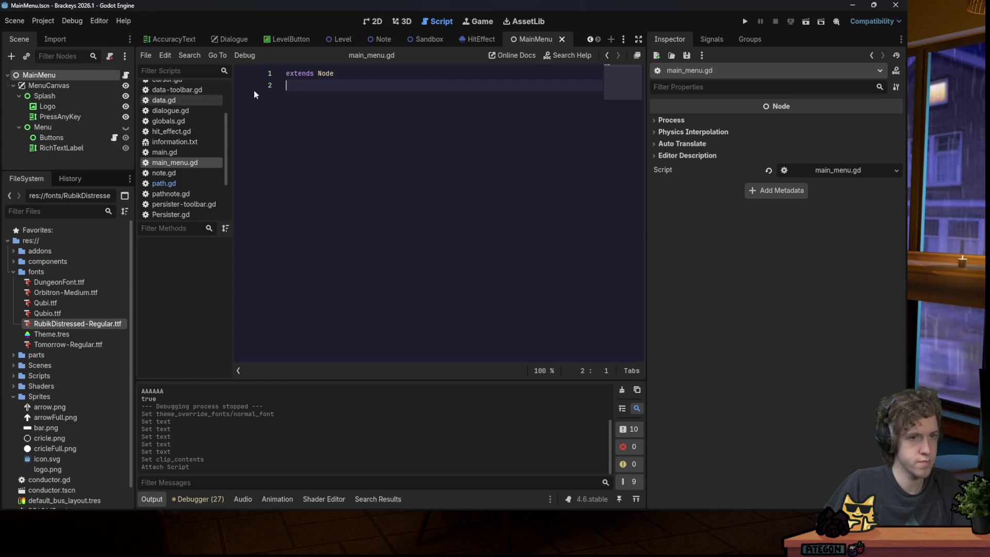
key("Return")
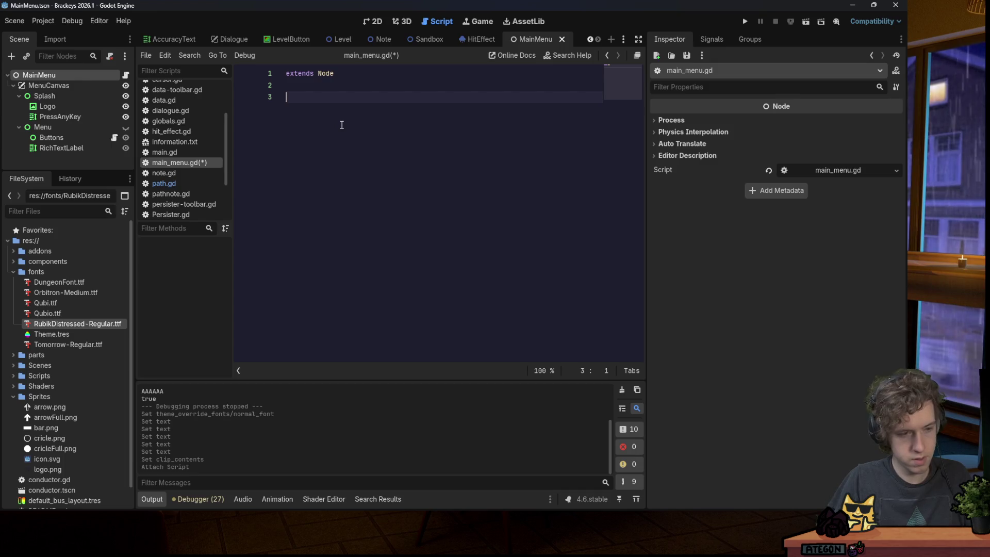
left_click(113, 127)
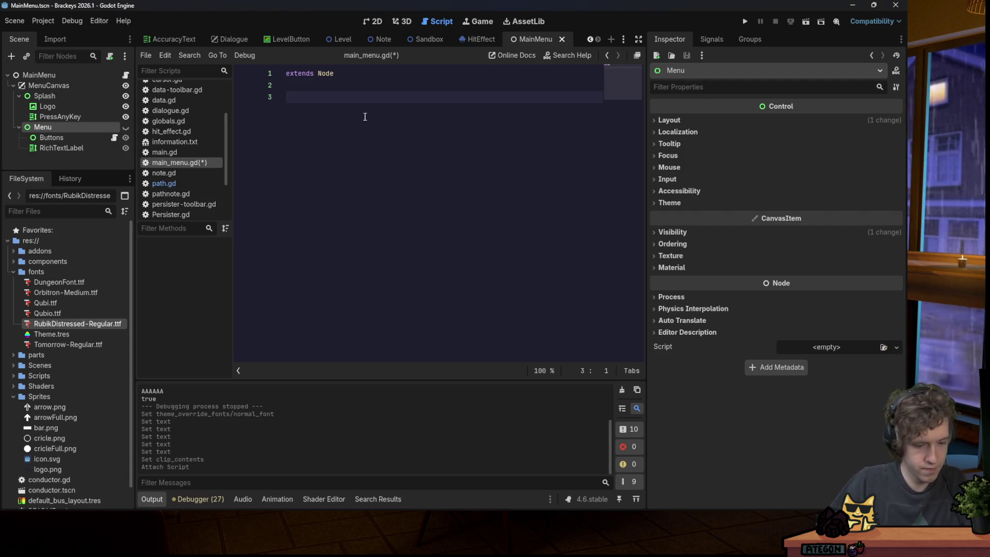
Begin a func _input handler containing an if Input.is_action_just_pressed check.
type("func _input")
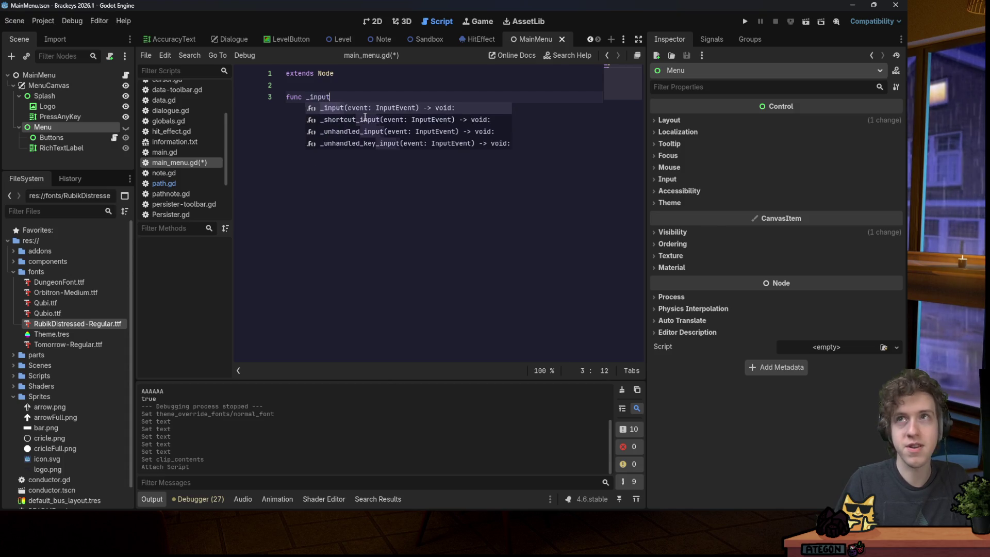
key("Return")
key("Return")
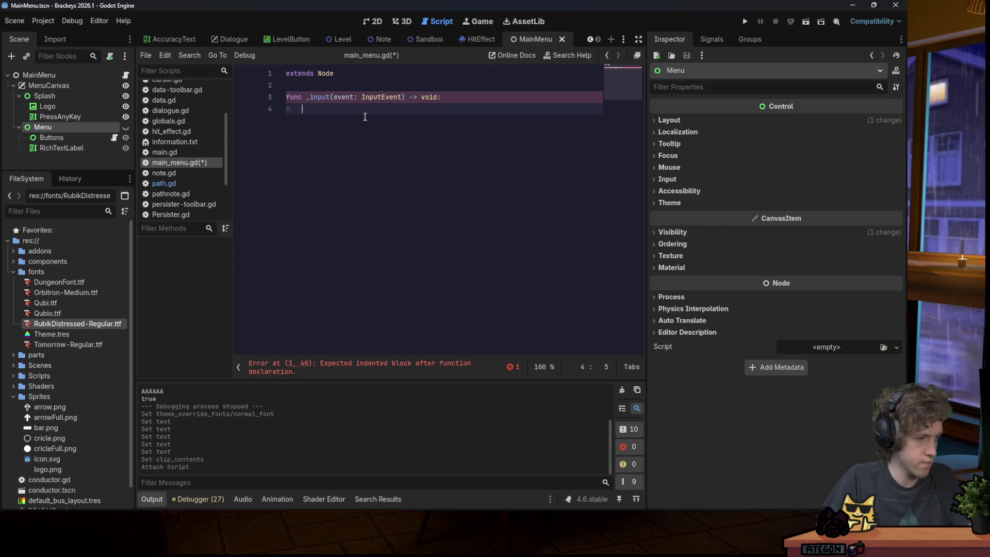
type("if Input.is")
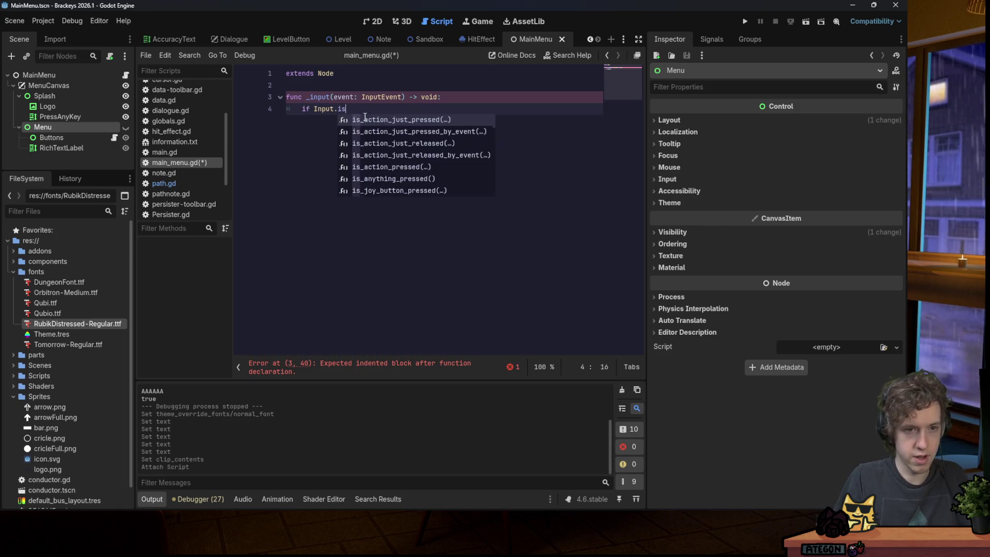
key("Return")
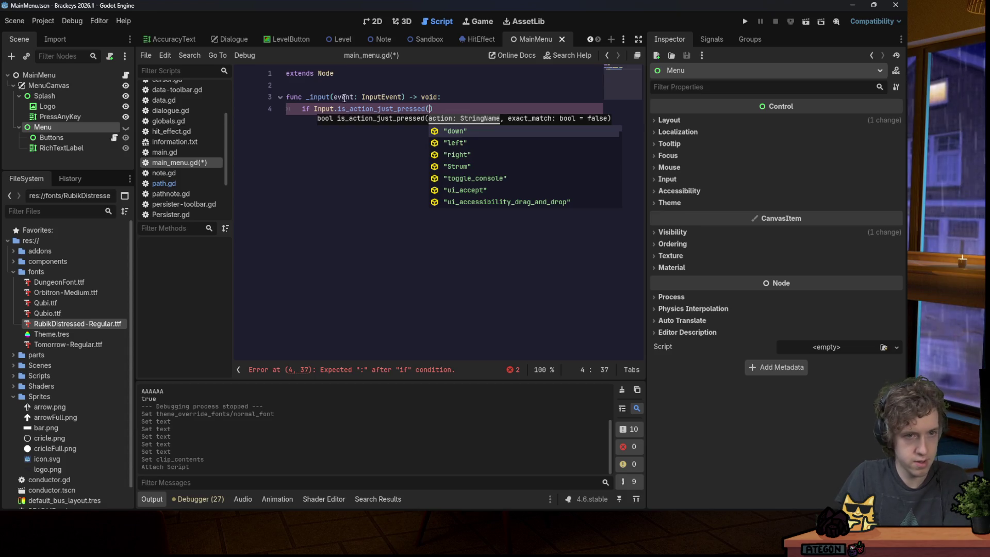
Define an enum Screen with Splash and Menu entries above the _input function.
left_click(341, 86)
key("Return")
key("Return")
key("Up")
type("var screen = \"s")
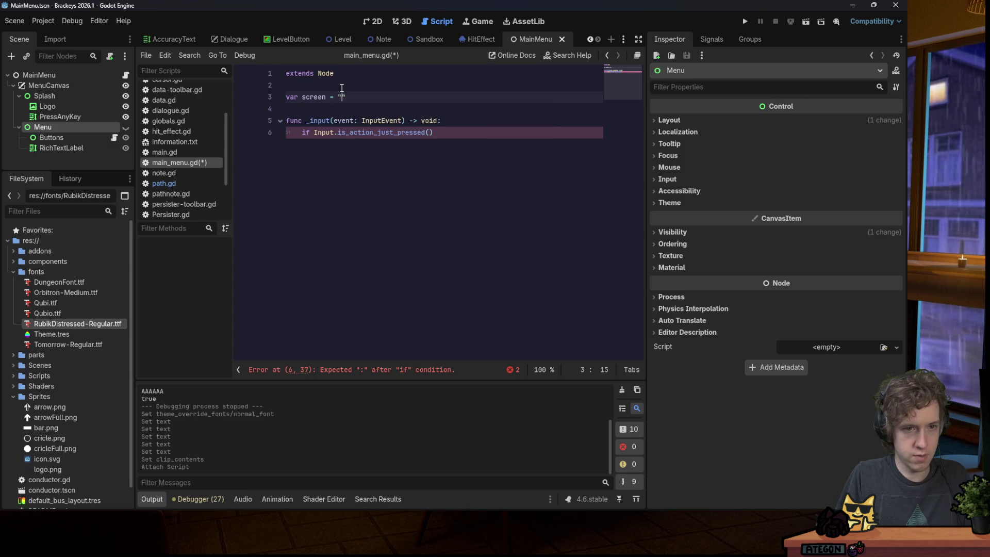
type("plash\"")
key("ctrl+s")
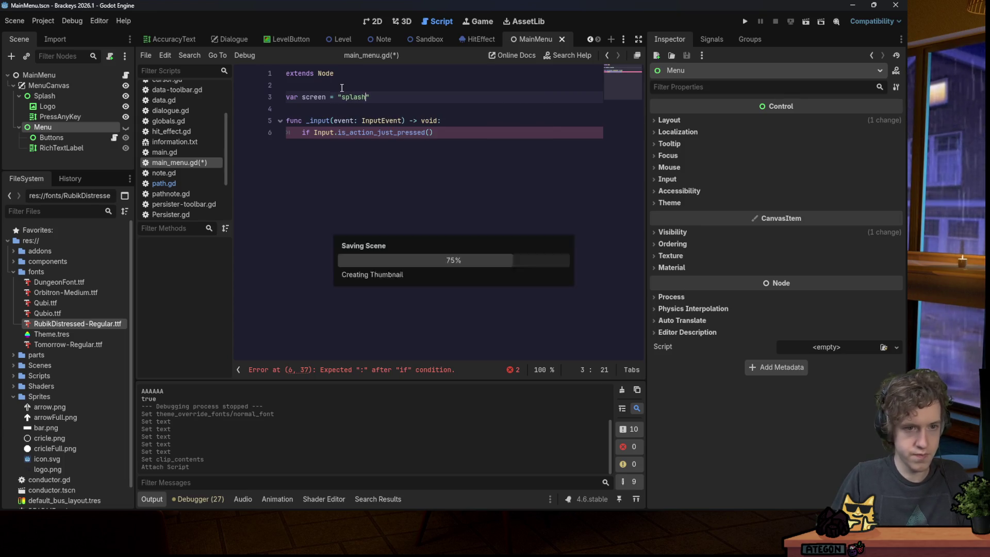
key("shift+Home")
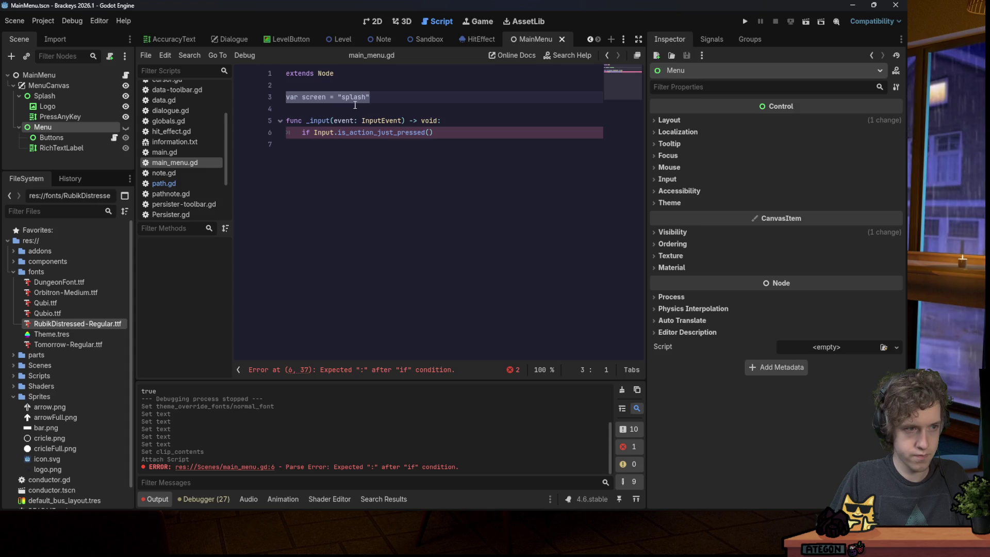
double_click(357, 98)
left_click(438, 139)
triple_click(378, 96)
type("enum Screen ")
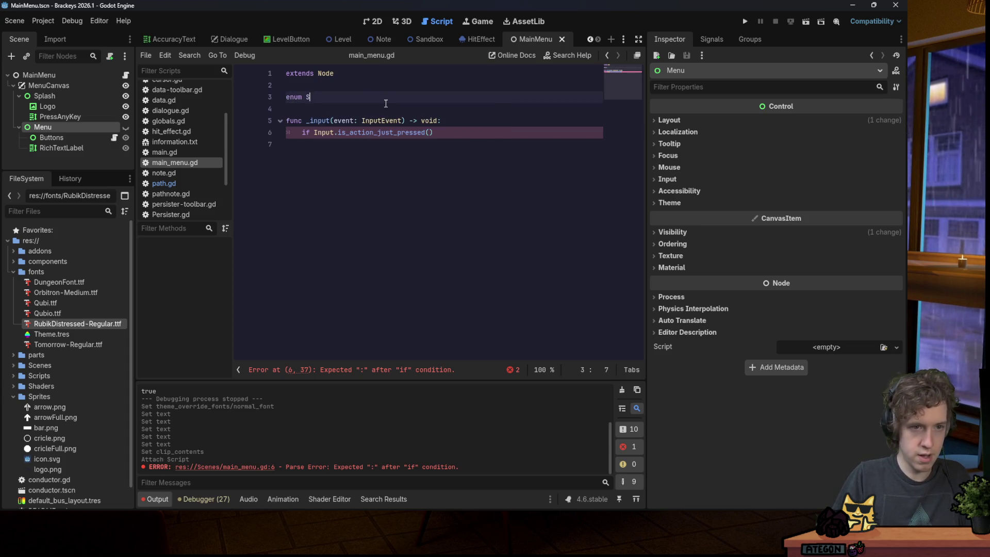
type("{")
key("Return")
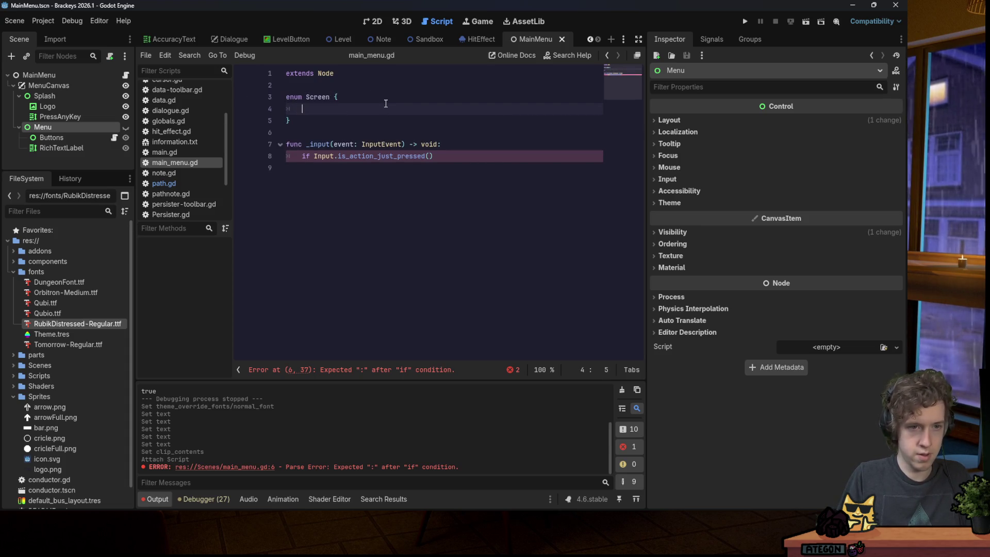
type("Splash,")
key("Return")
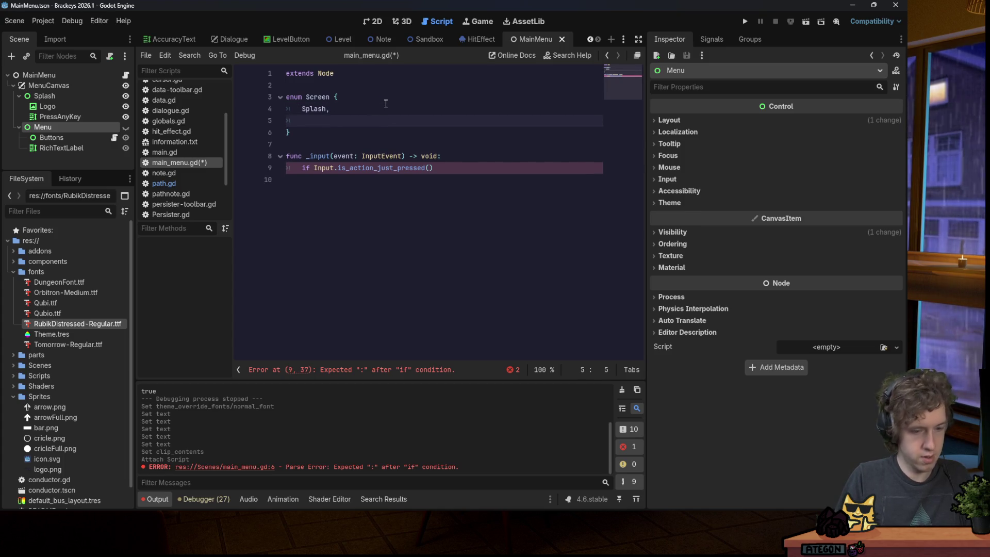
type("Menu")
key("ctrl+s")
Change the if condition to 'Screen ==' with Input.is_anything_pressed().
left_click(454, 167)
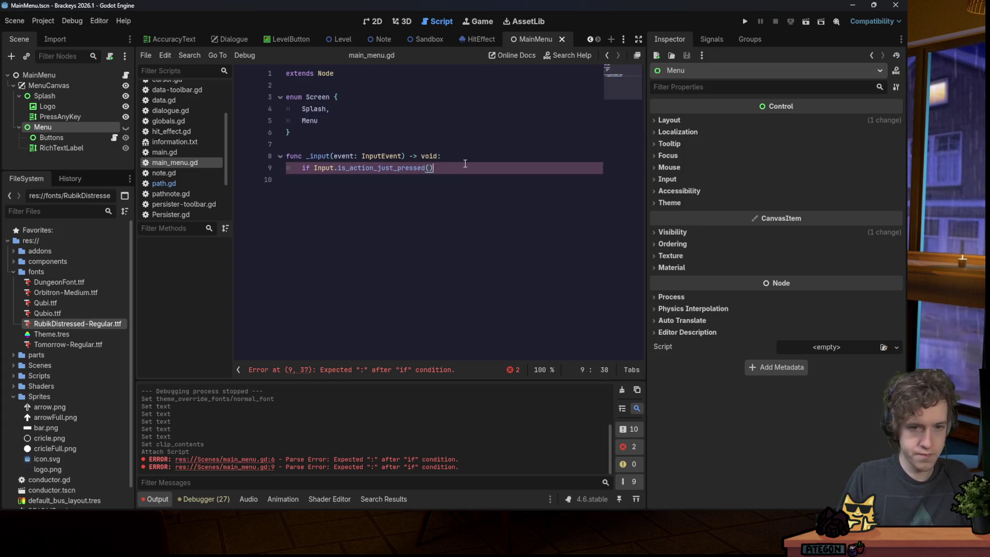
type("\"")
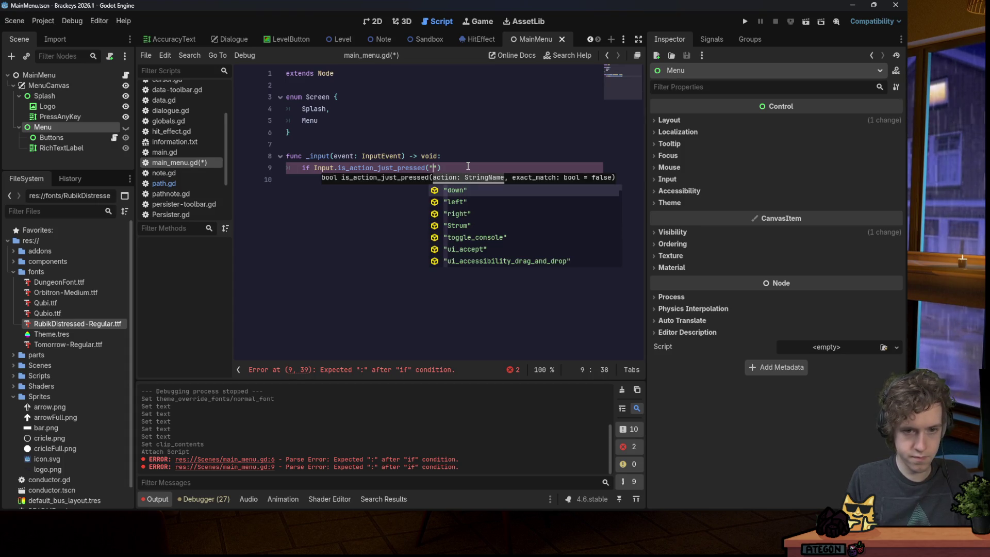
left_click(468, 166)
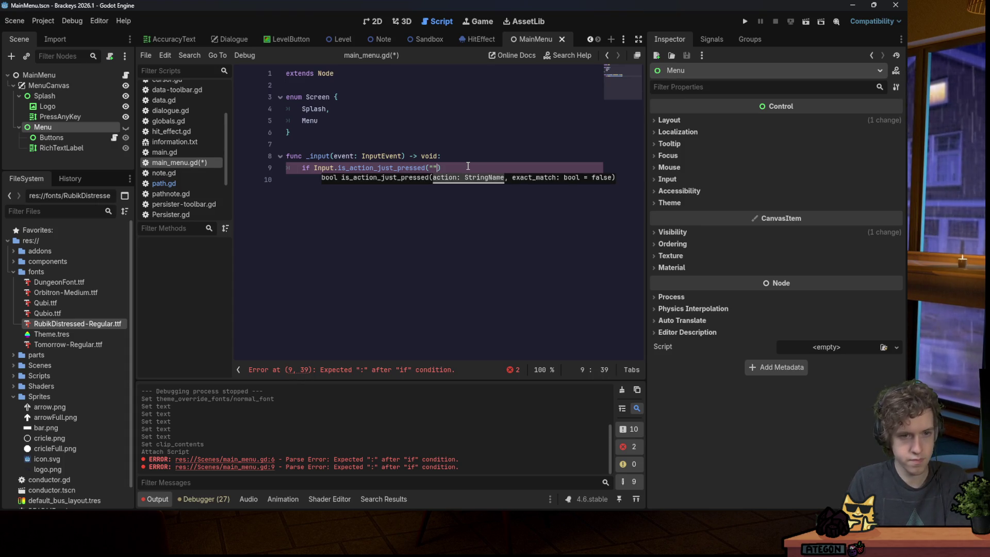
key("BackSpace")
key("BackSpace")
key("BackSpace")
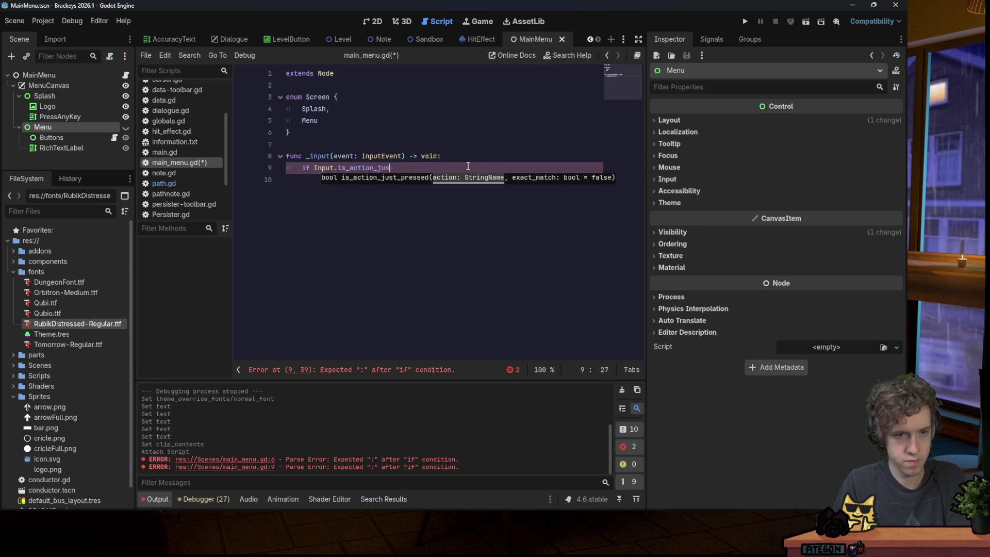
type("is")
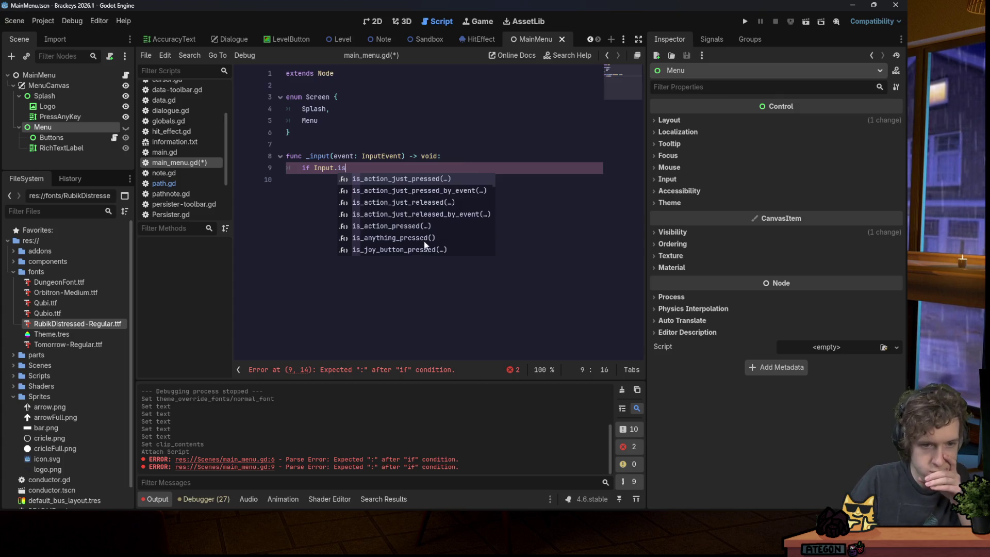
scroll(424, 240, "down", 5)
key("Return")
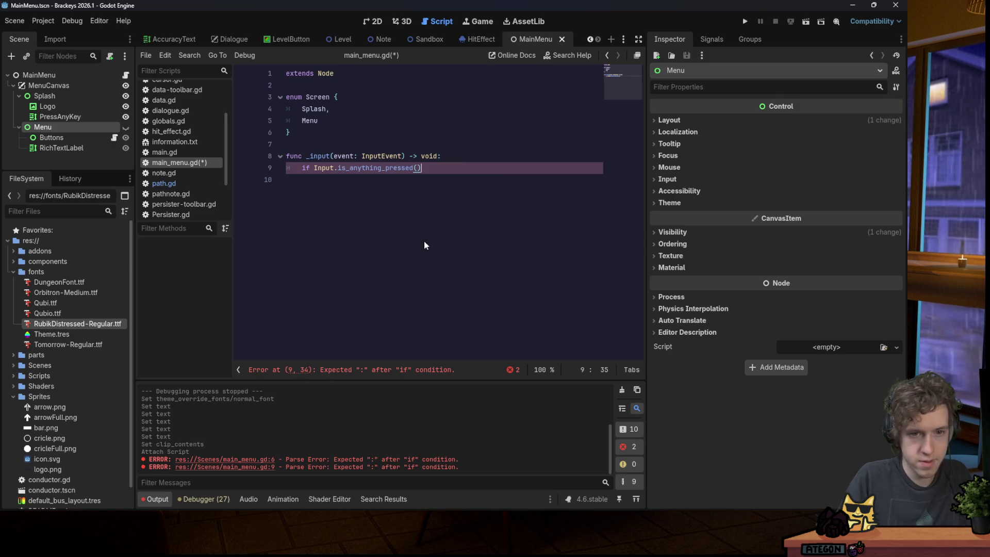
type(" and Screen")
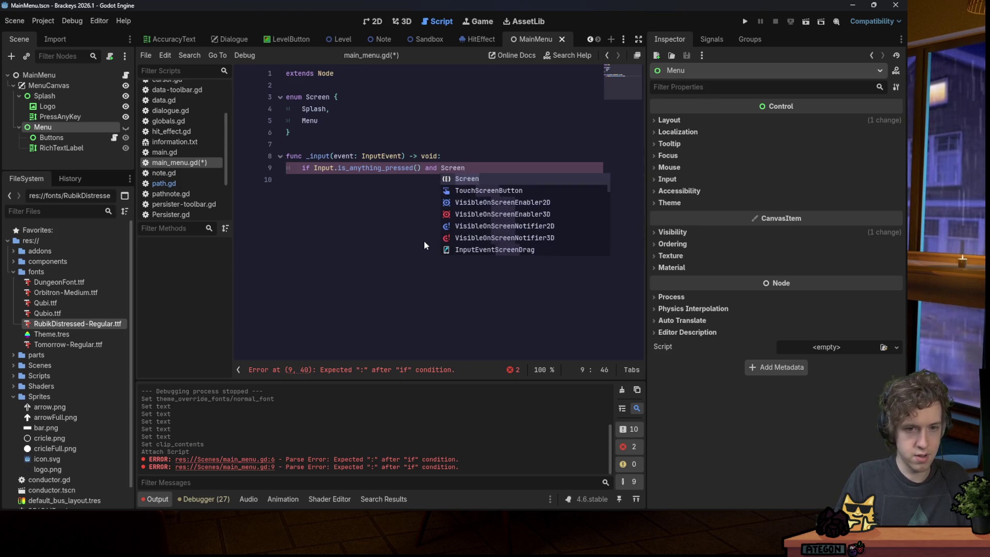
key("BackSpace")
key("BackSpace")
key("BackSpace")
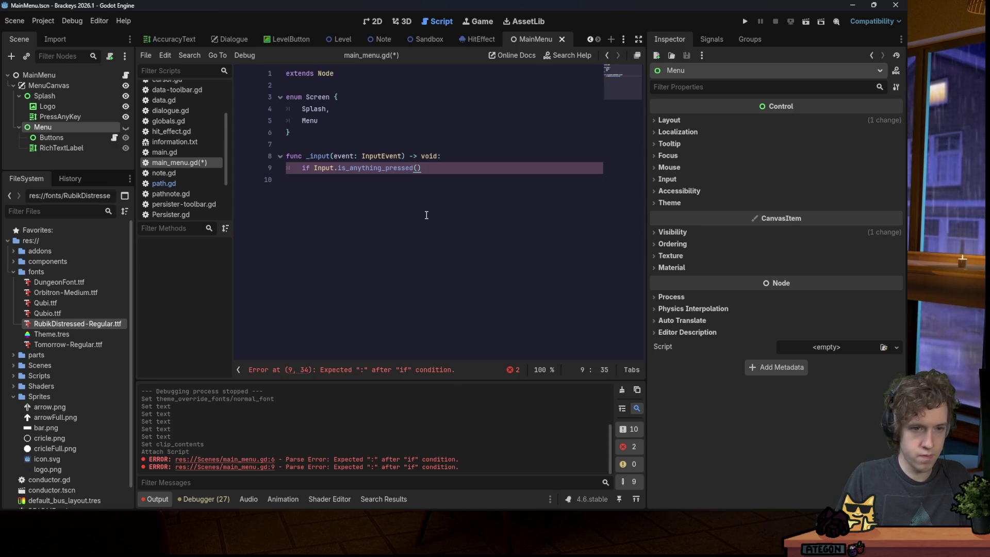
left_click(311, 168)
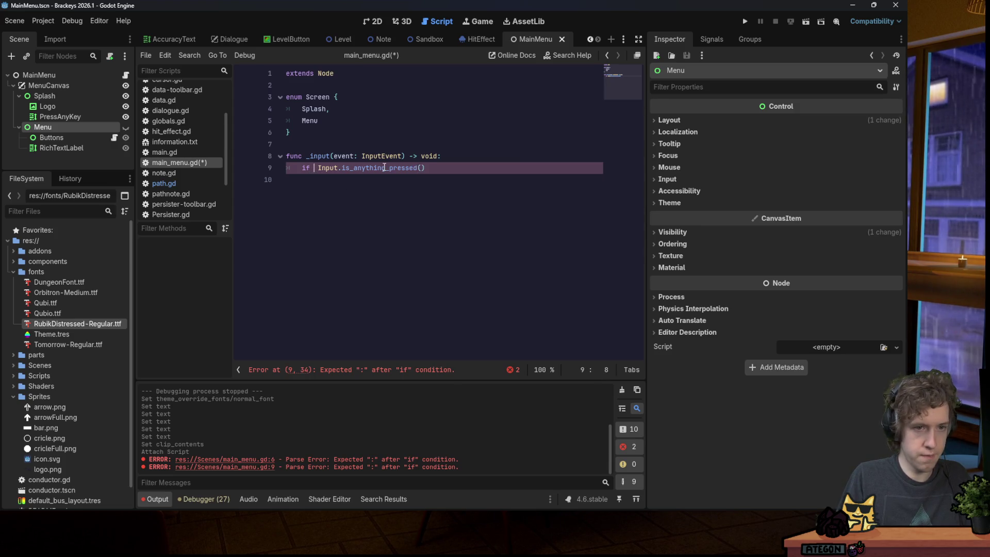
type("Screen ==")
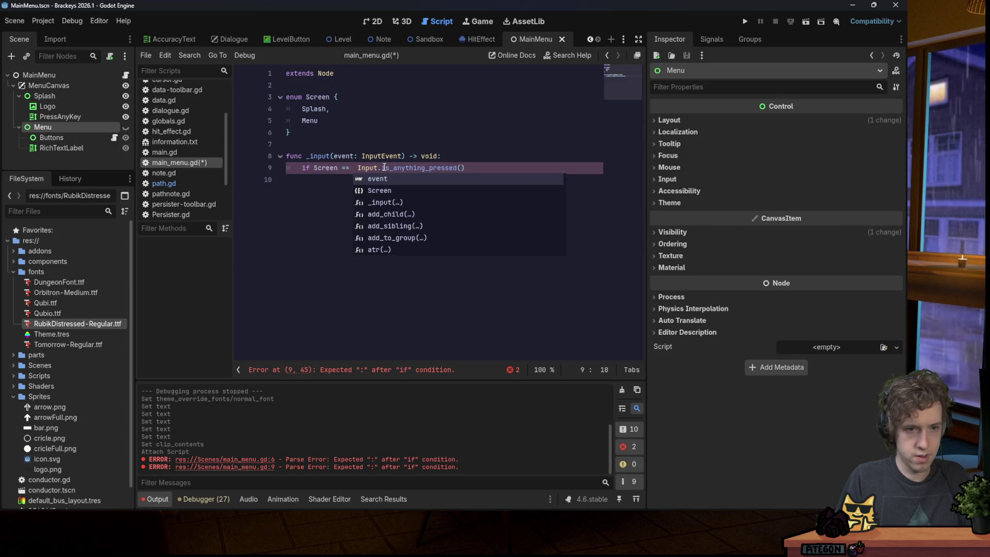
Start declaring a current-screen variable below extends Node.
left_click(340, 87)
key("Return")
key("Return")
key("Up")
type("var")
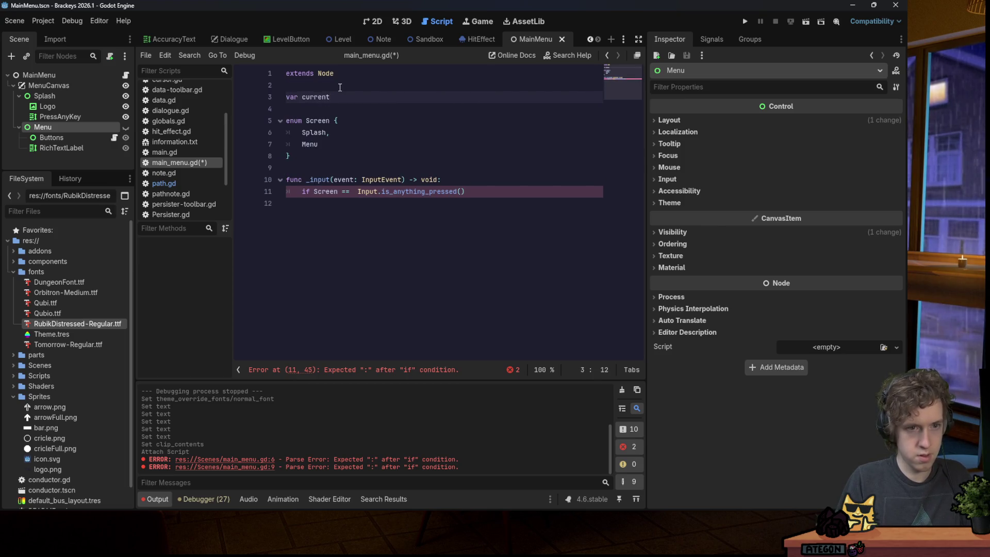
type("= Screen.P")
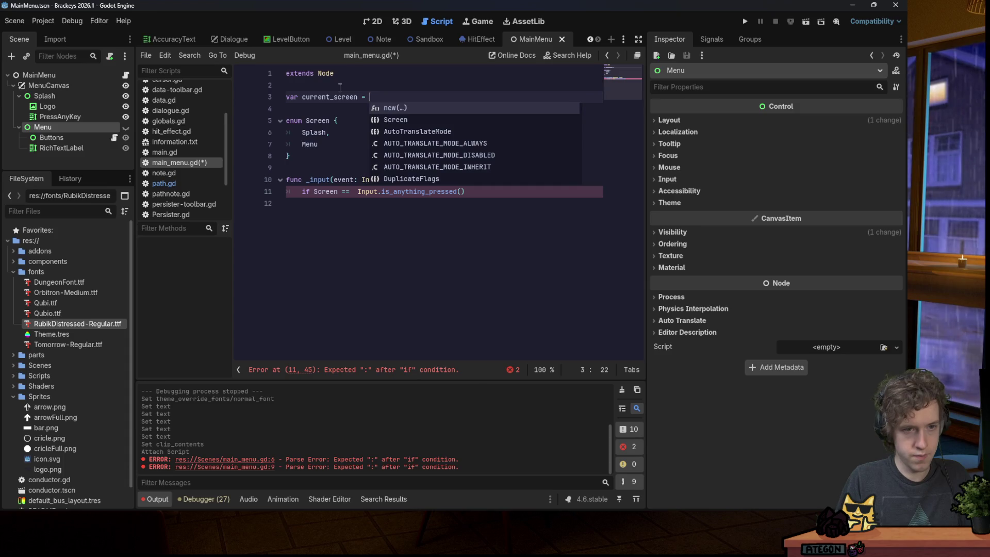
Initialize current_screen to Screen.Splash, move the enum above it, and check it in the if.
key("Return")
left_click_drag(297, 158, 287, 121)
key("BackSpace")
left_click(330, 85)
type("enum Screen { \tSplash, \tMenu }")
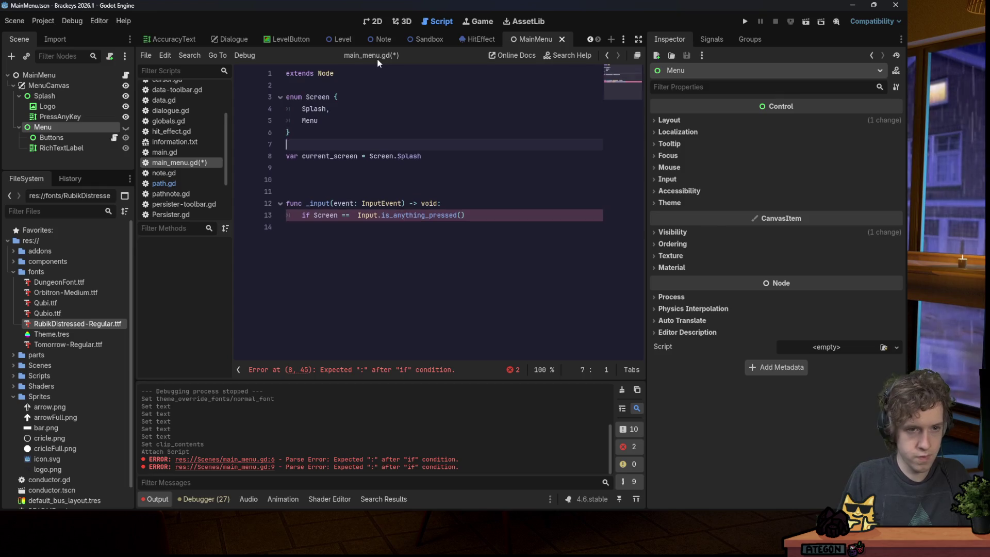
double_click(331, 215)
type("current_screen == ")
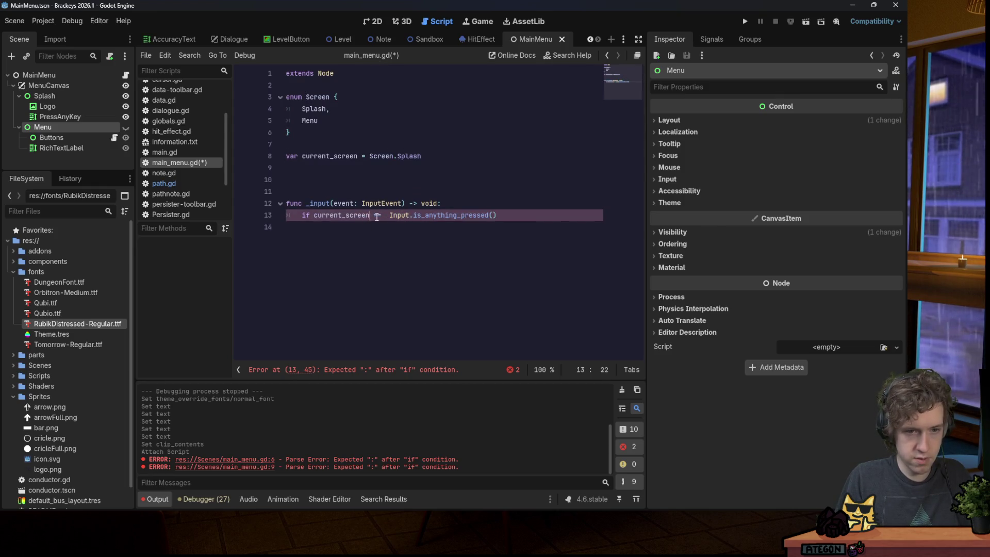
type("Screen.Splash")
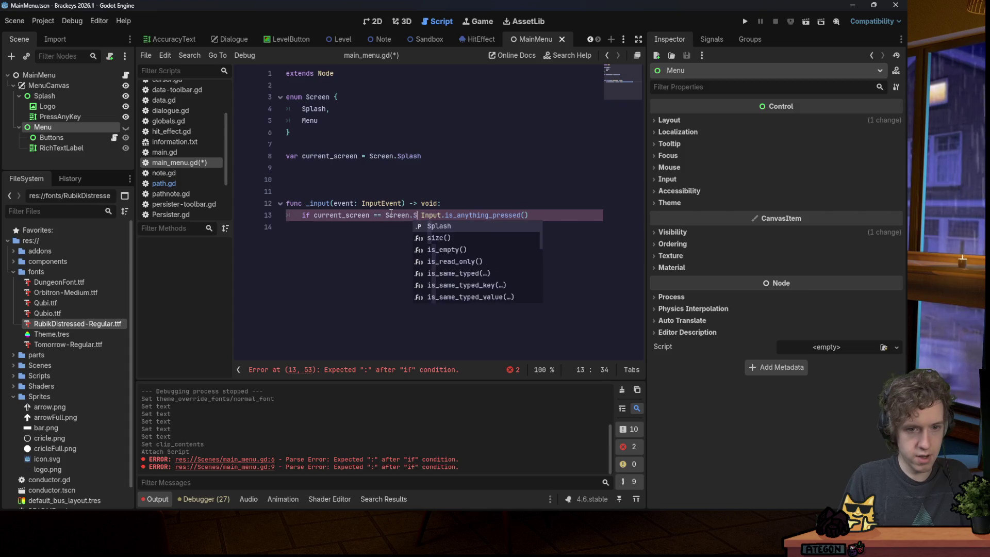
type(" and")
key("ctrl+s")
Set current_screen = Screen.Menu inside the if block.
left_click(587, 218)
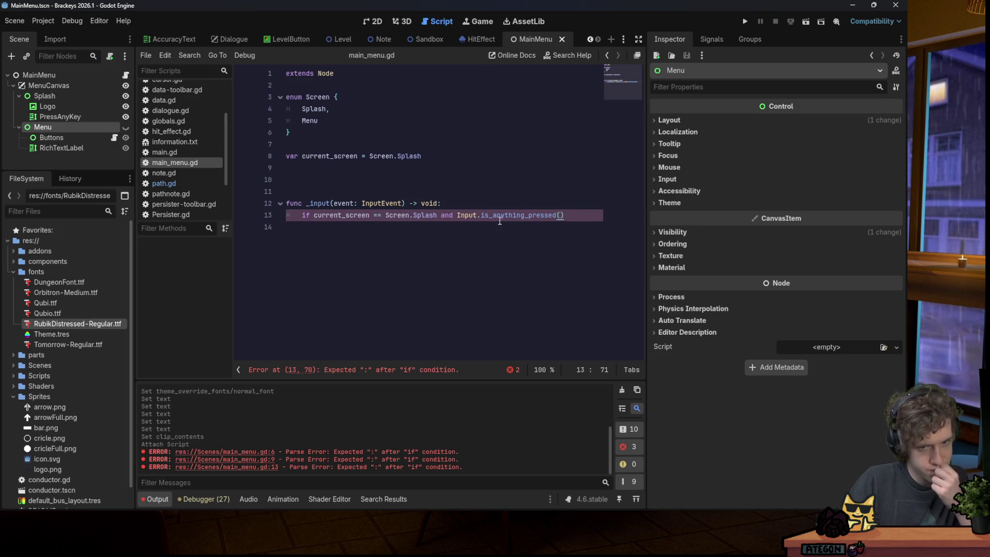
type(":")
key("Return")
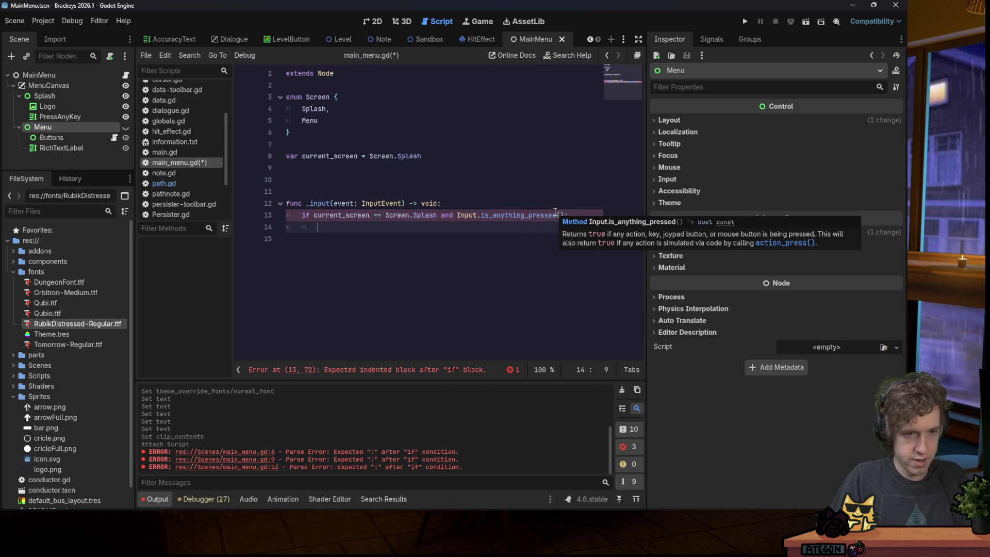
type("current_screen ")
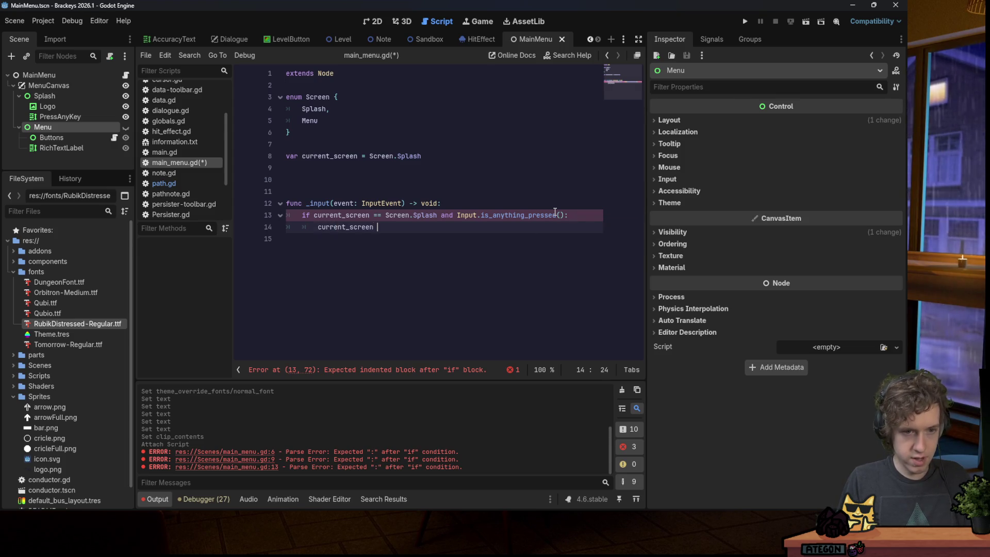
type("= Screen.M")
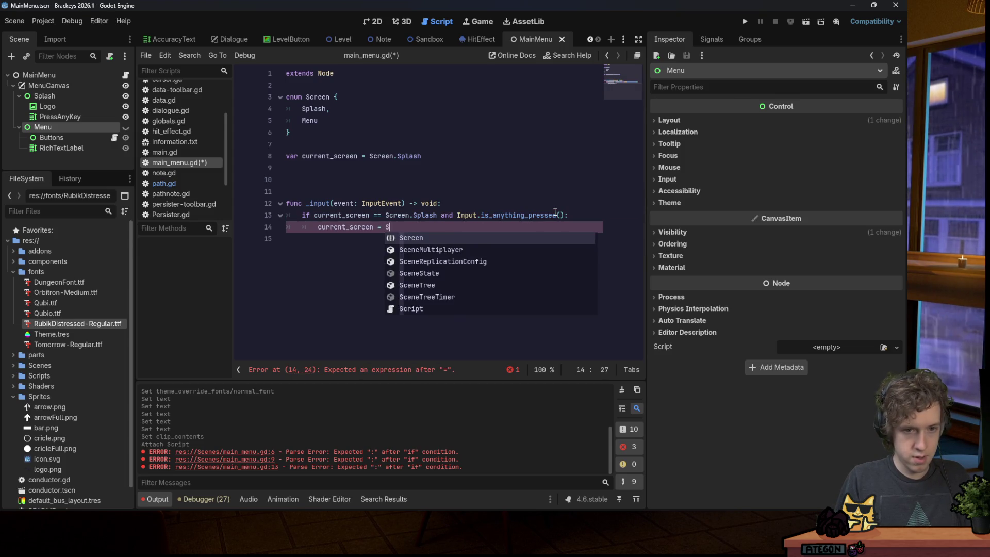
key("Return")
key("ctrl+s")
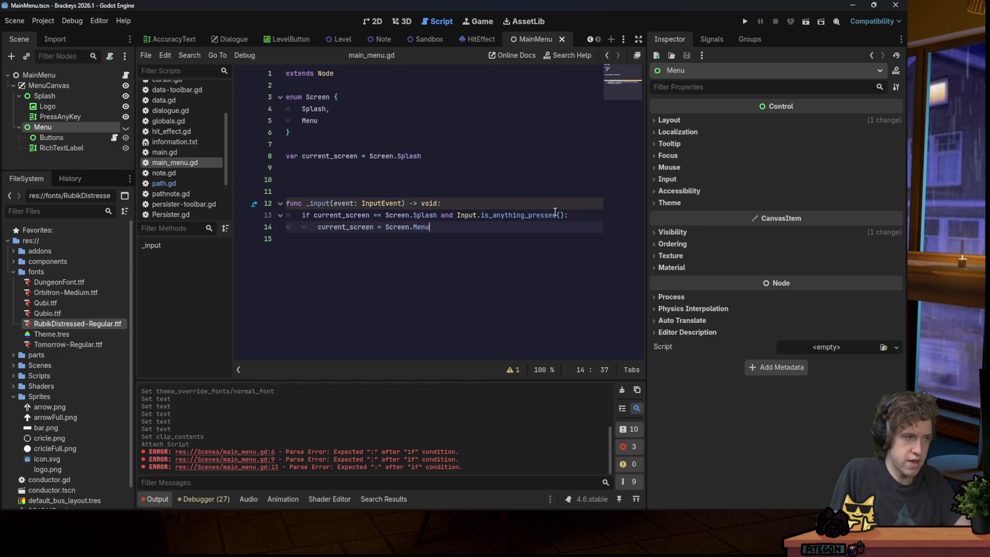
Declare logo_tween and anykey_tween variables.
left_click(370, 173)
key("Down")
key("BackSpace")
type("var logo_tween")
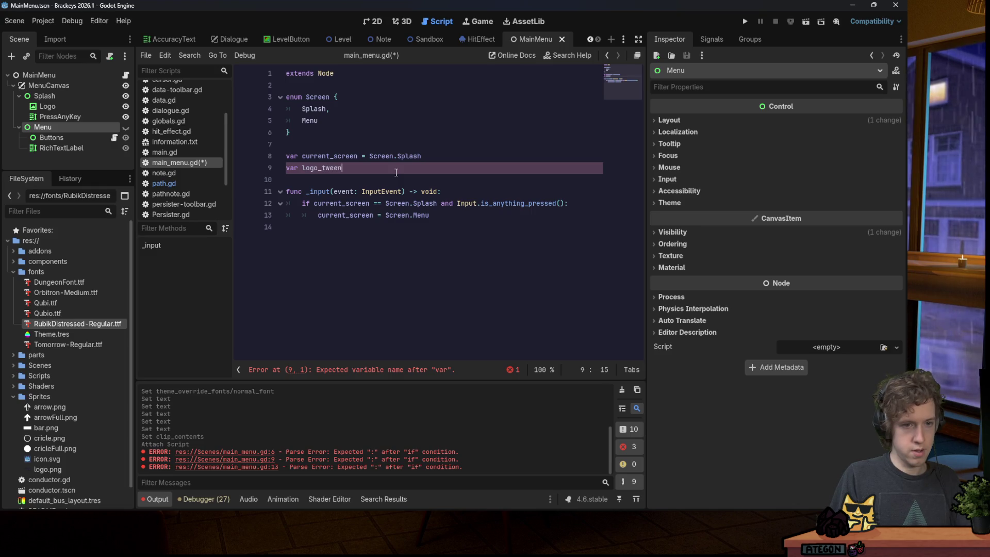
key("Return")
type("var anykey_tween")
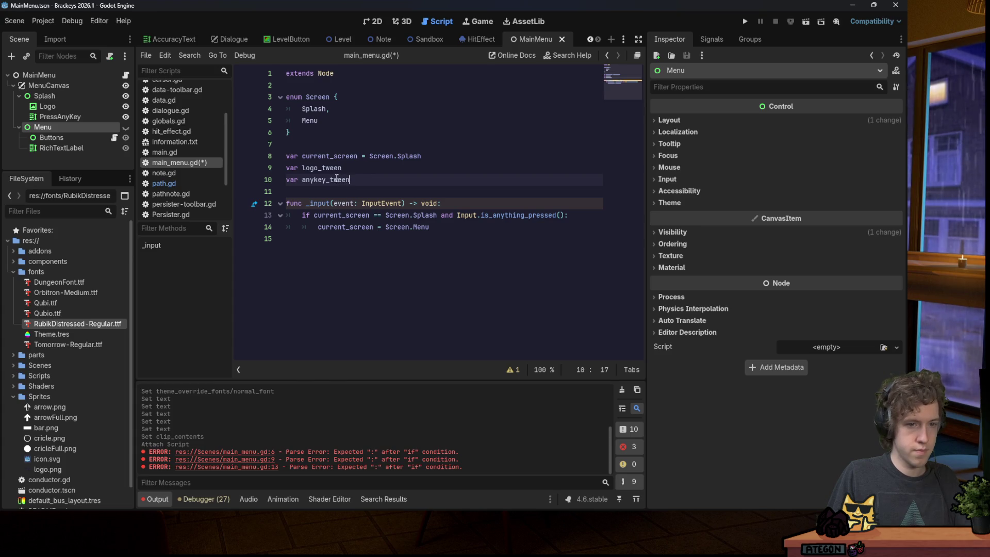
key("ctrl+s")
Kill any running logo_tween after switching to Menu.
double_click(324, 169)
left_click(446, 231)
key("Return")
key("Return")
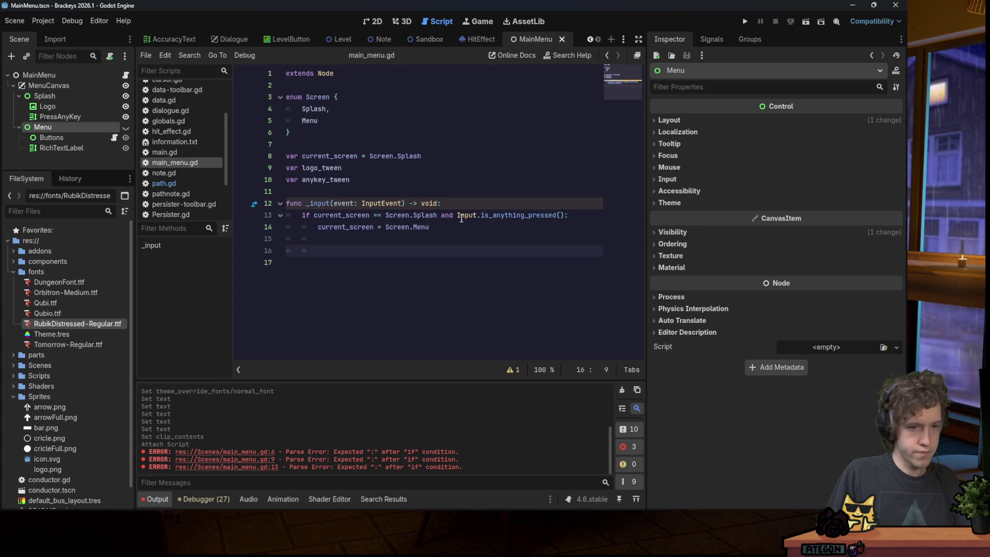
type("var ")
type("if logo_tween:")
key("Return")
type("logo_tween.k()")
key("Return")
Recreate logo_tween with create_tween() and begin a tween_property call.
key("BackSpace")
key("Return")
type("logo_tween = cre")
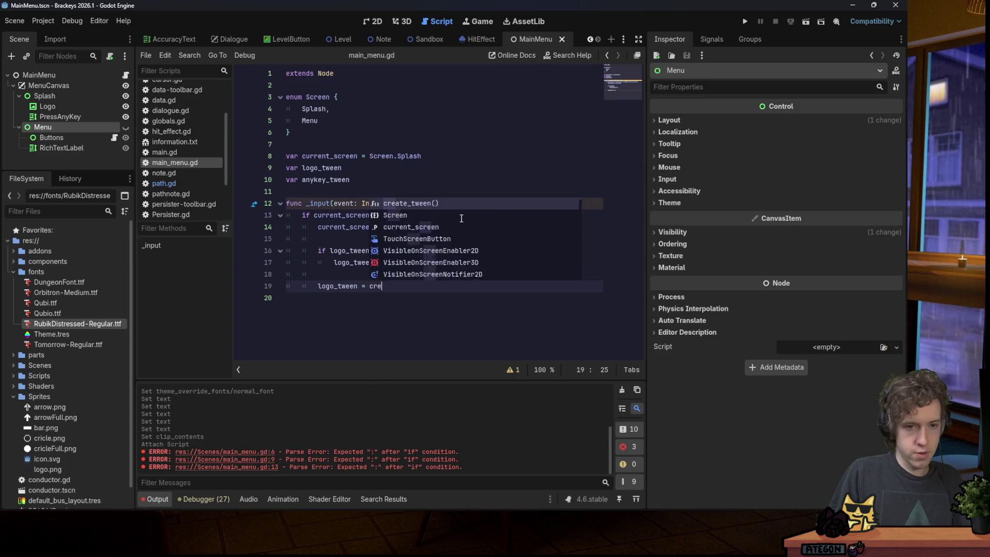
key("Return")
key("Return")
type("logo_tween.twe")
key("Down")
key("Down")
key("Down")
key("Return")
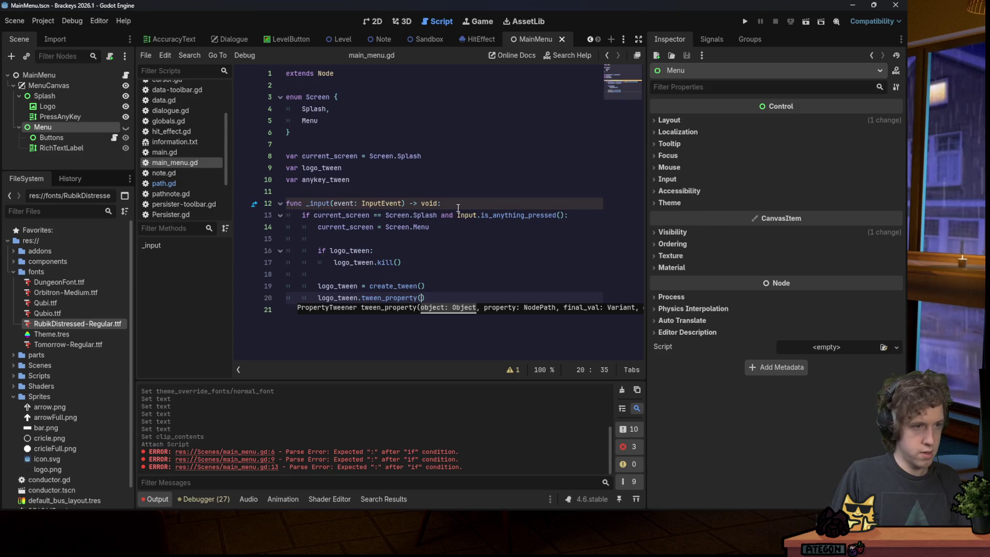
left_click(46, 107)
left_click(59, 116, "shift")
left_click_drag(114, 109, 336, 90)
Fill the tween_property call with self, "position:y", 900.
left_click(359, 82)
key("Return")
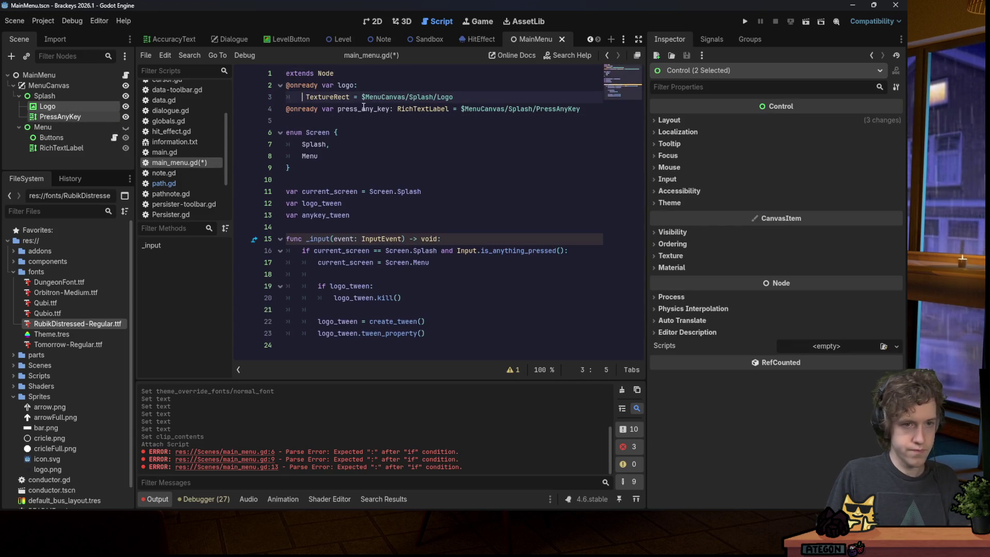
key("ctrl+z")
key("Home")
key("Return")
double_click(347, 99)
key("ctrl+c")
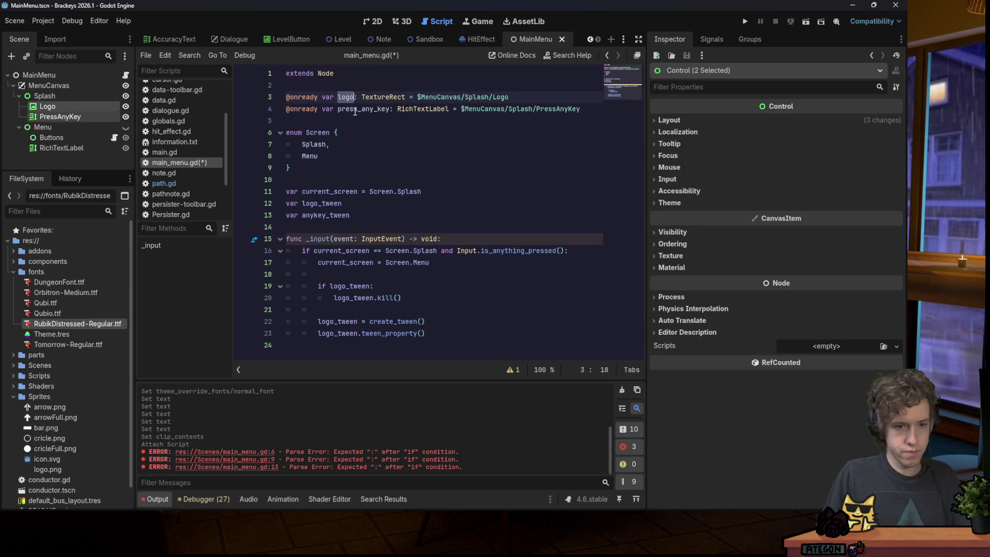
left_click(421, 334)
key("ctrl+v")
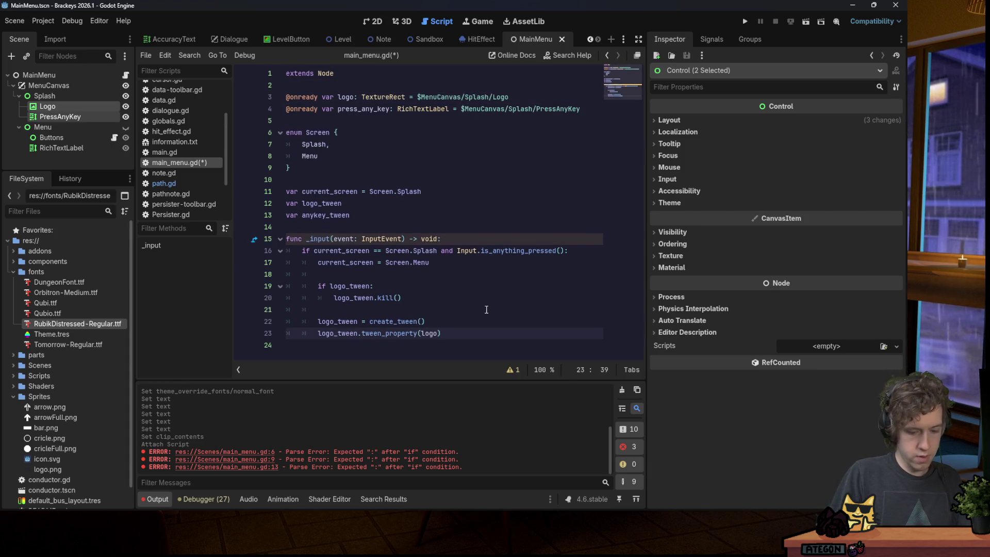
type(", \"positiony")
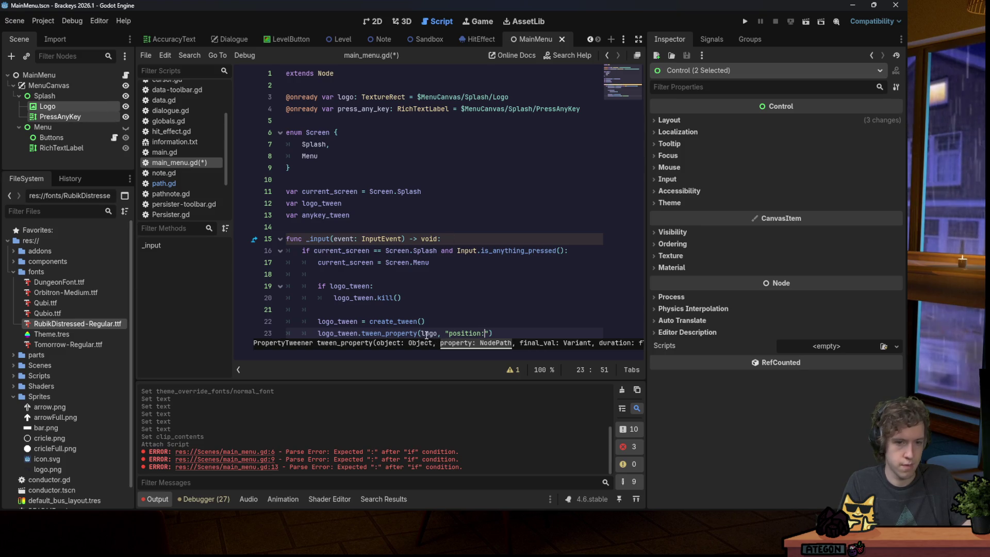
left_click_drag(422, 334, 491, 334)
type("self, \"po")
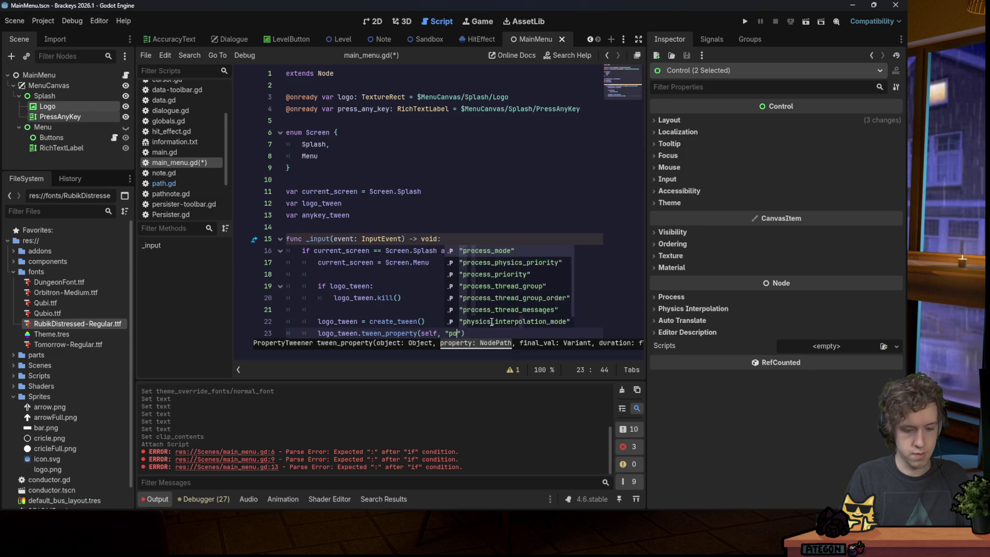
type("sition:y\"")
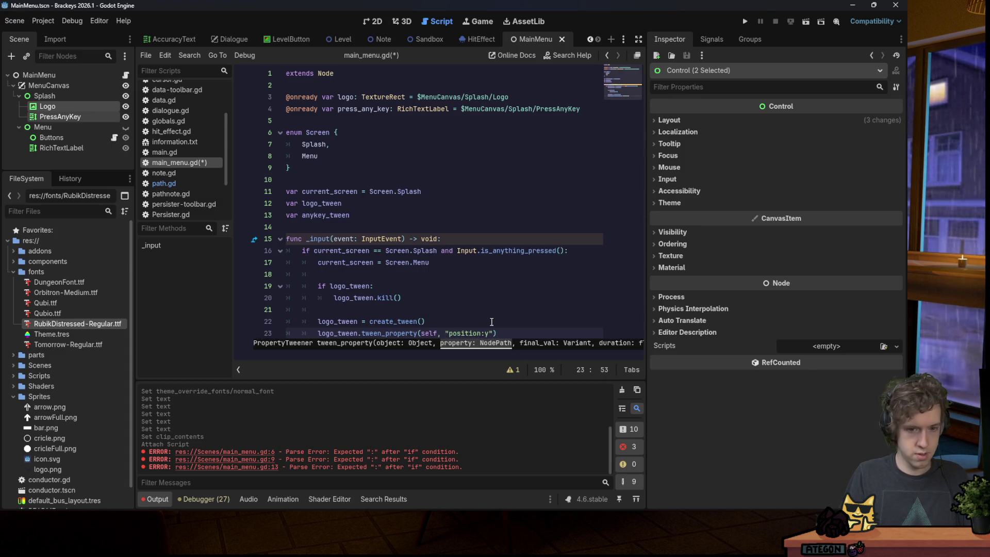
type(", 900")
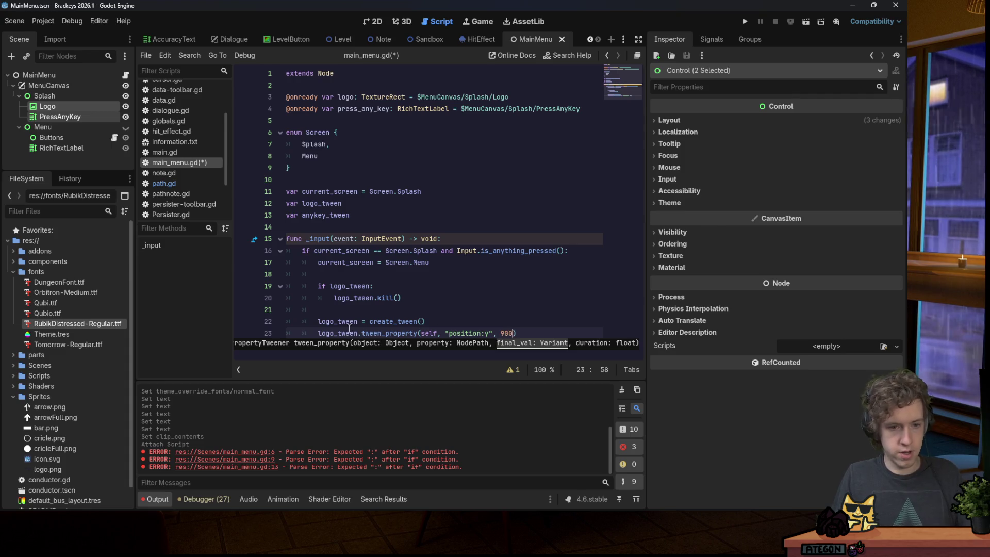
Add set_ease(Tween.EASE_IN) and set_trans(Tween.TRANS_BACK) to logo_tween, save, and run the game.
left_click(351, 323)
left_click(432, 322)
key("Return")
type("logo_tween.set_ease(Tween.EASE_IN")
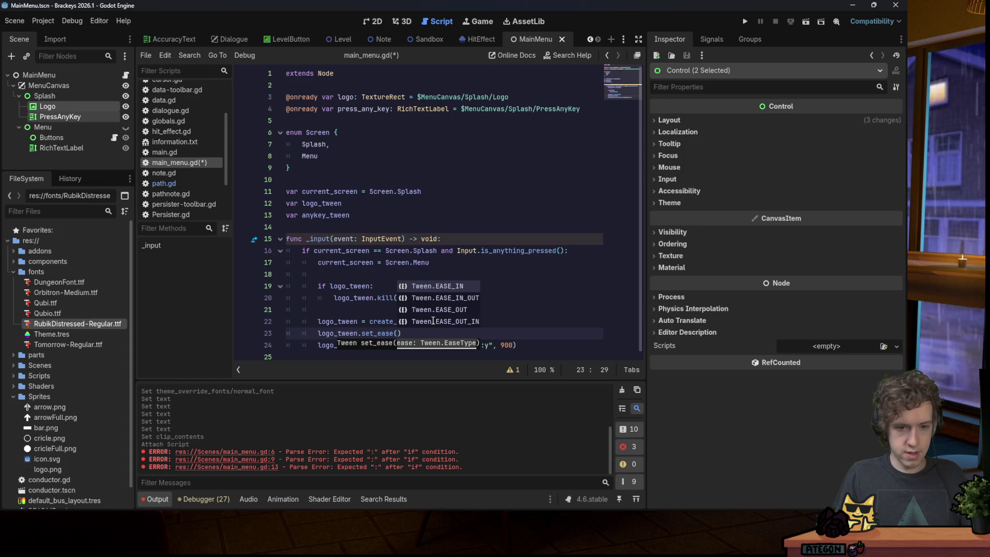
key("End")
key("Return")
type("logo_tween.set_tra")
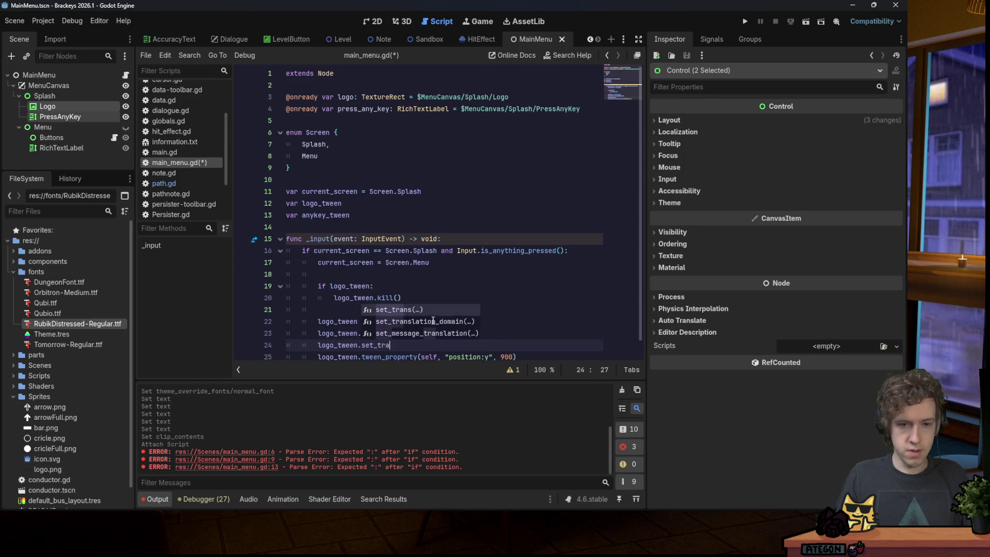
key("Return")
key("Return")
key("ctrl+s")
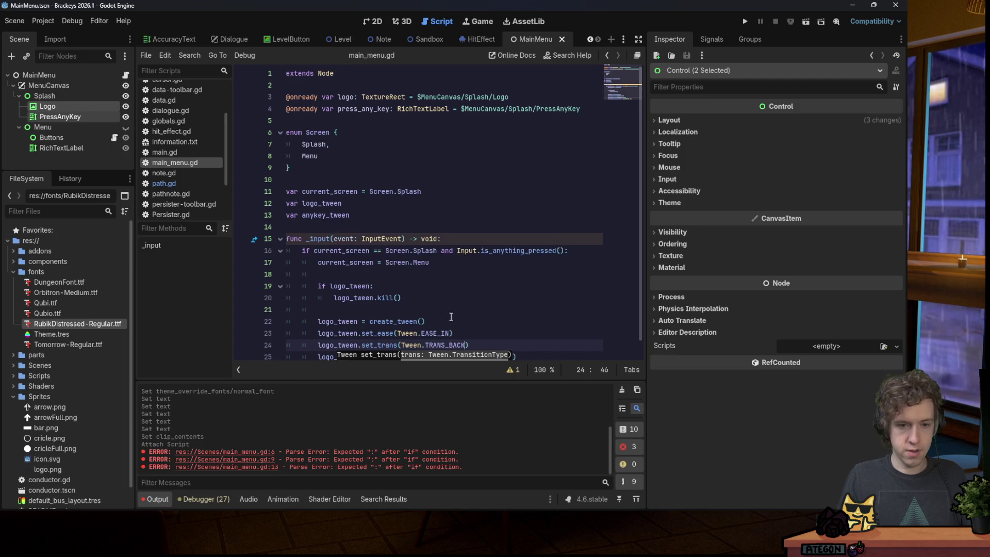
key("Up")
key("Up")
left_click(45, 96)
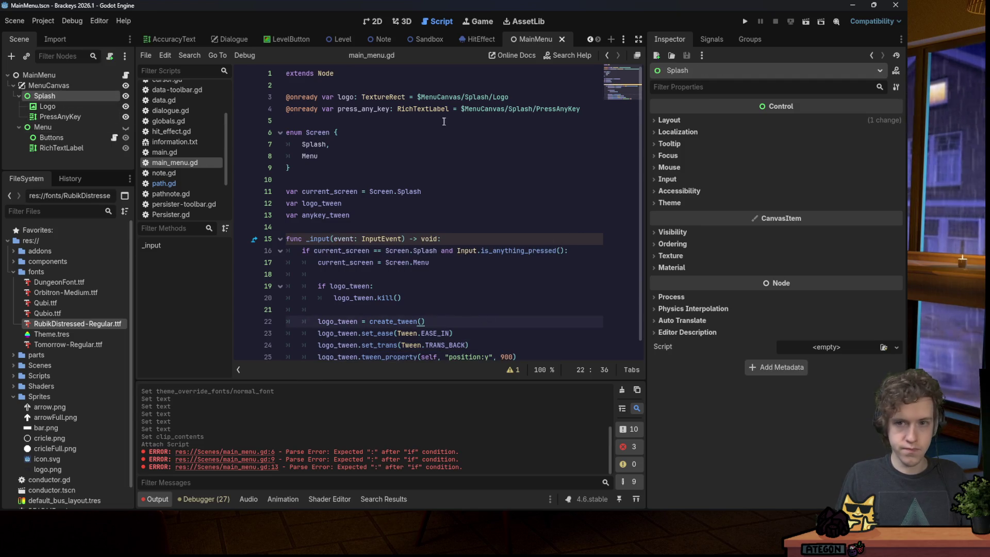
left_click(745, 21)
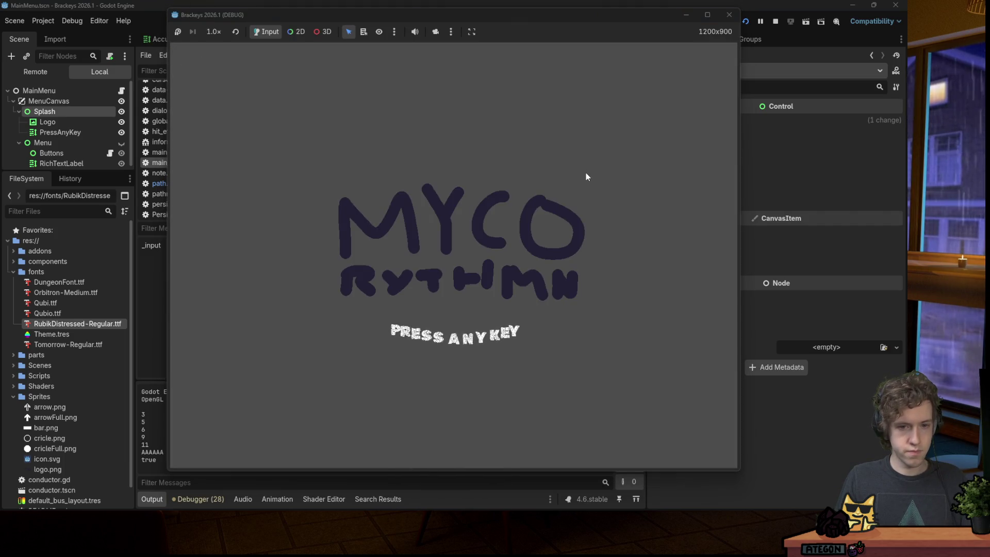
Relaunch the game and press space to test the splash tween.
key("space")
left_click(735, 21)
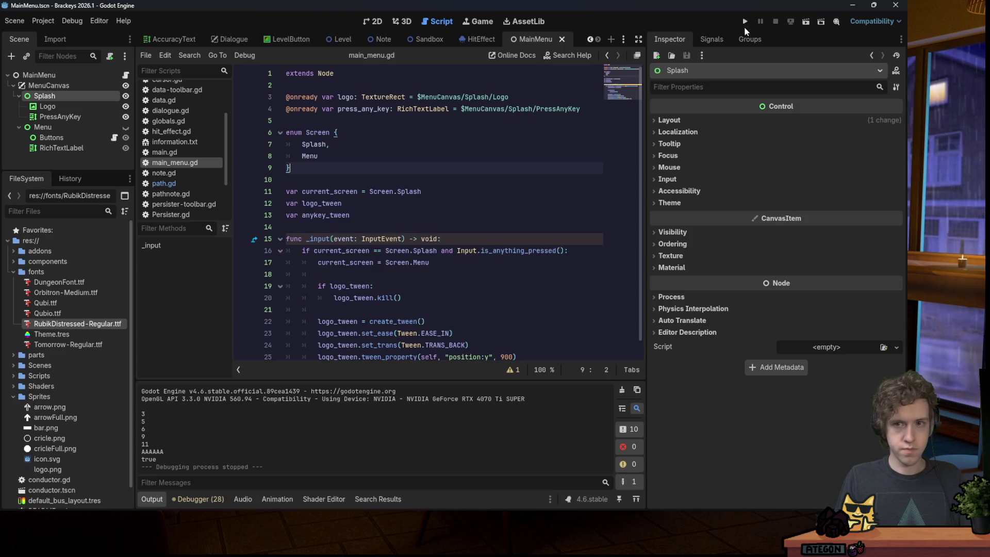
left_click(745, 21)
key("space")
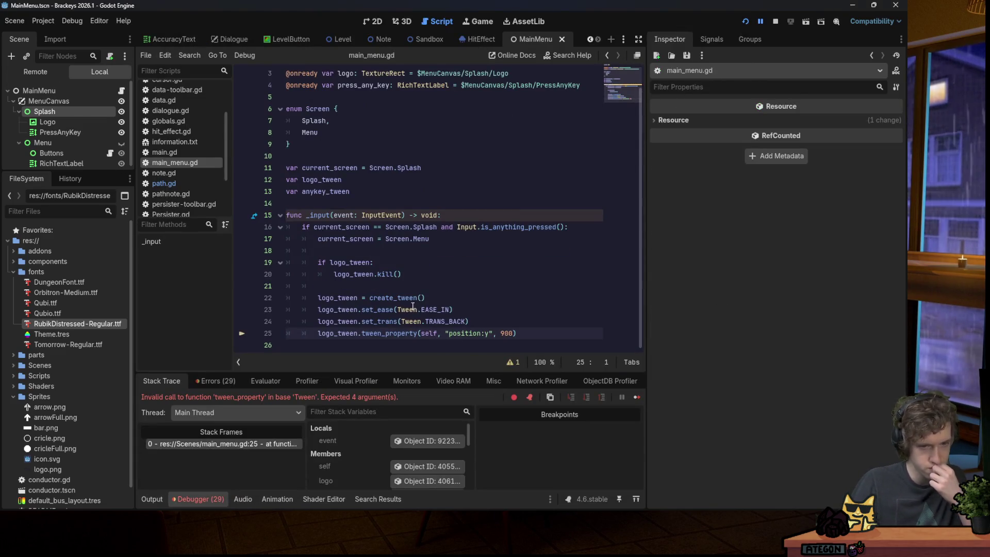
Give the tween_property move to y 900 a 2-second duration and test-run the game.
left_click(512, 333)
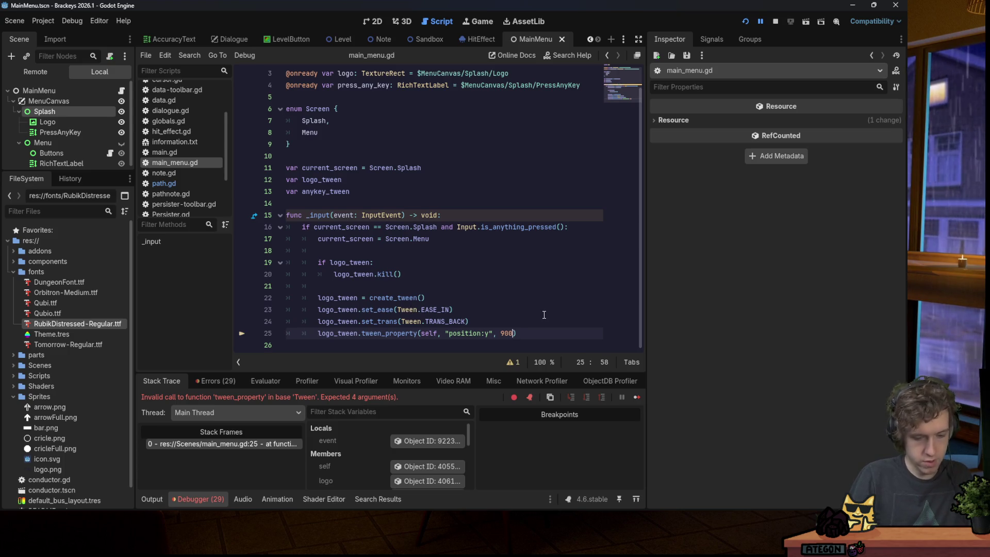
type(", 2")
left_click(745, 22)
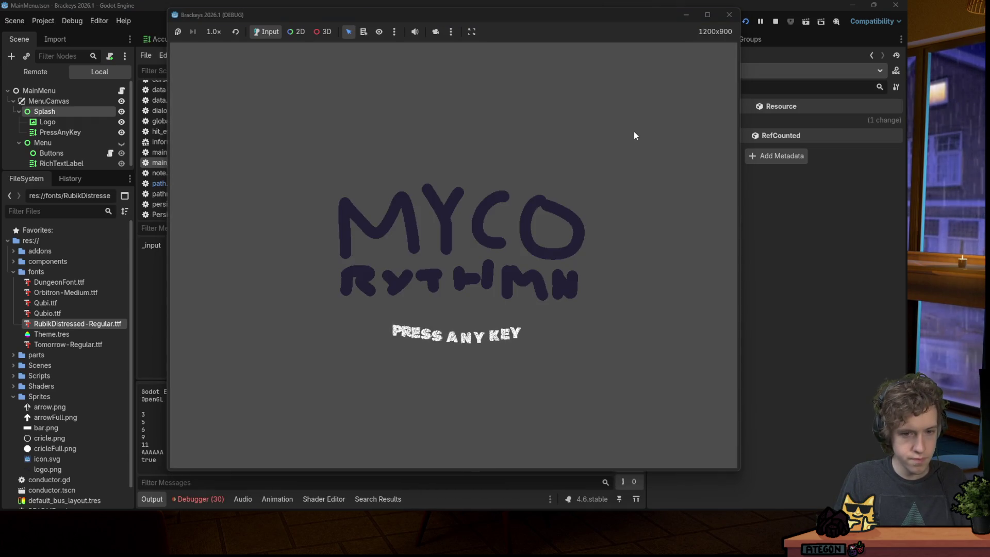
left_click(617, 18)
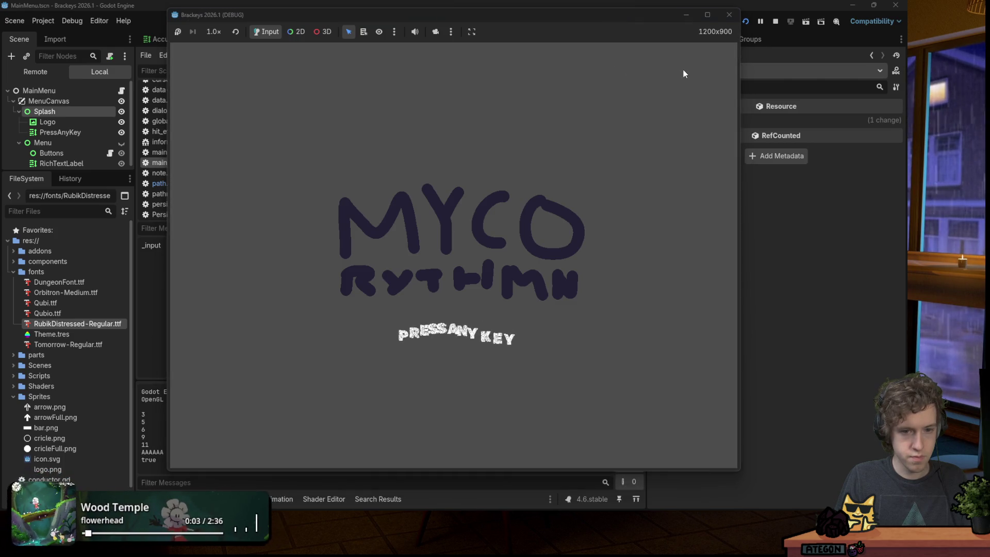
left_click(730, 15)
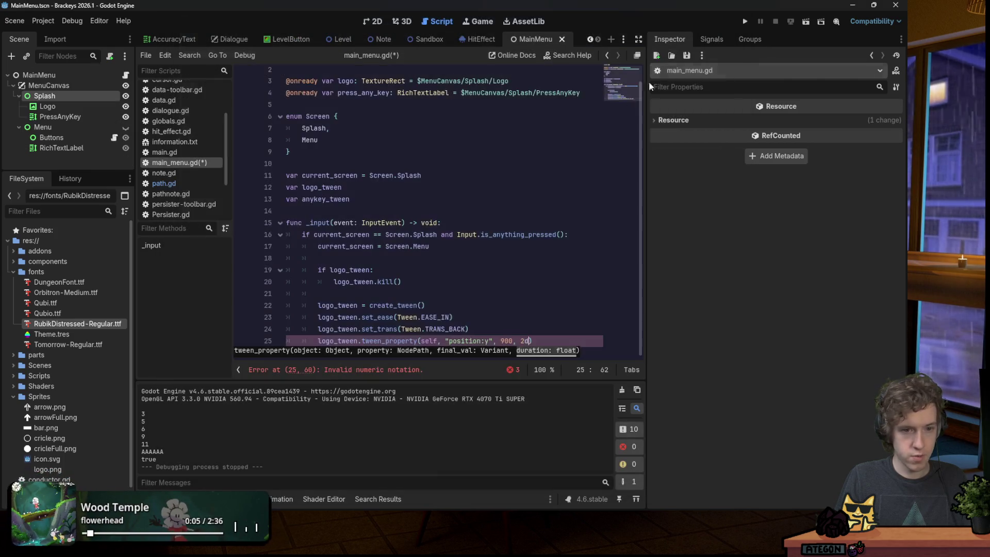
Undo the stray character after the 2, add a print("es debug call on line 17, and relaunch.
left_click(530, 341)
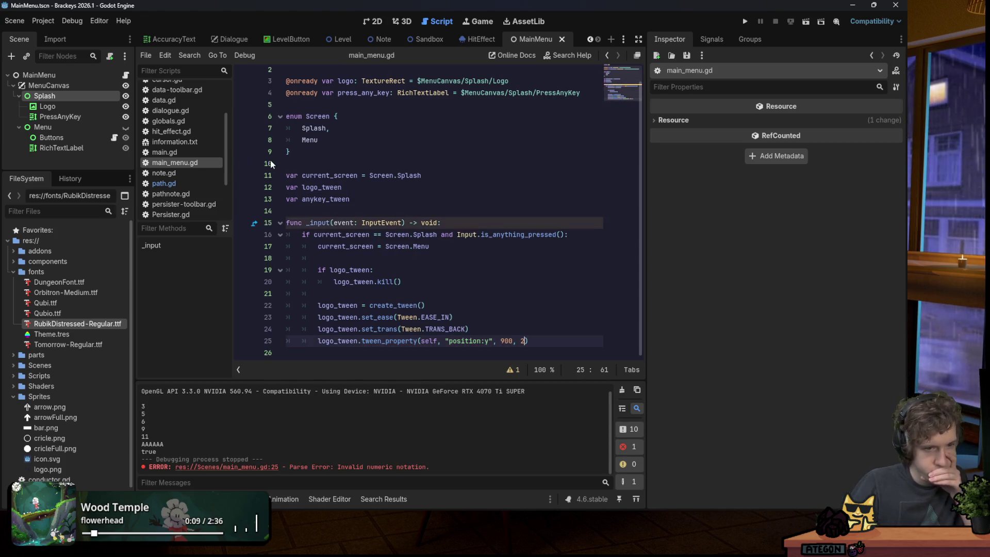
scroll(330, 181, "up", 1)
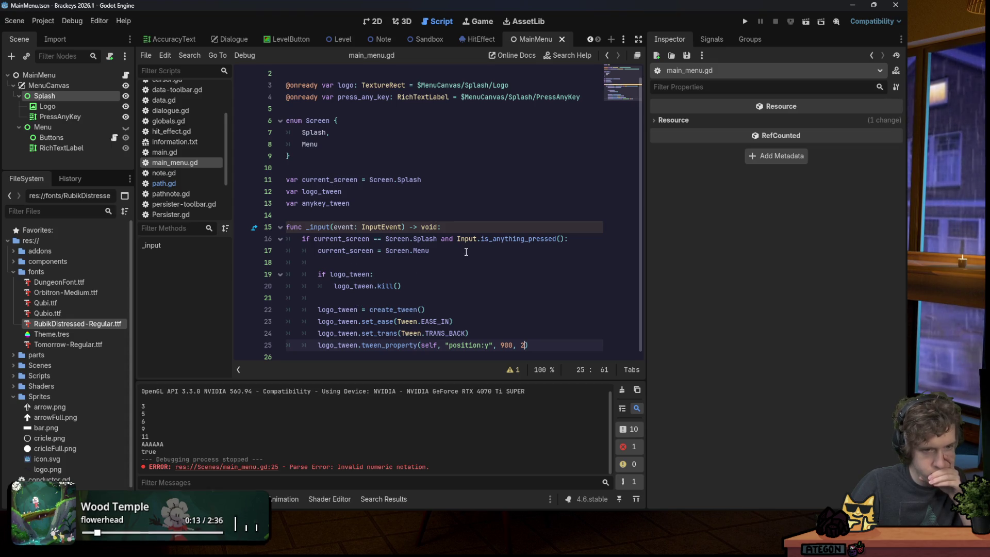
left_click(744, 21)
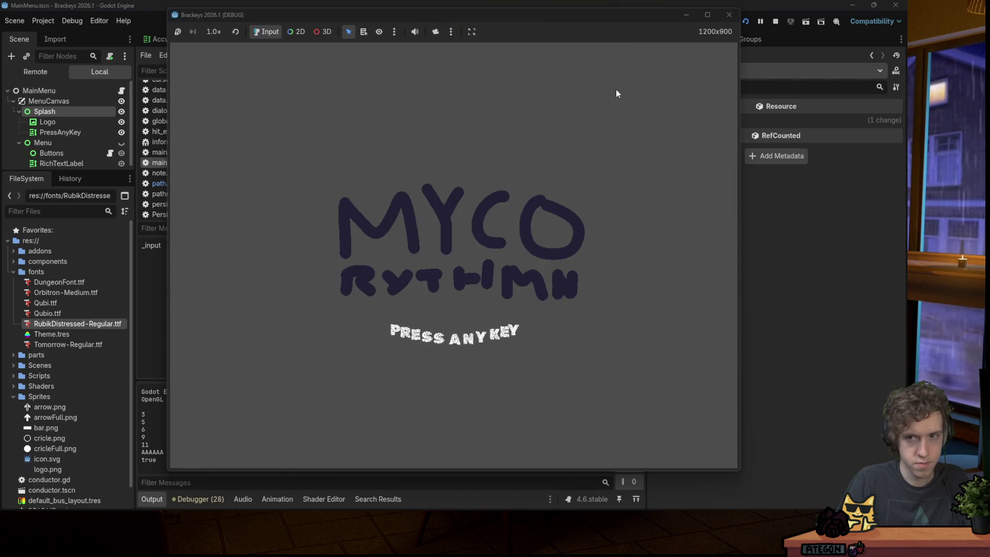
left_click(729, 15)
left_click(201, 498)
left_click(525, 287)
key("ctrl+z")
key("ctrl+z")
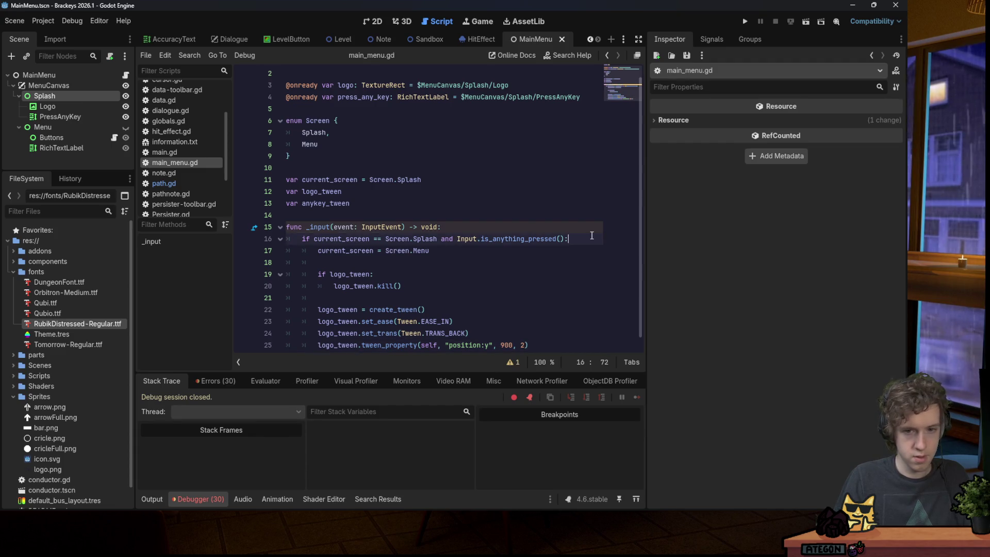
type("print(\"es")
left_click(745, 22)
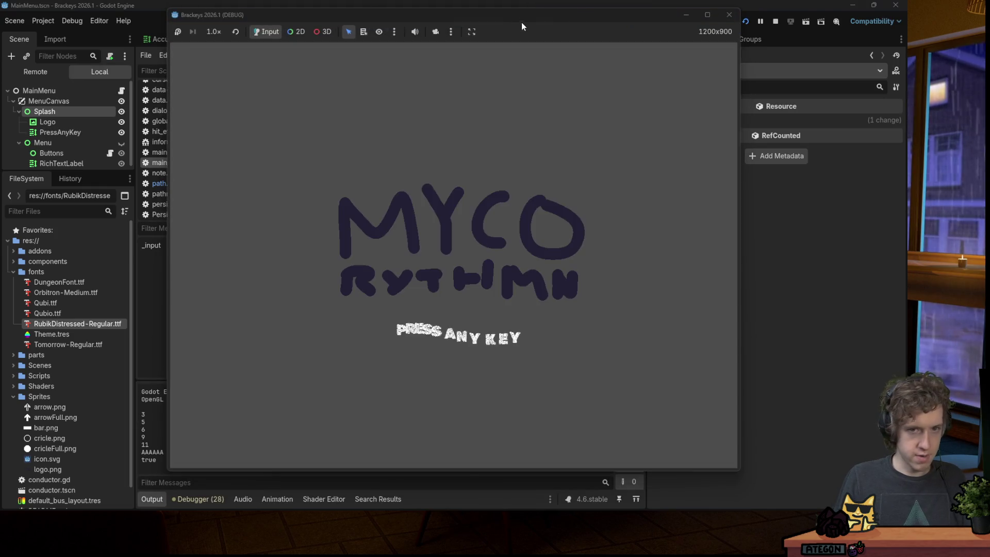
Move the game window aside and retest key input in the running game.
mouse_move(521, 23)
left_mouse_down()
mouse_move(759, 38)
mouse_move(730, 28)
left_mouse_up()
left_click(556, 63)
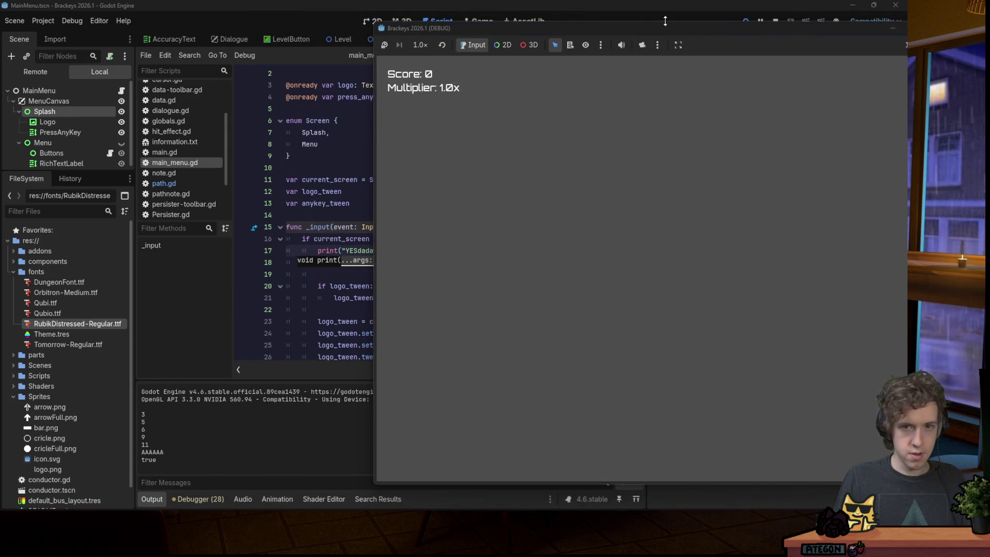
key("F5")
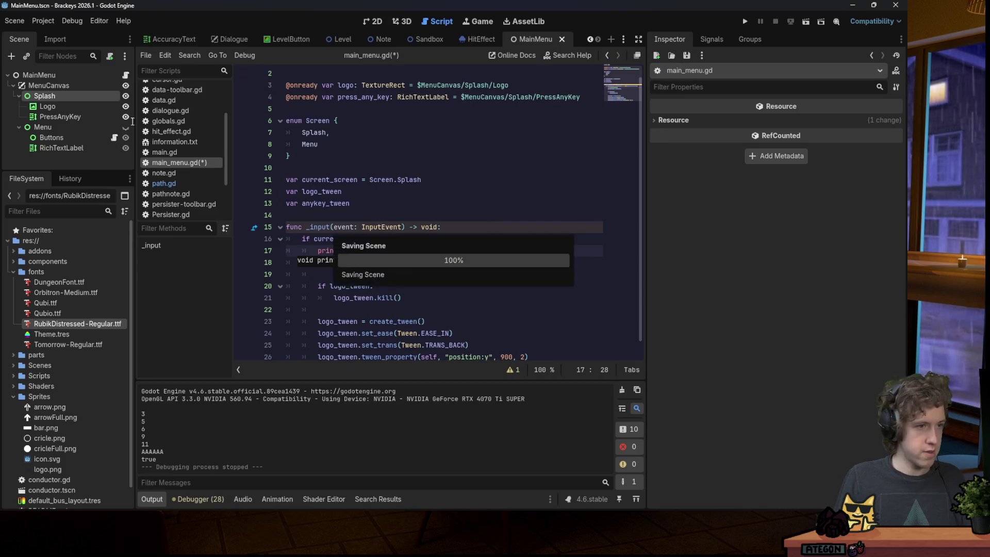
Comment out the Strum scene-change lines 24–26 in buttons.gd and retest the game.
left_click(114, 137)
left_click(425, 151)
key("ctrl+f")
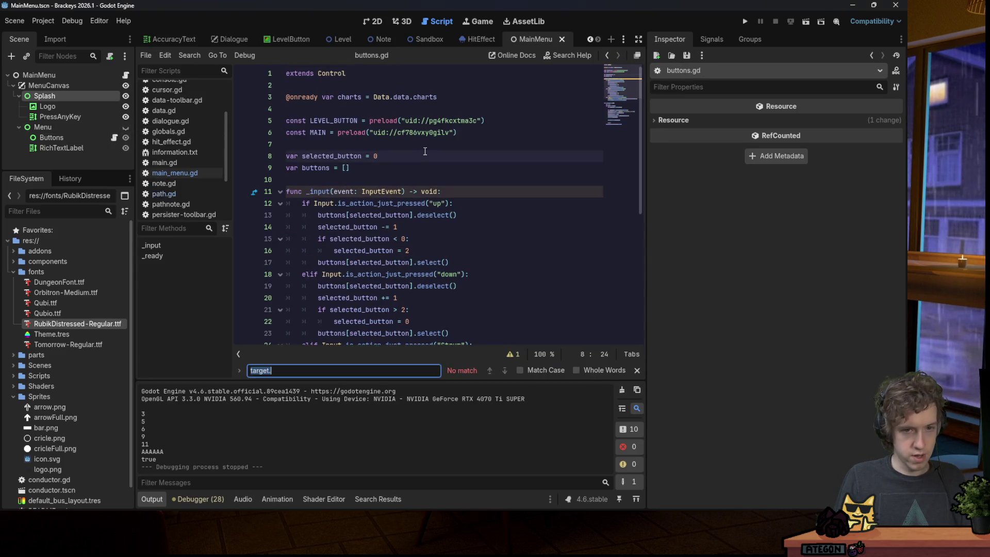
type("stru")
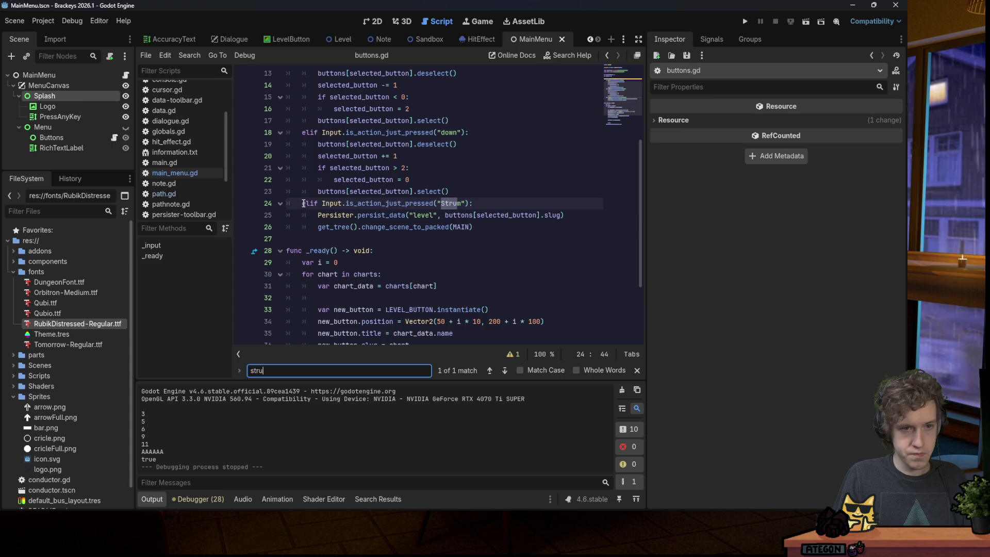
left_click_drag(303, 203, 477, 227)
key("ctrl+k")
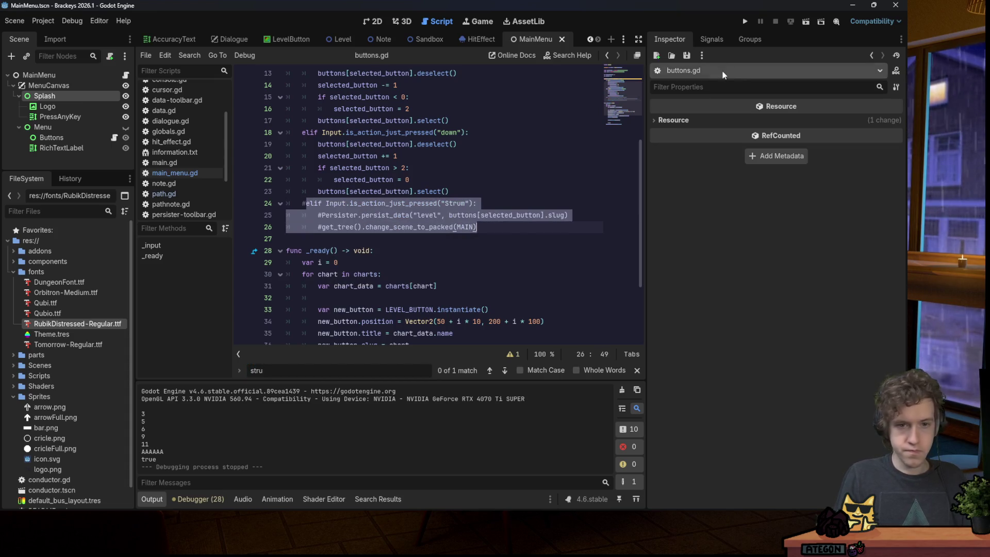
left_click(745, 21)
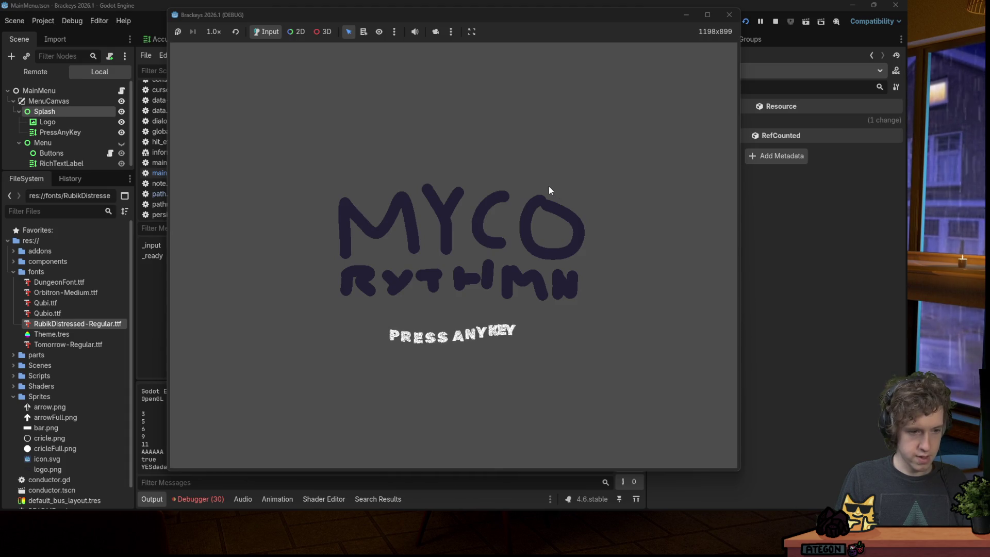
left_click(730, 16)
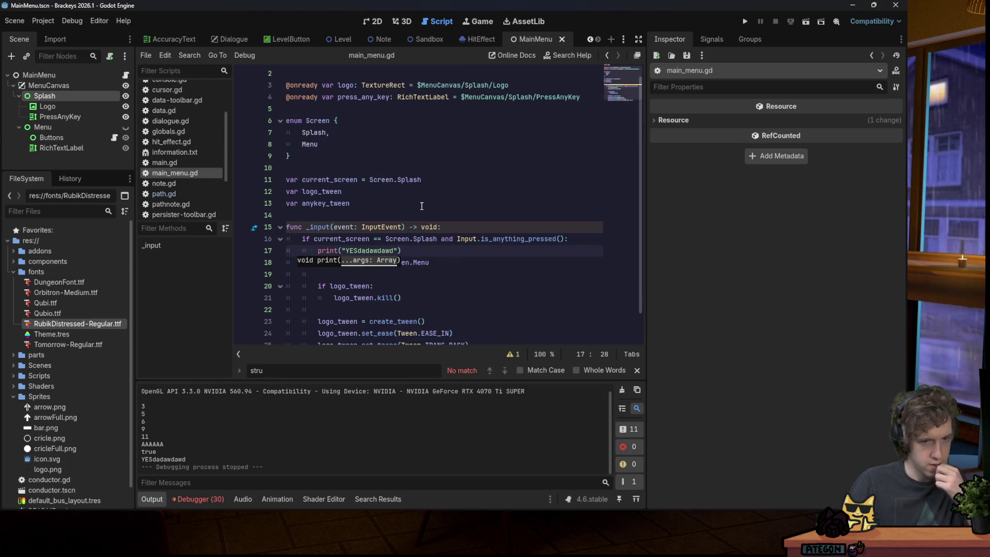
Delete the debug print line from main_menu.gd and save the script.
left_click(421, 204)
left_click(580, 255)
left_click(590, 243, "shift")
key("BackSpace")
key("ctrl+s")
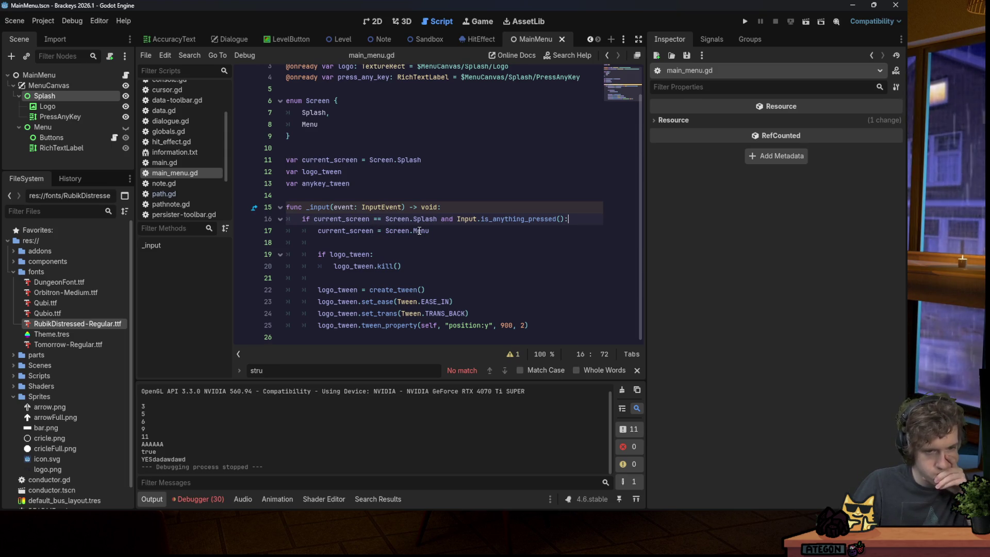
double_click(339, 301)
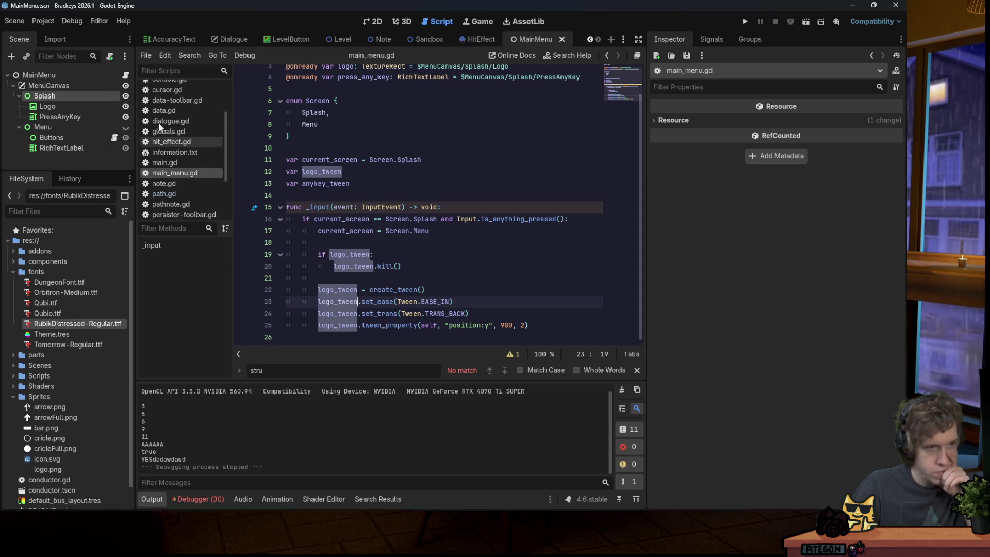
mouse_move(106, 98)
left_mouse_down()
mouse_move(309, 119)
mouse_move(311, 87)
left_mouse_up()
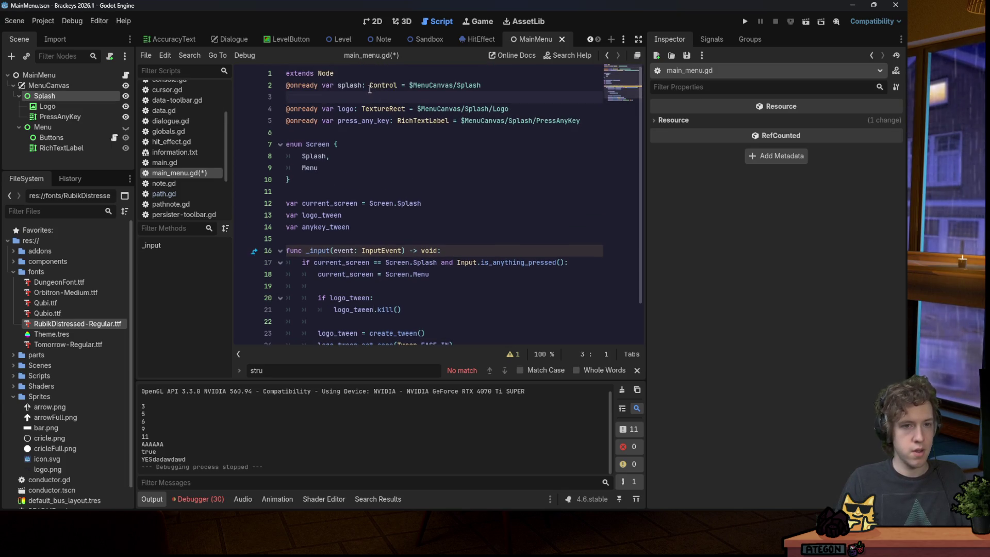
key("Delete")
left_click(358, 74)
key("Return")
scroll(392, 206, "down", 2)
Target splash instead of self in tween_property and change the y target to -900.
double_click(429, 325)
left_click(745, 23)
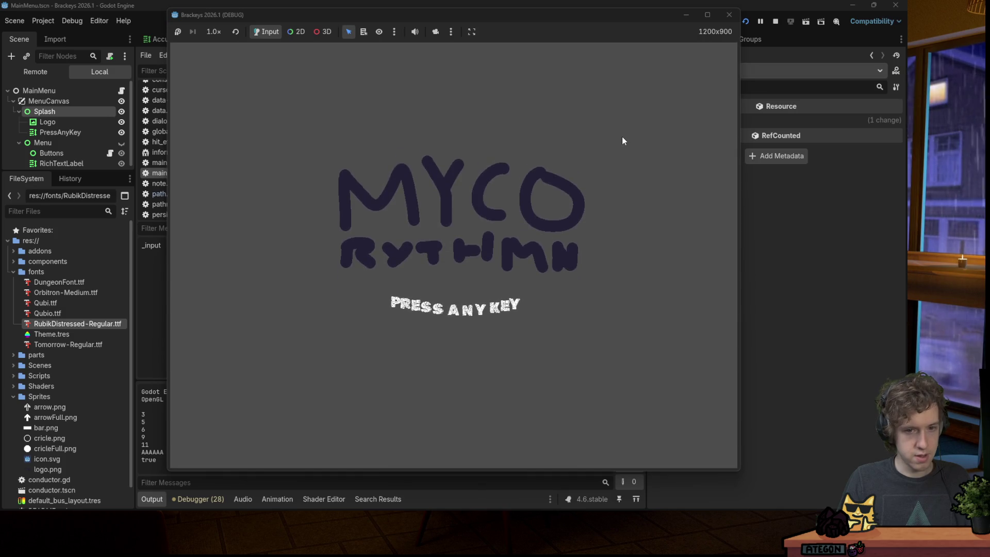
left_click(728, 16)
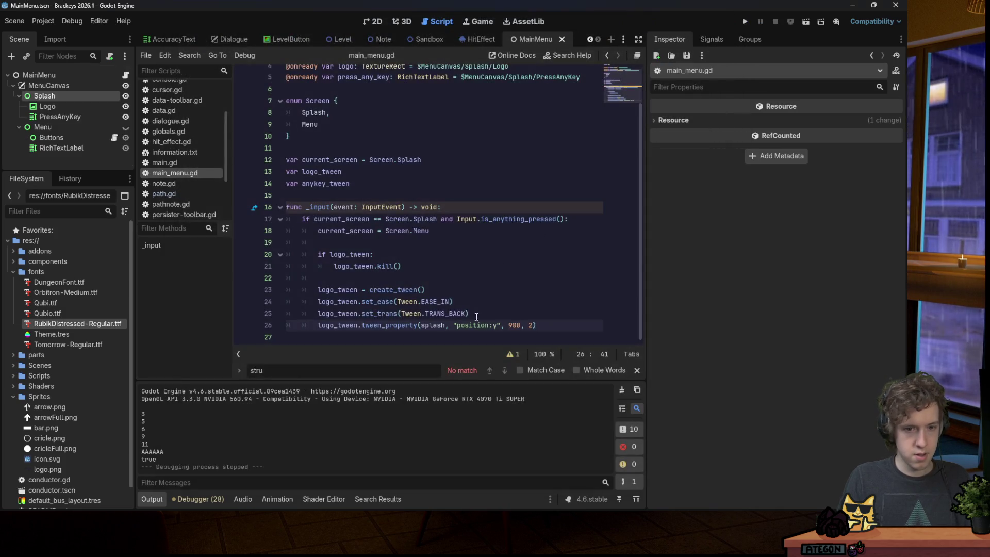
type("-")
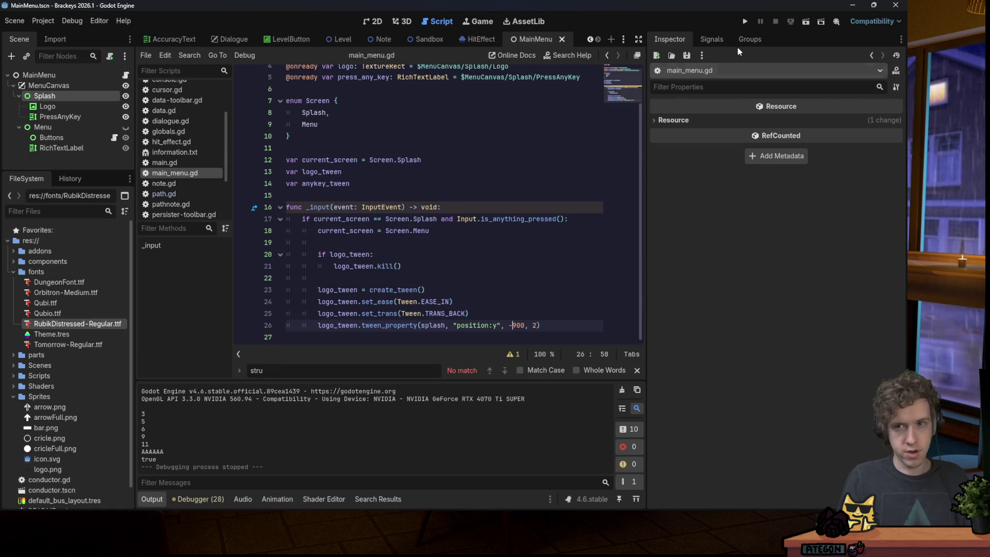